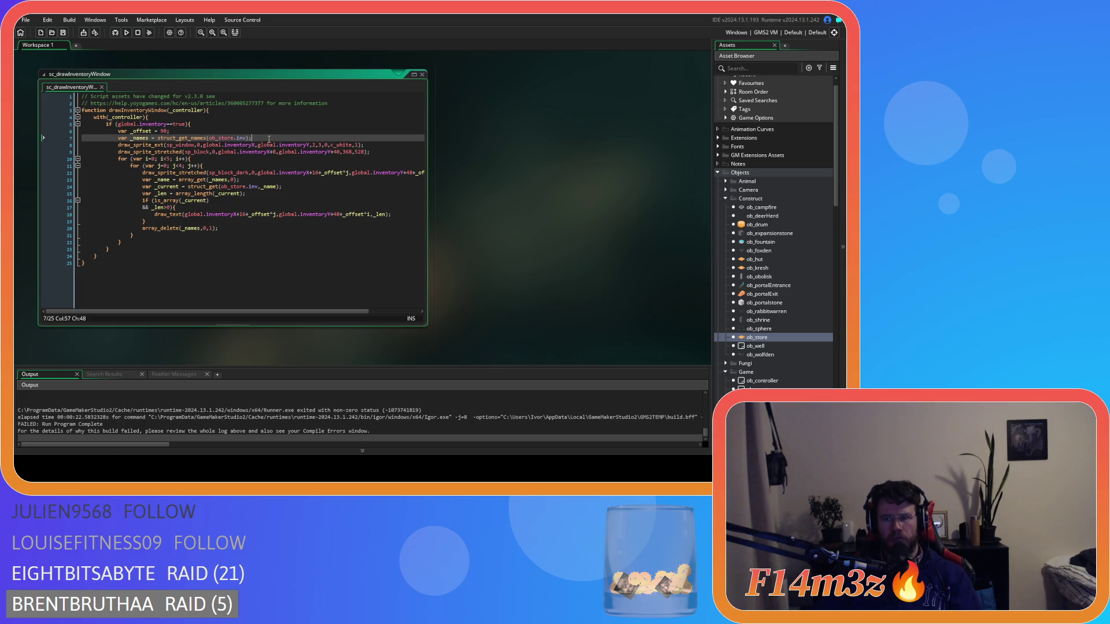
# - Open the ob_store object and view its Create event code where the store inventory is created
pyautogui.doubleClick(755, 339)
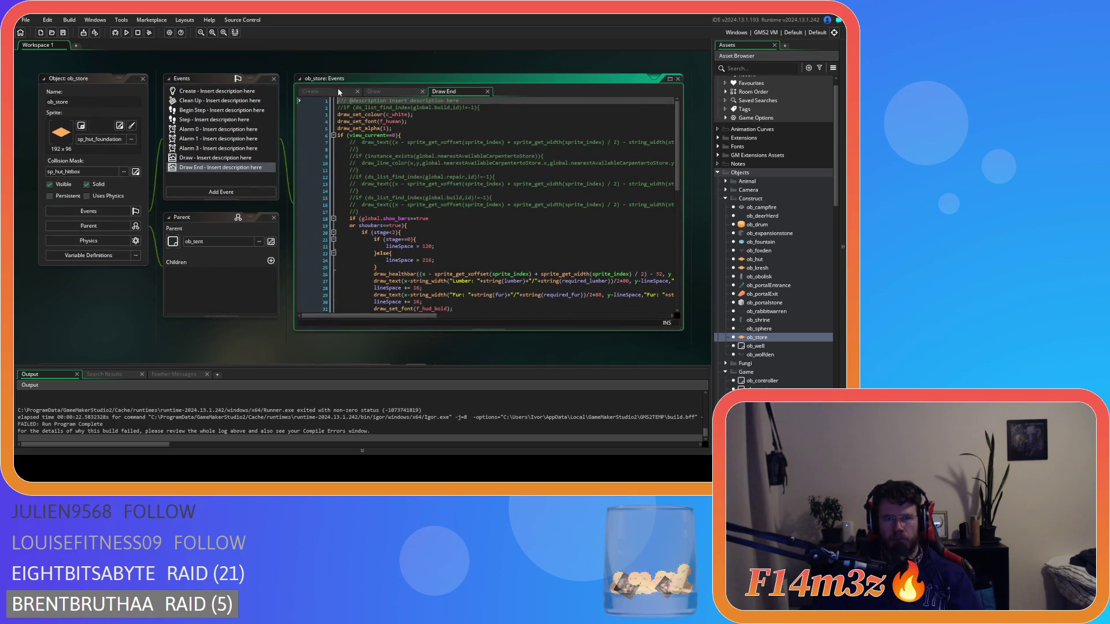
pyautogui.click(340, 91)
pyautogui.click(425, 245)
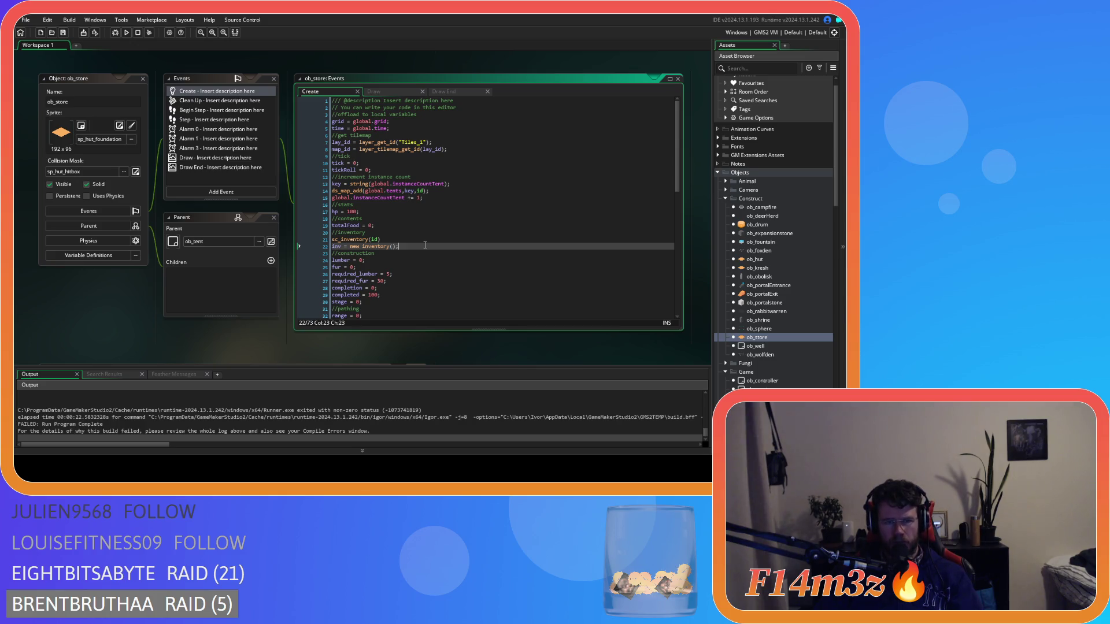
# - Peek at the sc_inventory script definition, close it, and scroll back through the Create code
pyautogui.middleClick(351, 239)
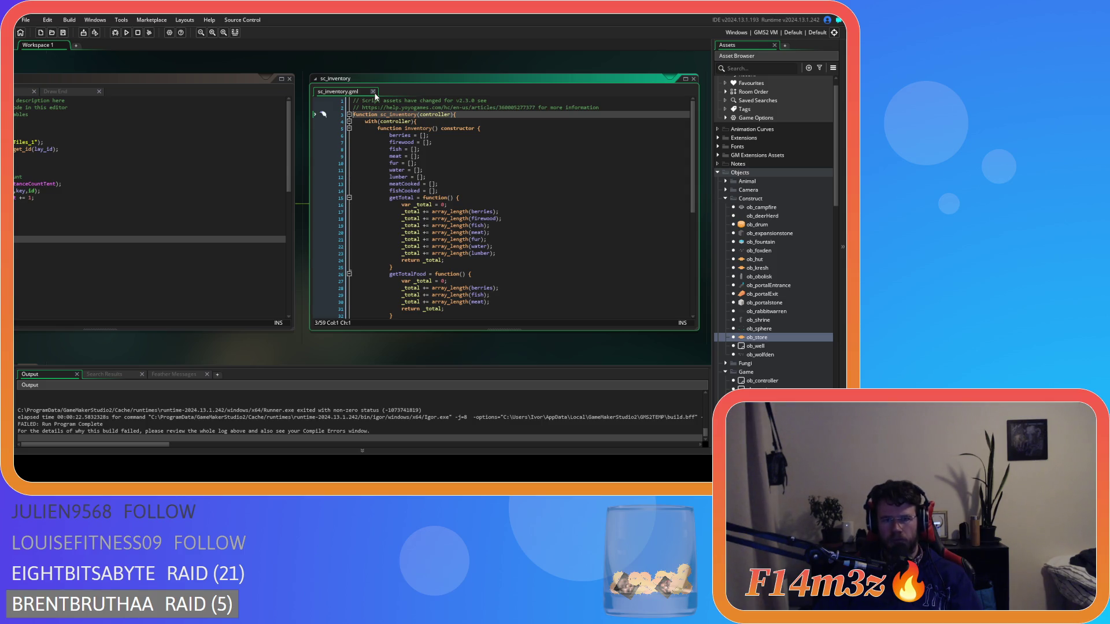
pyautogui.click(373, 92)
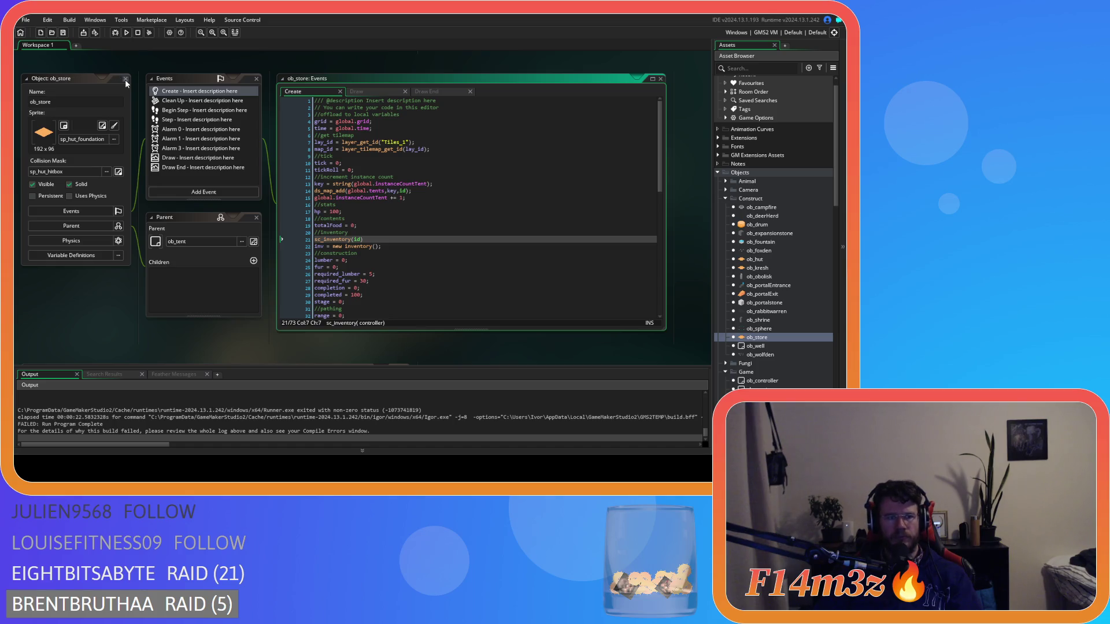
pyautogui.scroll(-5, 246, 231)
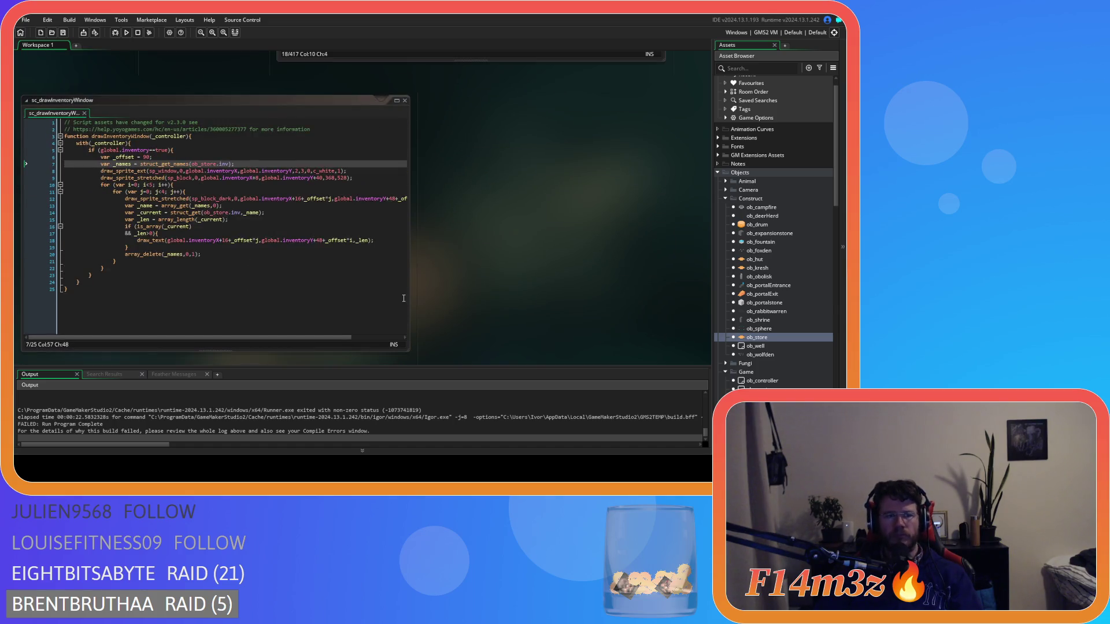
pyautogui.moveTo(468, 278); pyautogui.dragTo(545, 261)
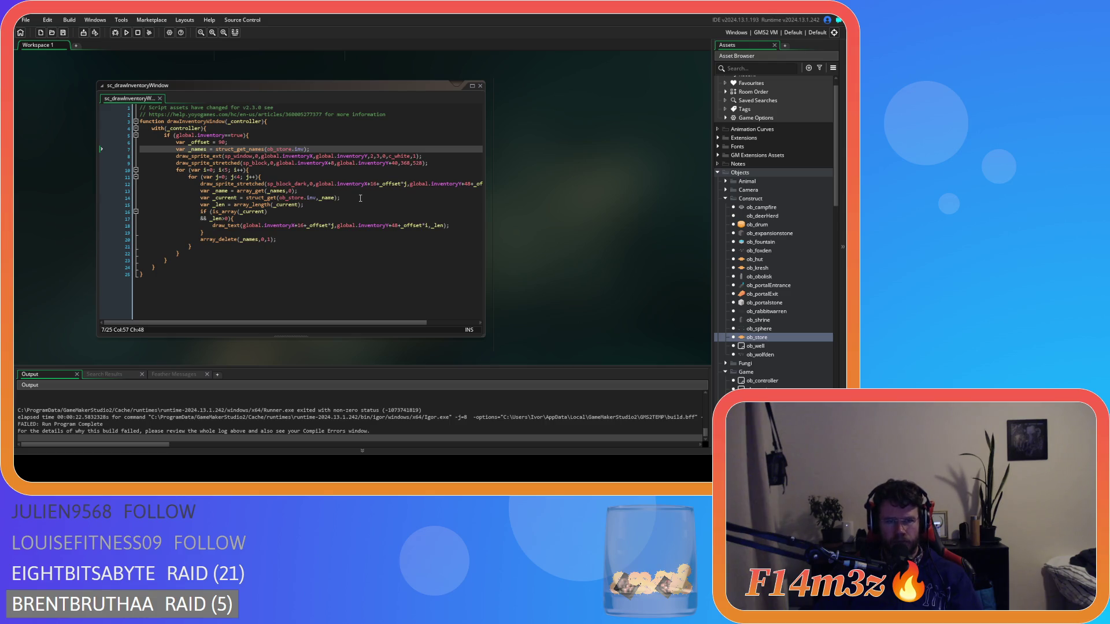
pyautogui.click(318, 150)
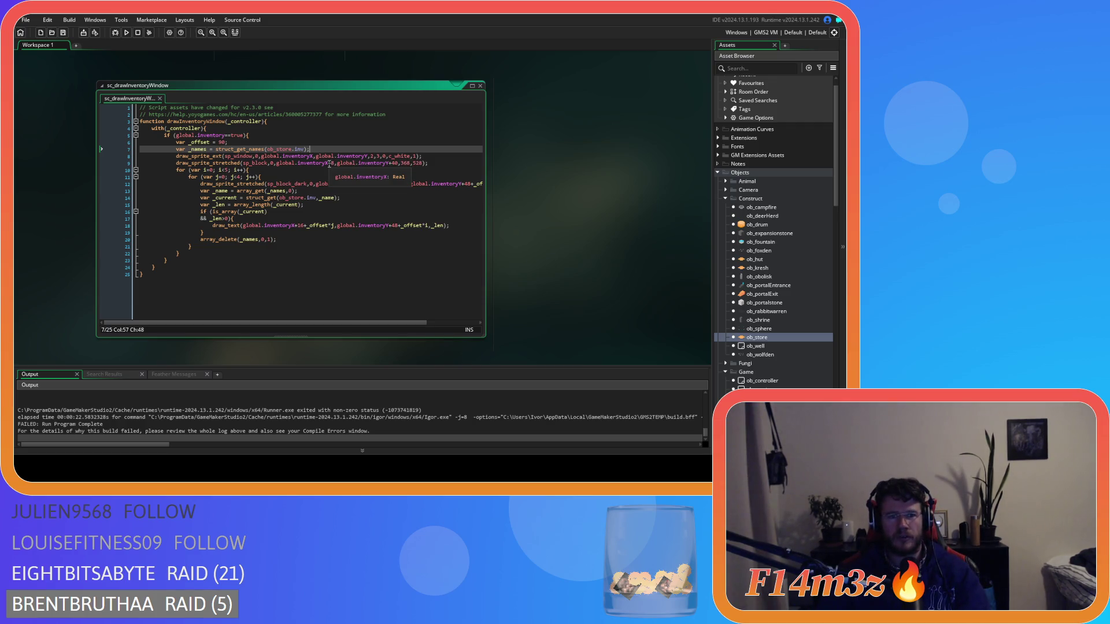
pyautogui.click(292, 171)
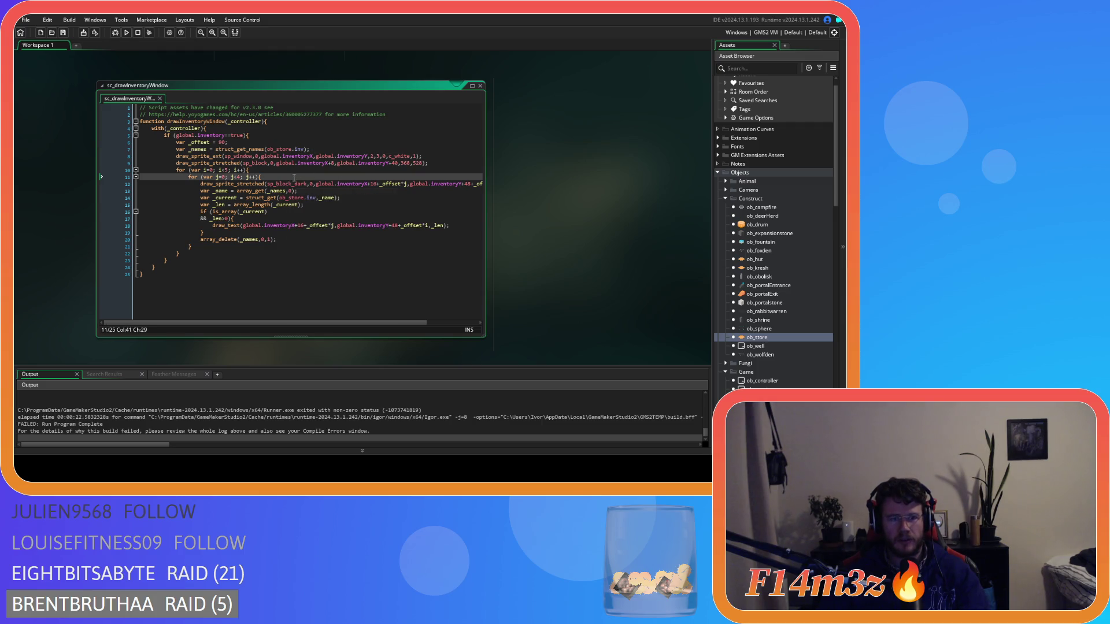
pyautogui.click(315, 156)
pyautogui.click(333, 149)
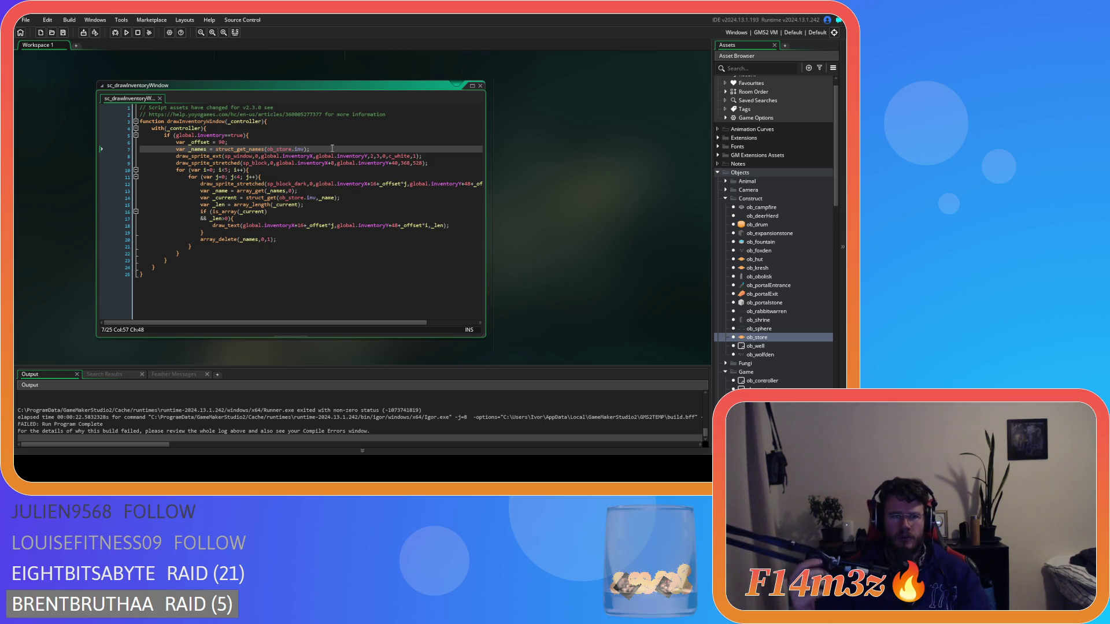
pyautogui.moveTo(235, 149)
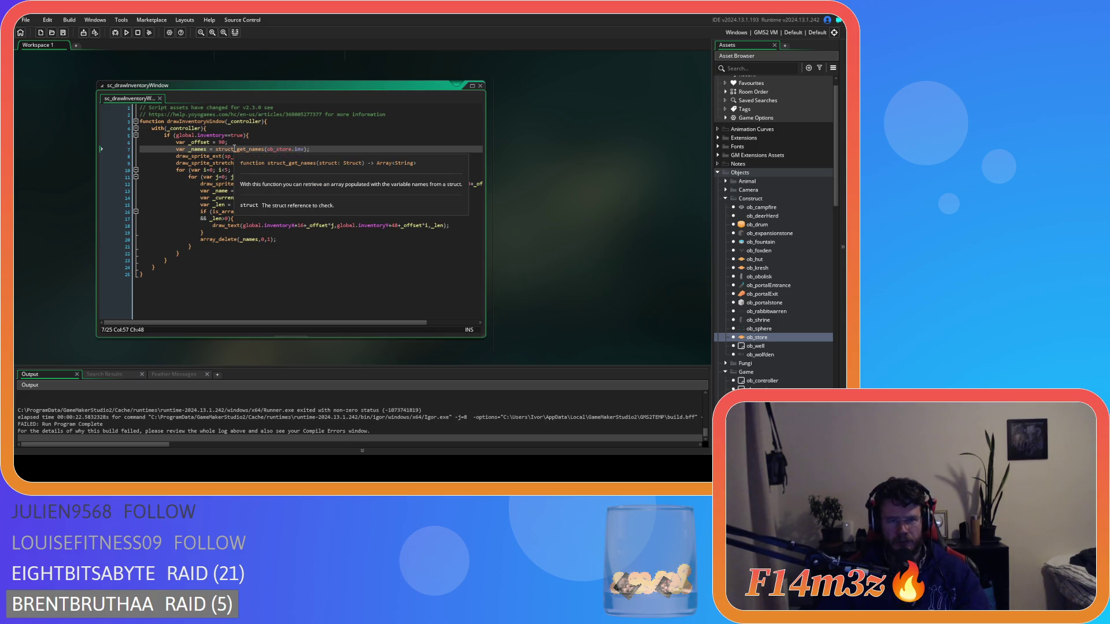
pyautogui.click(273, 149)
pyautogui.click(295, 149)
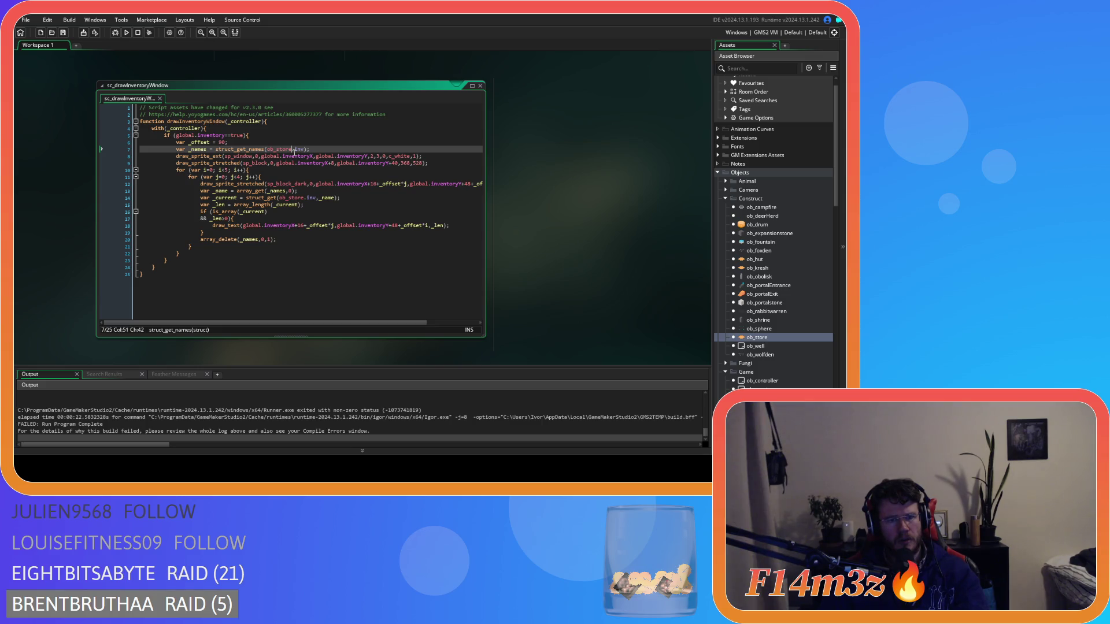
pyautogui.click(278, 238)
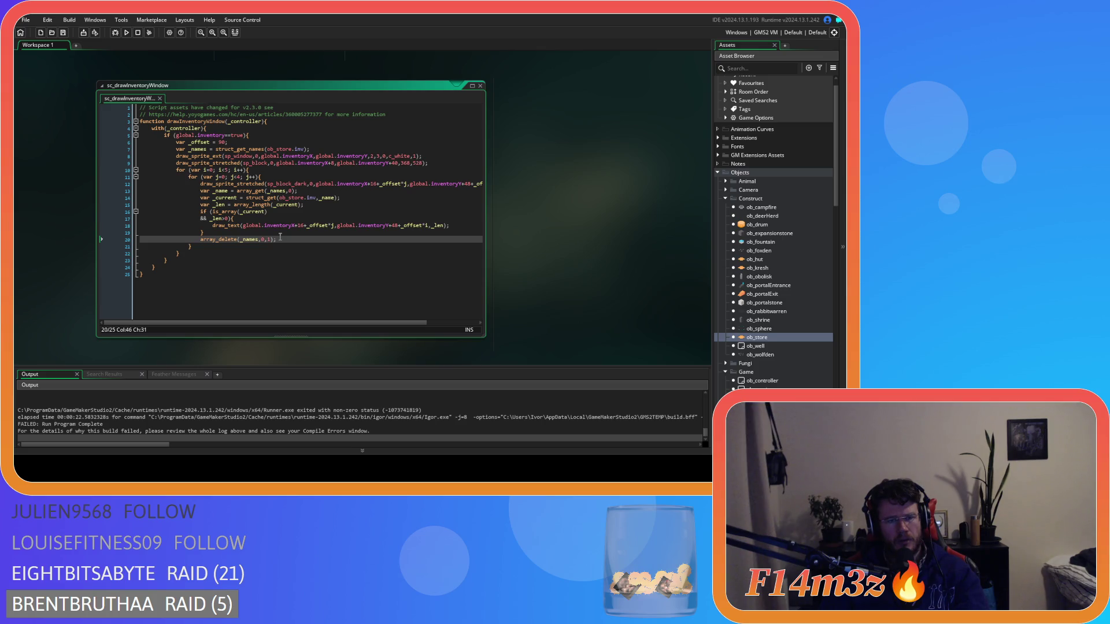
pyautogui.moveTo(200, 240); pyautogui.dragTo(271, 239)
pyautogui.moveTo(276, 239); pyautogui.dragTo(201, 239)
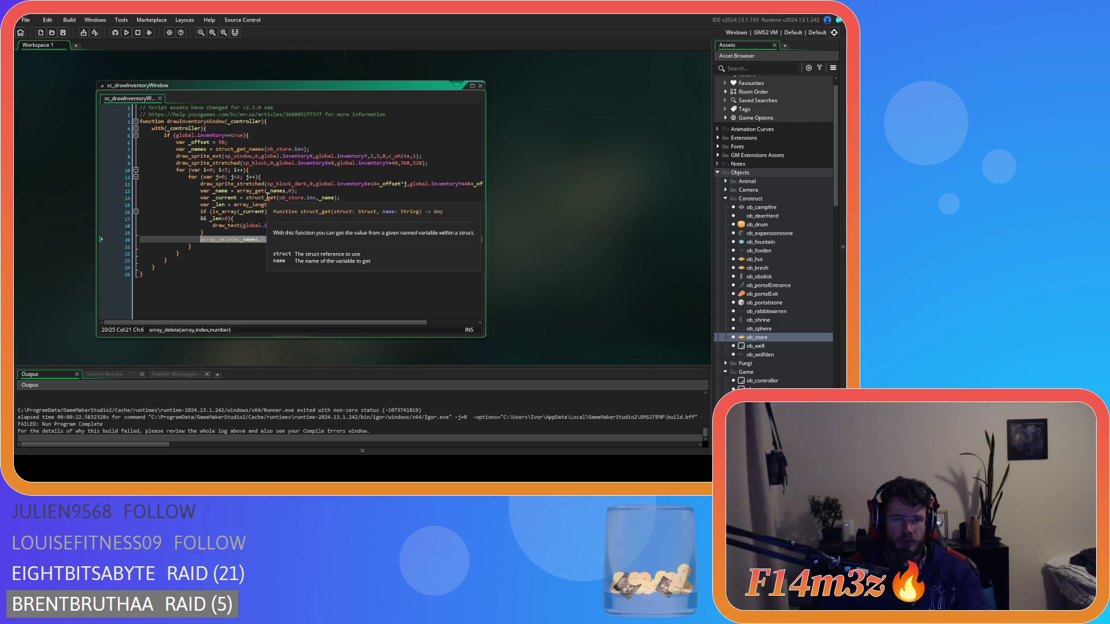
pyautogui.click(210, 232)
pyautogui.click(191, 190)
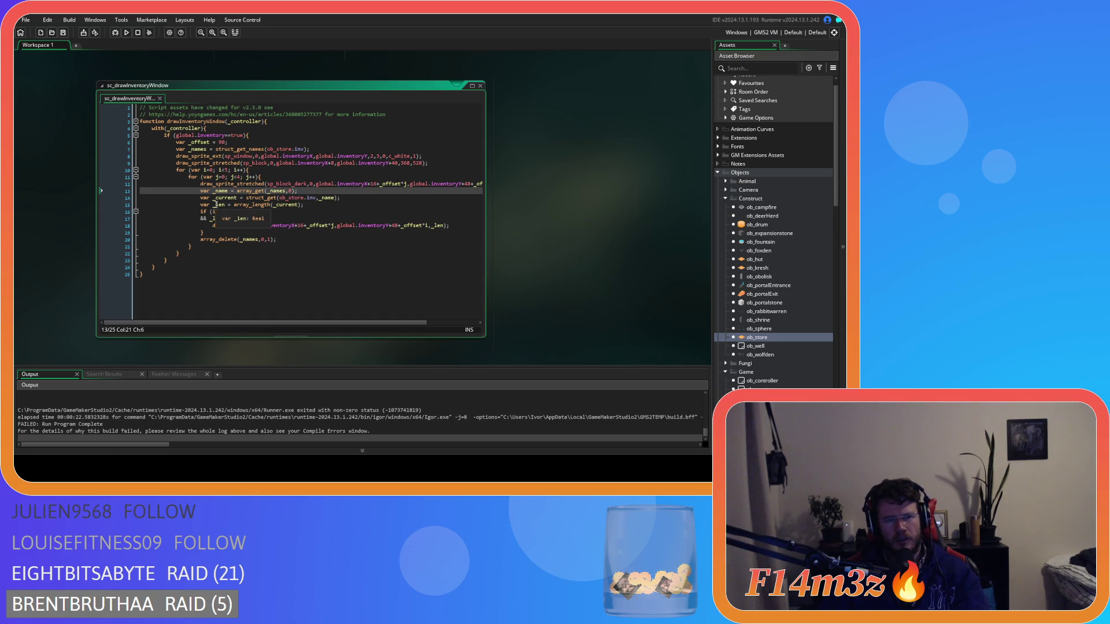
pyautogui.moveTo(222, 227)
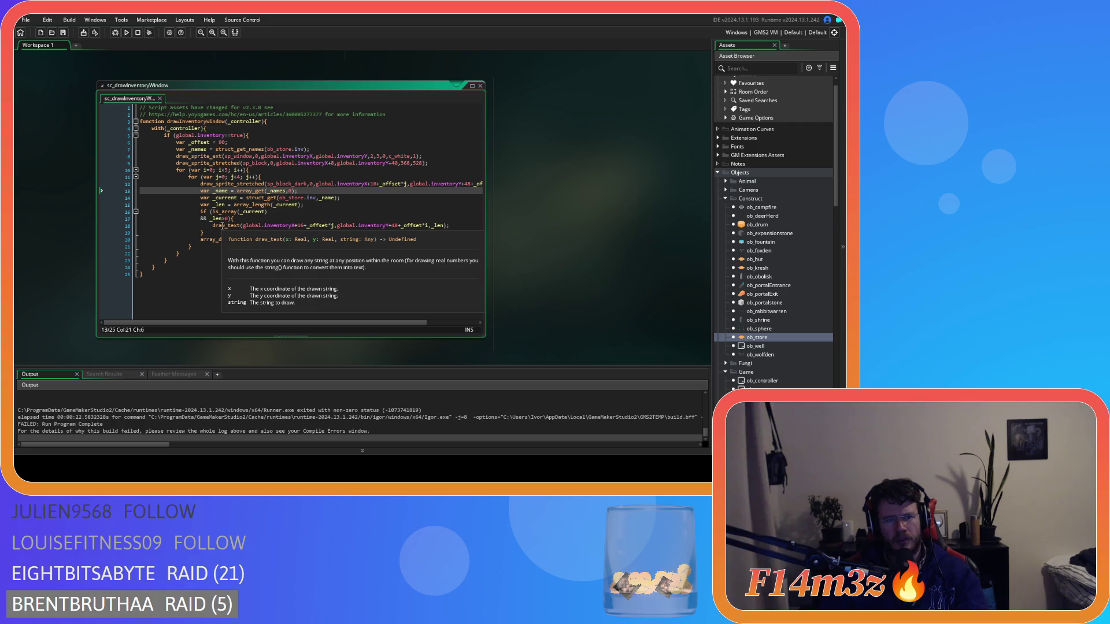
pyautogui.click(318, 206)
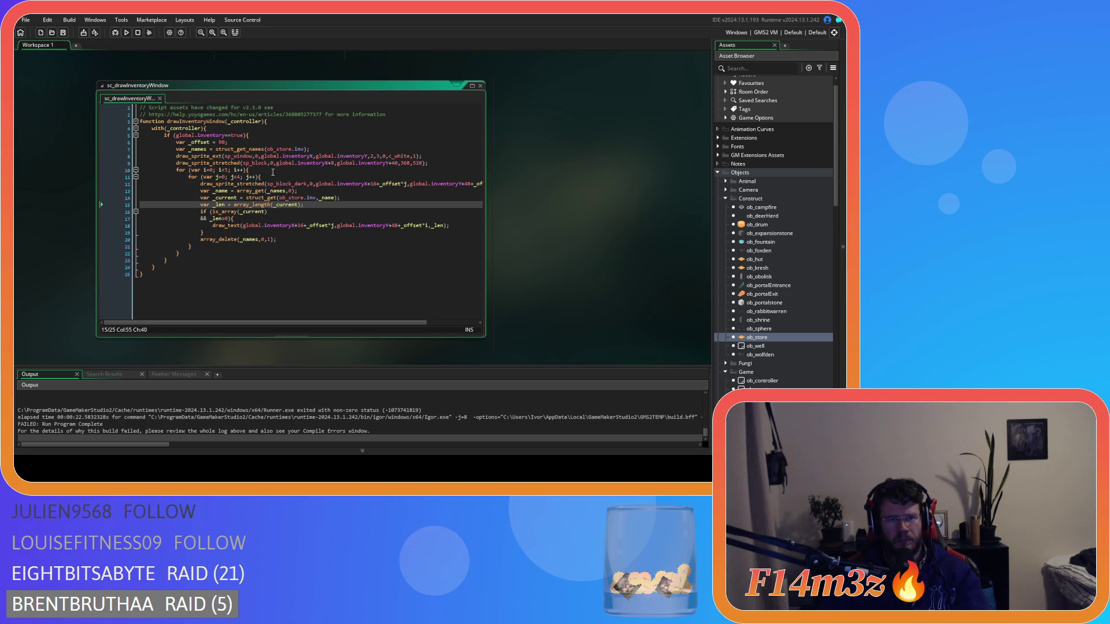
pyautogui.click(275, 177)
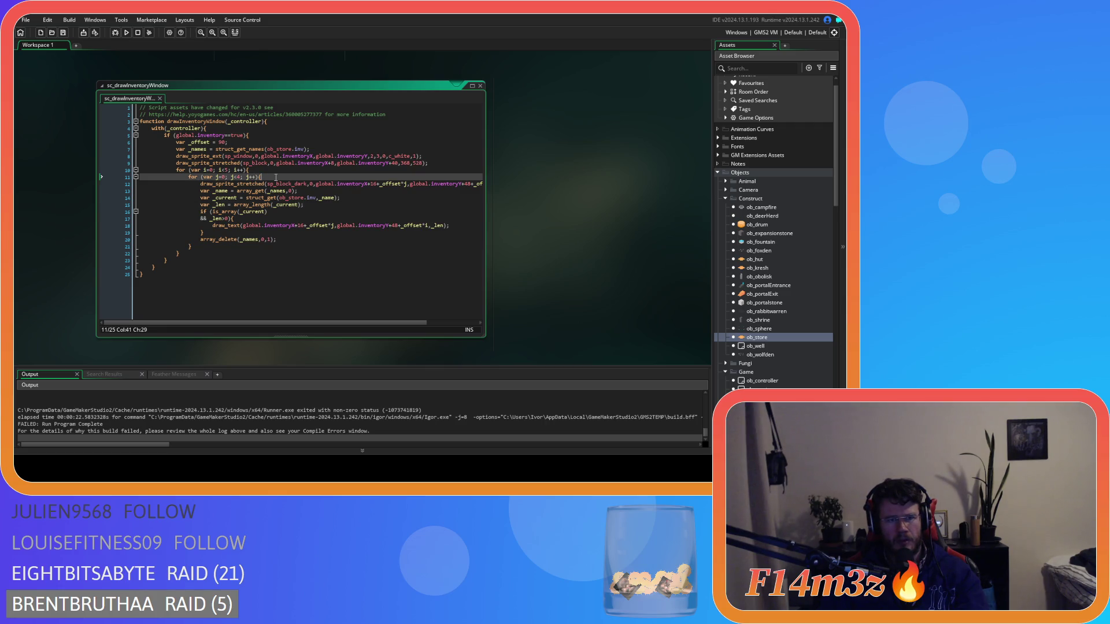
pyautogui.click(317, 143)
pyautogui.click(319, 151)
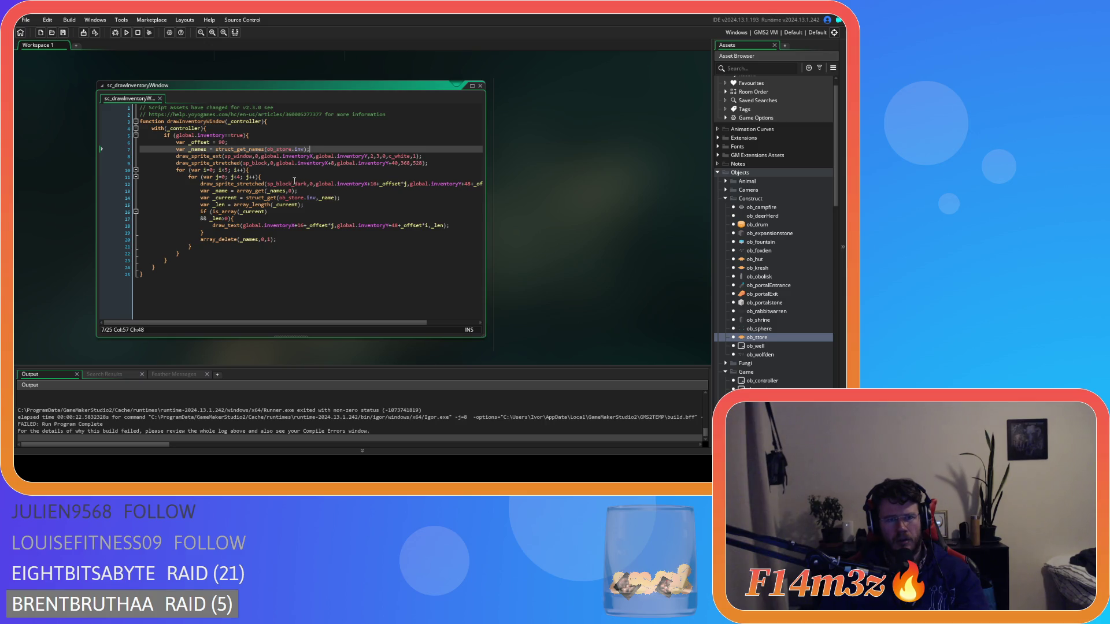
pyautogui.moveTo(301, 205); pyautogui.dragTo(234, 205)
pyautogui.hotkey('ctrl', 'c')
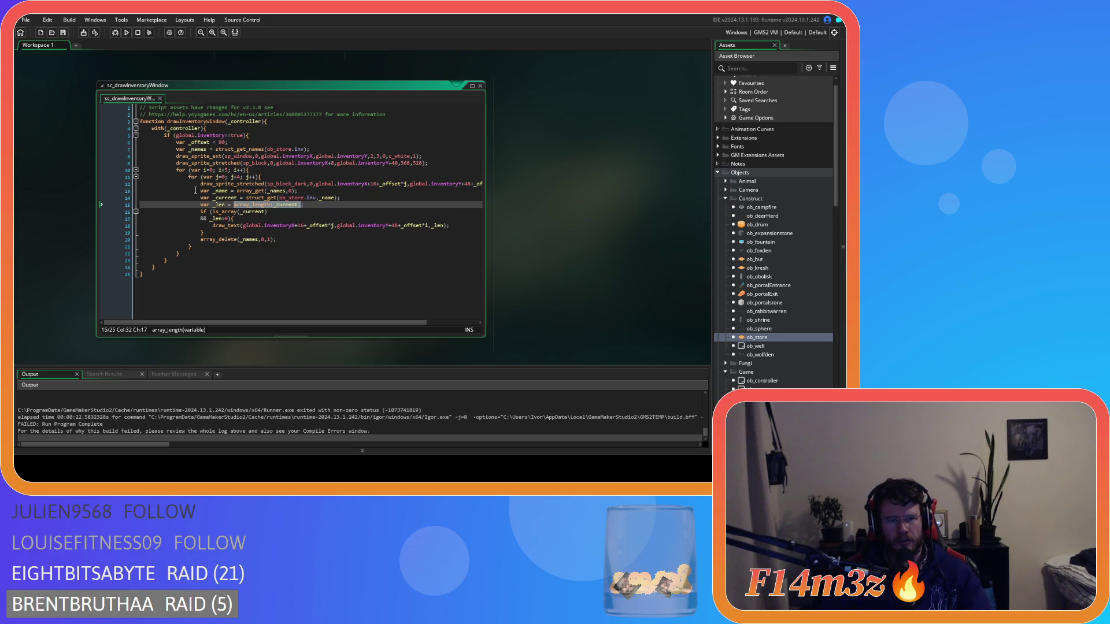
# - Add the line if (array_length(_names)>0){ above the var _name declaration
pyautogui.click(200, 191)
pyautogui.press('Return')
pyautogui.press('Up')
pyautogui.write('if (')
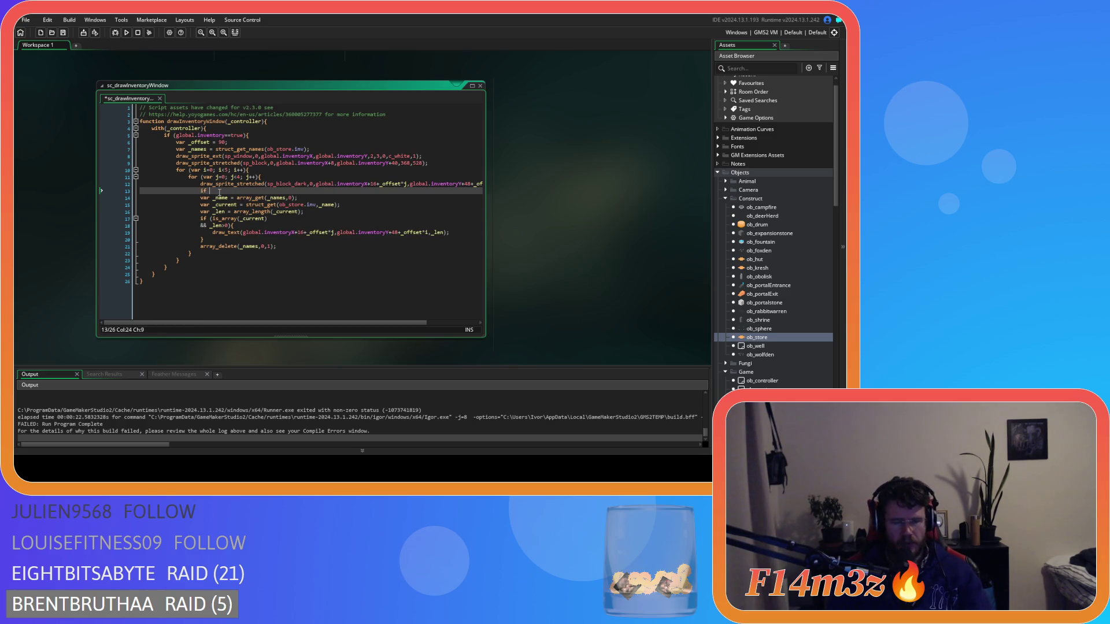
pyautogui.hotkey('ctrl', 'v')
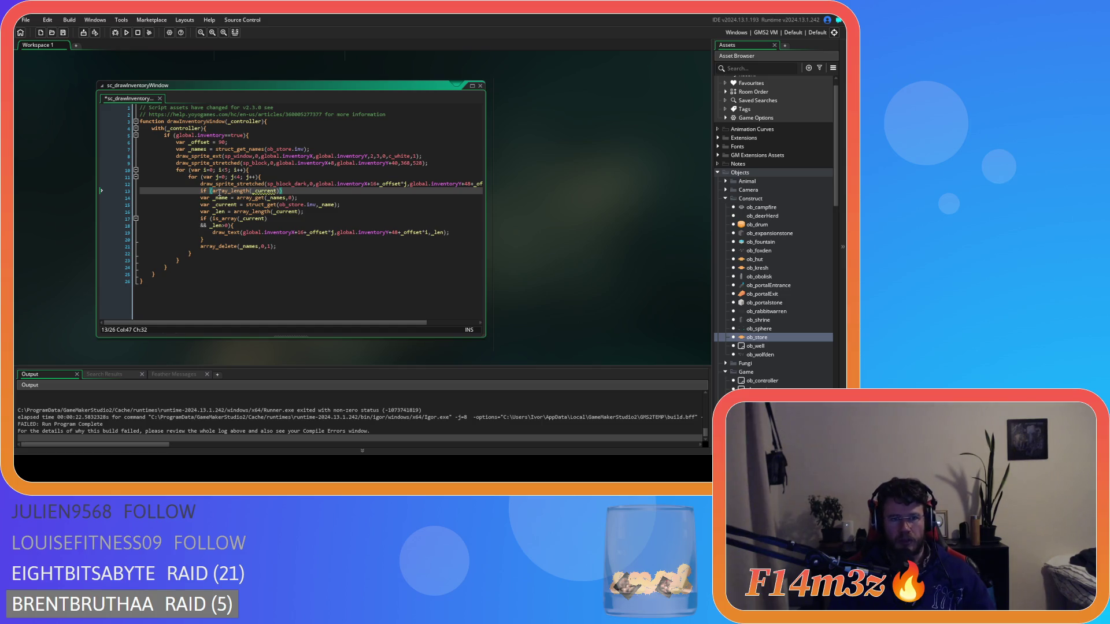
pyautogui.press('Delete')
pyautogui.press('BackSpace')
pyautogui.press('BackSpace')
pyautogui.press('BackSpace')
pyautogui.write('_names')
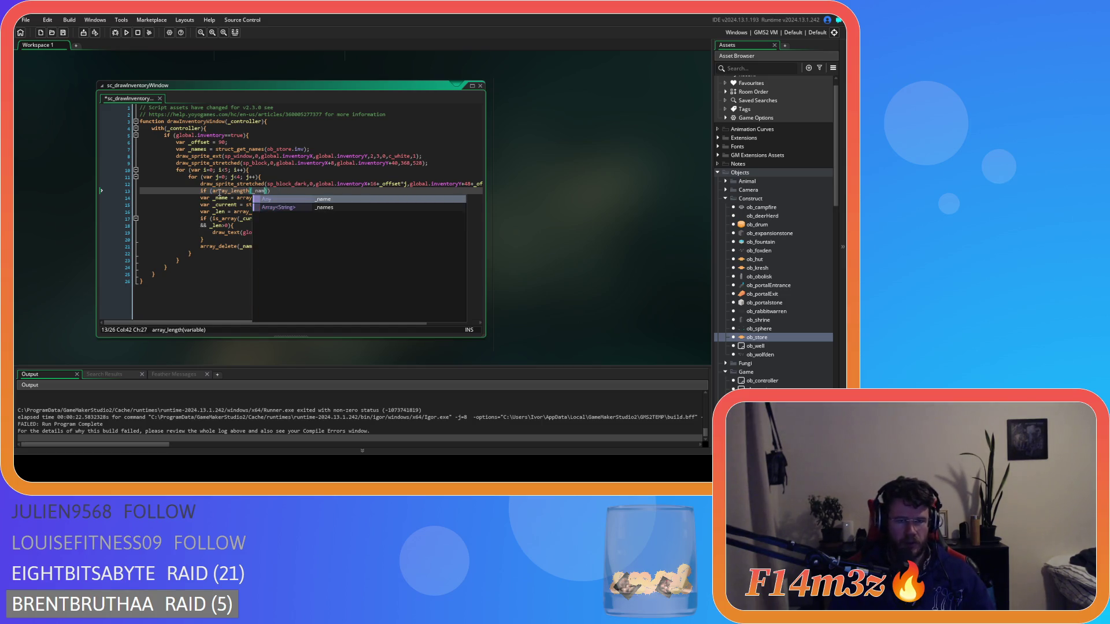
pyautogui.press('Right')
pyautogui.write('>0)')
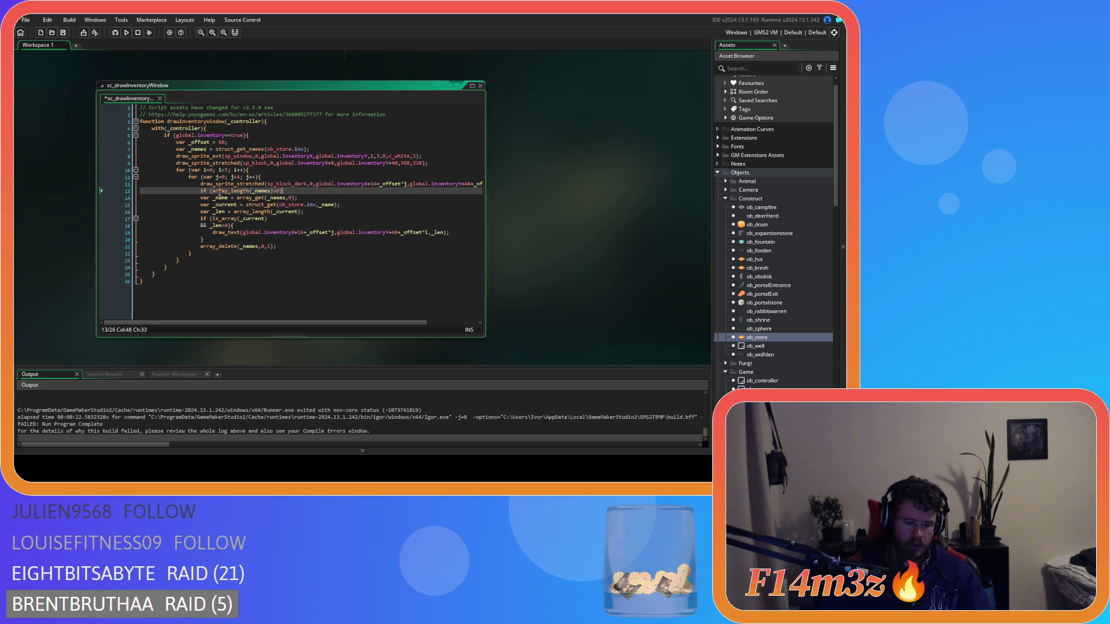
# - Close the if block after array_delete, indent lines 14–21 inside it, and save the script
pyautogui.click(297, 248)
pyautogui.press('Return')
pyautogui.moveTo(297, 248)
pyautogui.mouseDown()
pyautogui.moveTo(160, 189)
pyautogui.moveTo(169, 198)
pyautogui.mouseUp()
pyautogui.press('Tab')
pyautogui.click(280, 226)
pyautogui.hotkey('ctrl', 's')
# - Build and run the game with F5
pyautogui.click(278, 200)
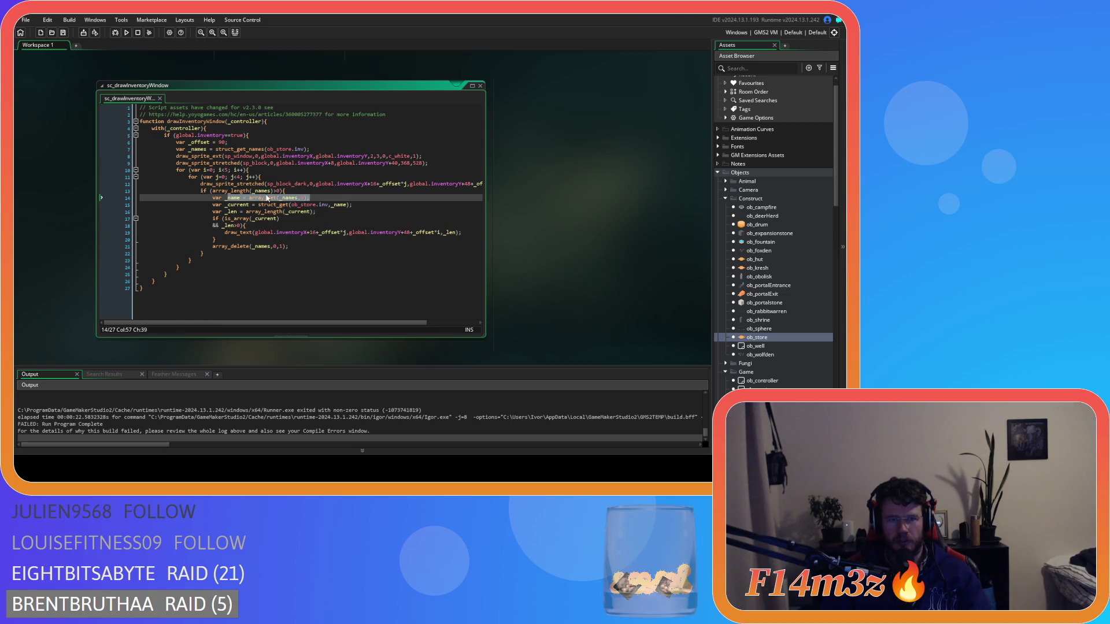
pyautogui.click(324, 195)
pyautogui.hotkey('shift', 'Up')
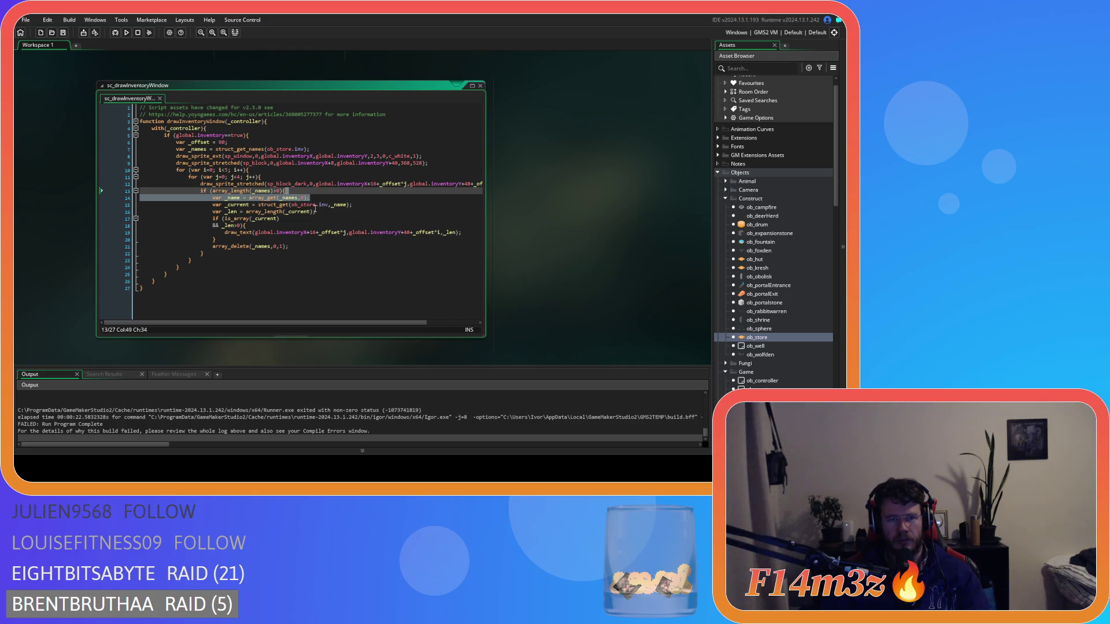
pyautogui.click(303, 247)
pyautogui.press('F5')
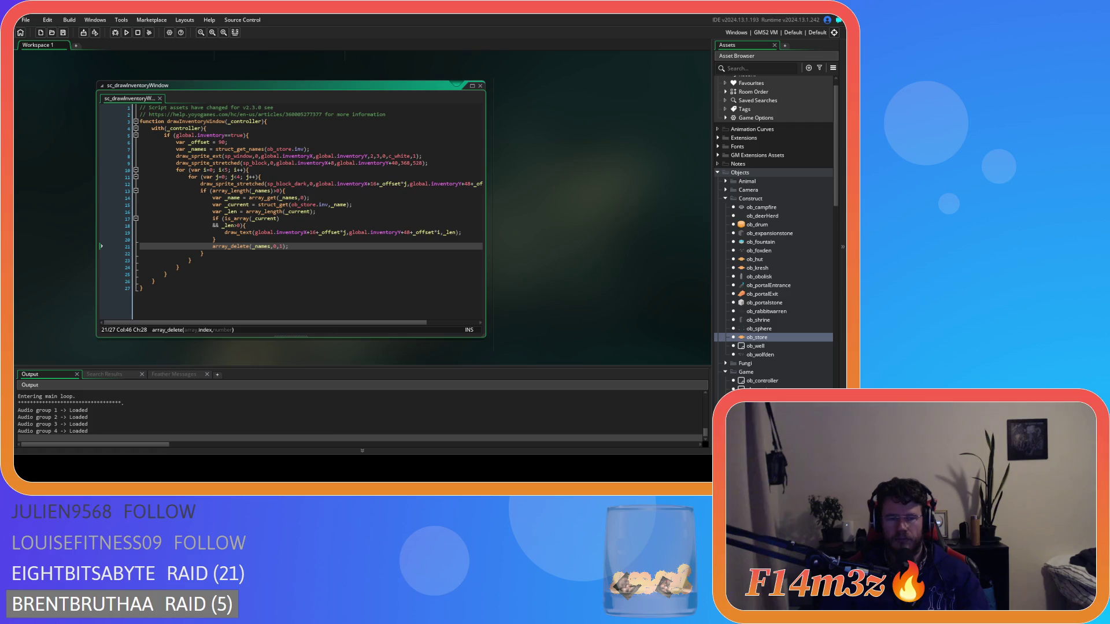
# - Load the saved game and pan the camera around to the Storage Tent's inventory
pyautogui.press('Down')
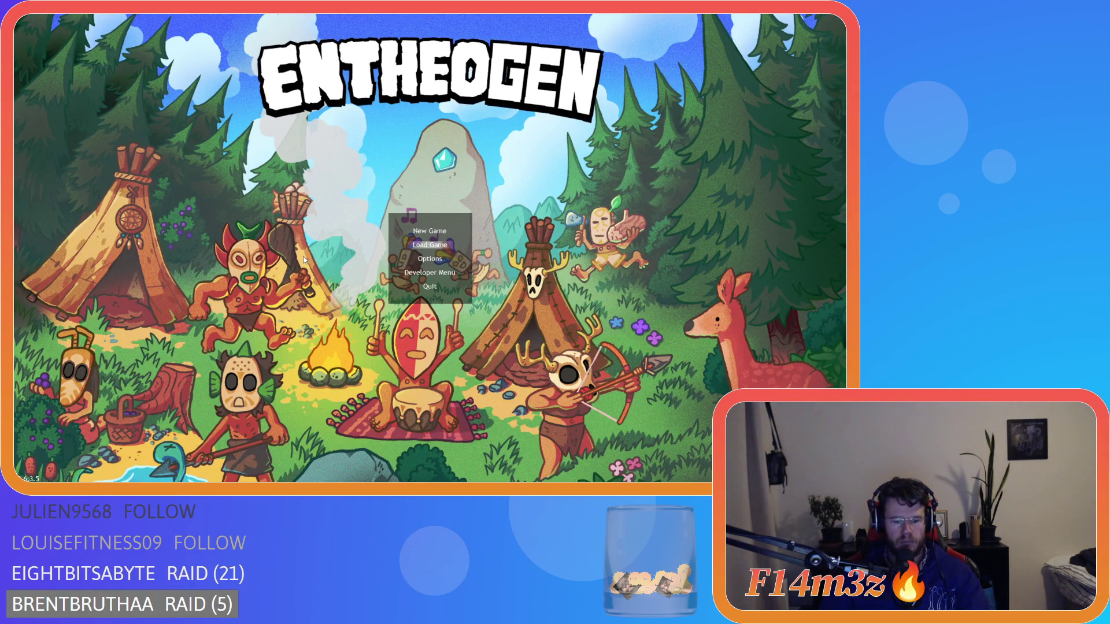
pyautogui.press('Return')
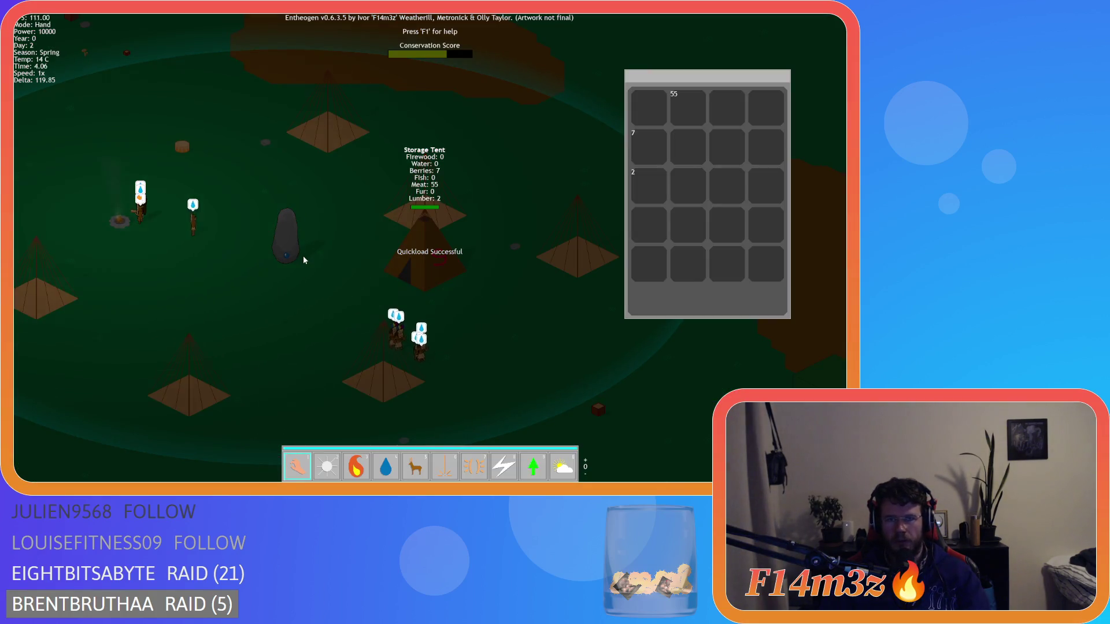
pyautogui.press('a')
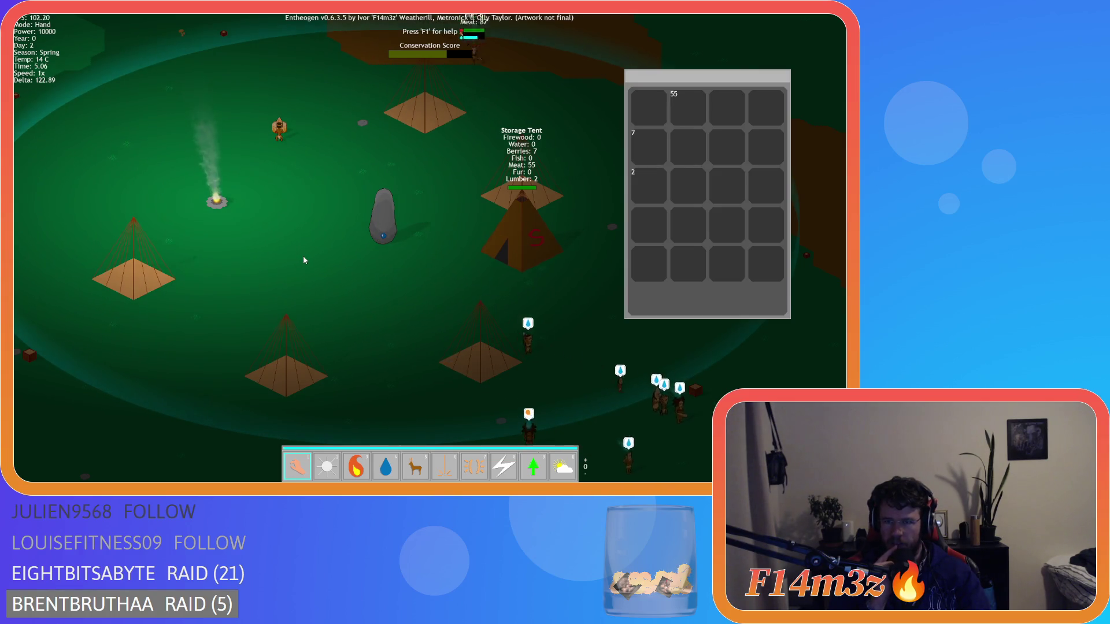
pyautogui.press('s')
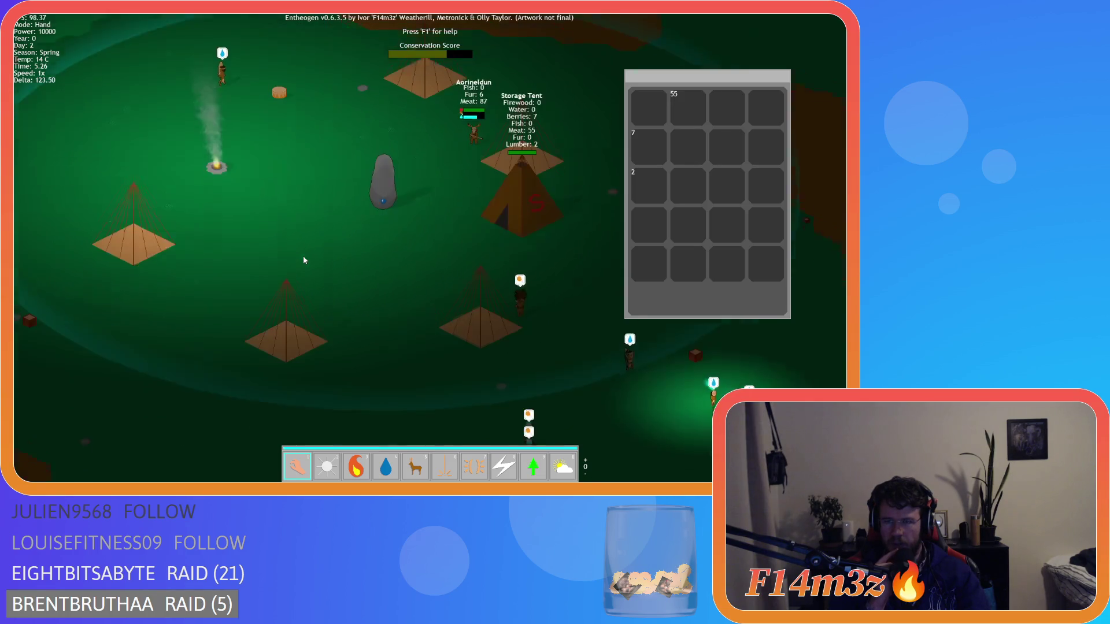
pyautogui.press('a')
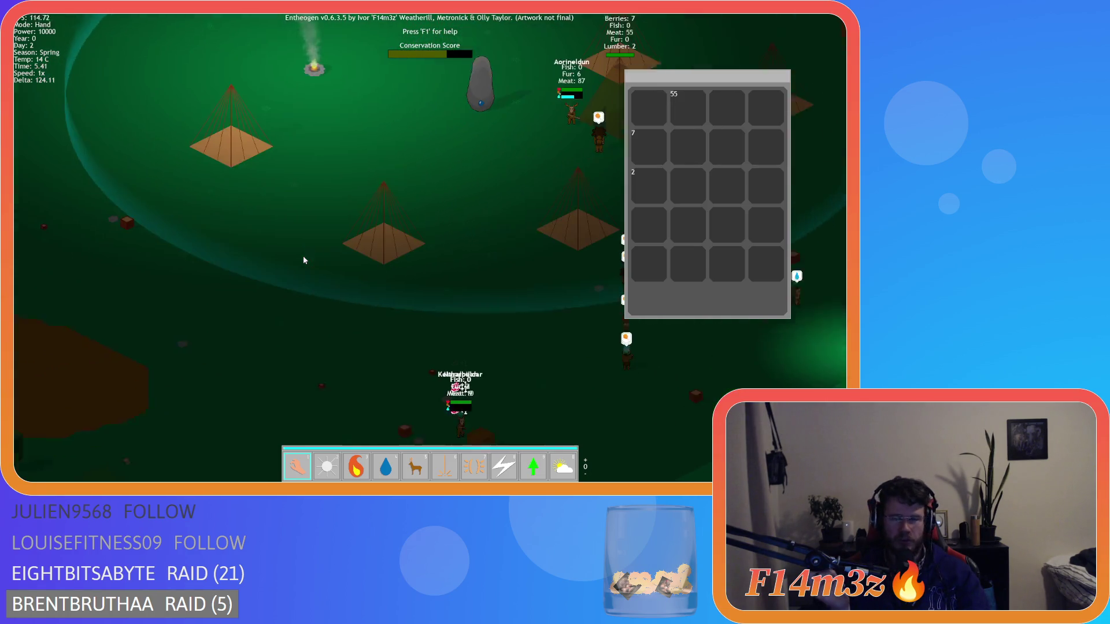
pyautogui.press('w')
pyautogui.press('d')
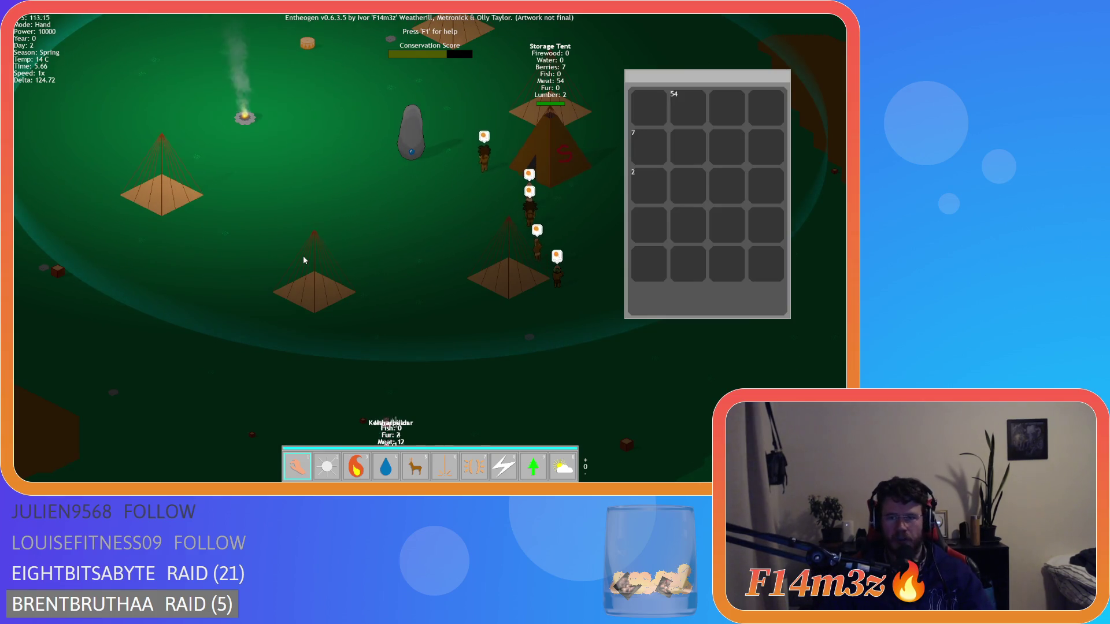
# - Quit to the title menu and close the game window
pyautogui.press('Escape')
pyautogui.press('Return')
pyautogui.hotkey('alt', 'F4')
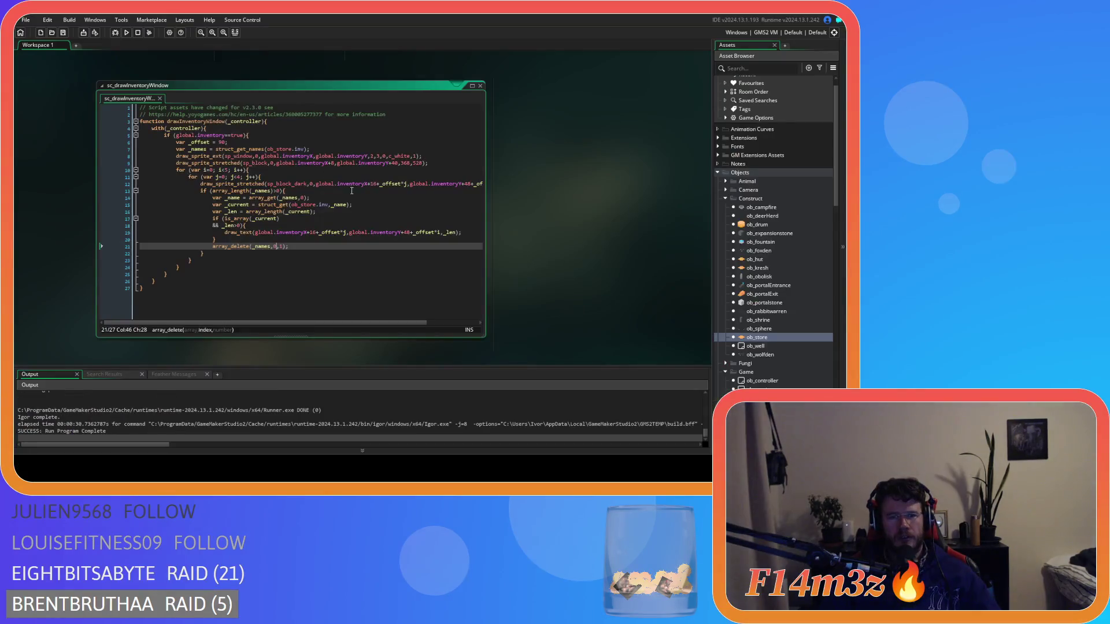
pyautogui.click(324, 247)
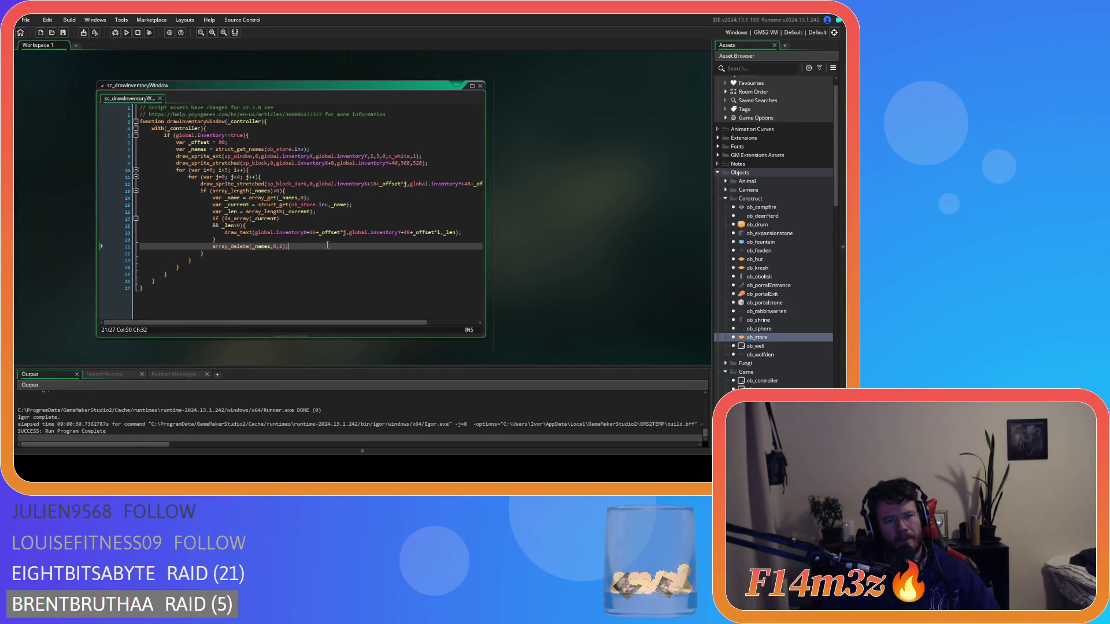
pyautogui.click(339, 197)
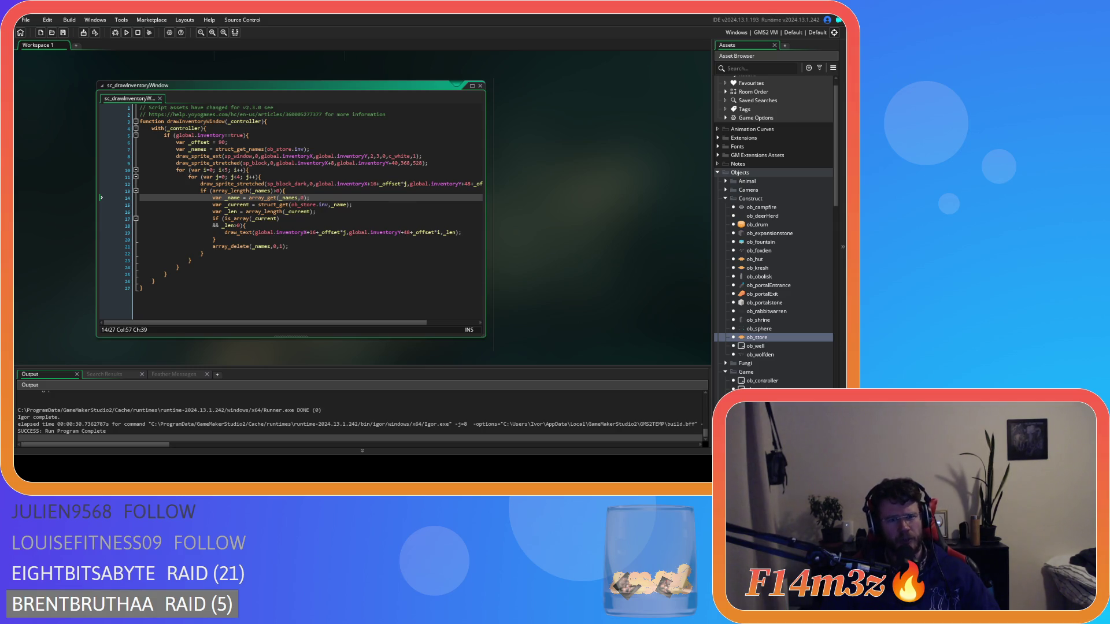
pyautogui.moveTo(330, 203)
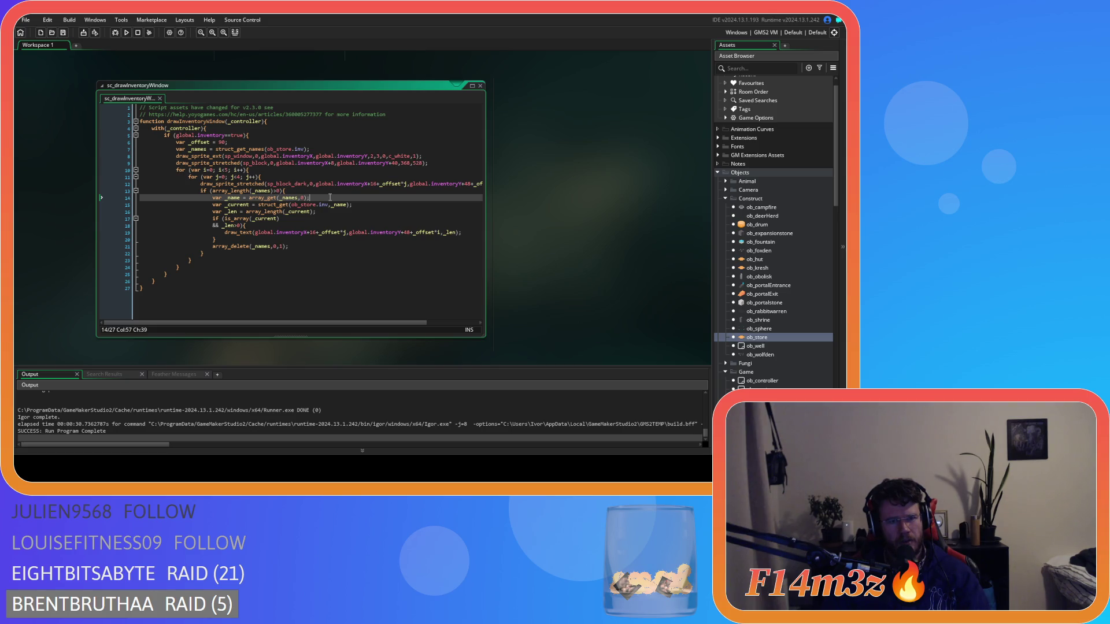
pyautogui.click(341, 212)
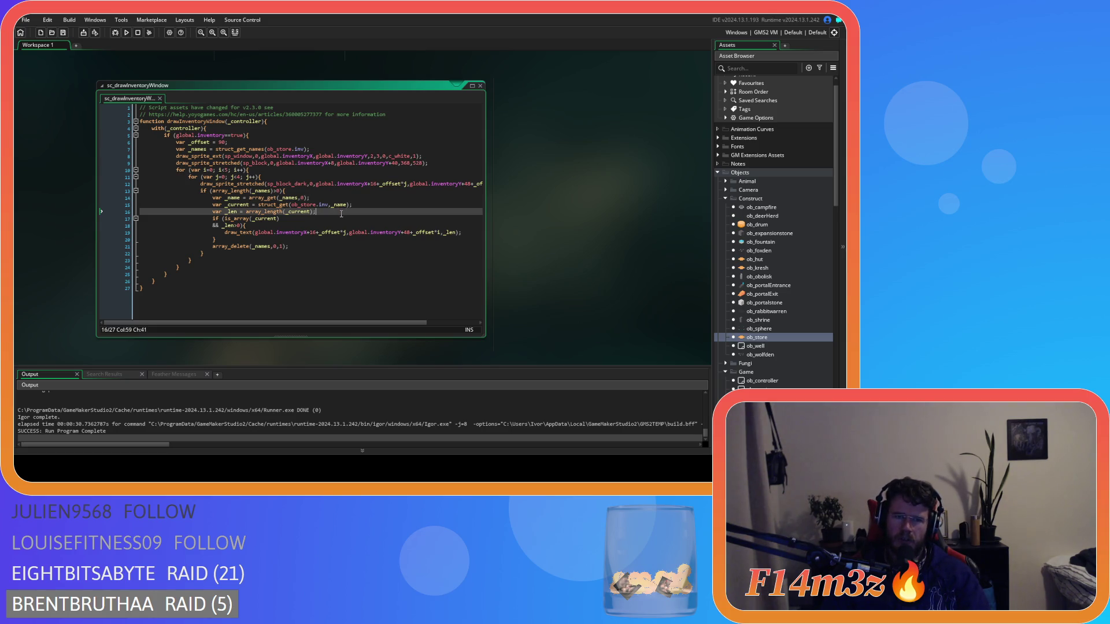
pyautogui.click(327, 222)
pyautogui.click(312, 229)
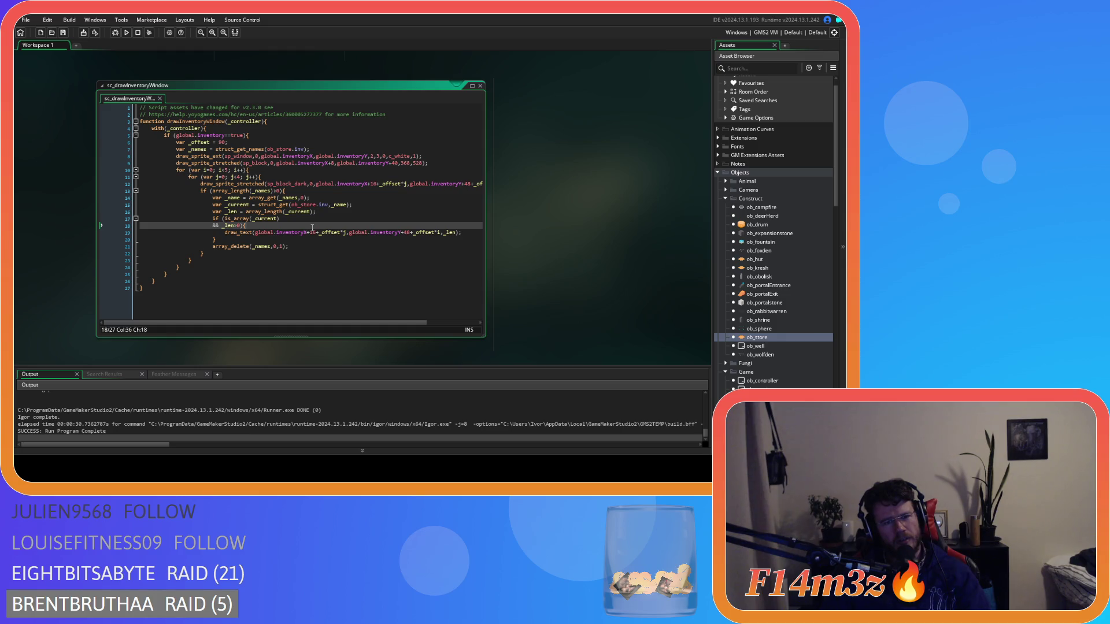
pyautogui.moveTo(300, 250); pyautogui.dragTo(212, 197)
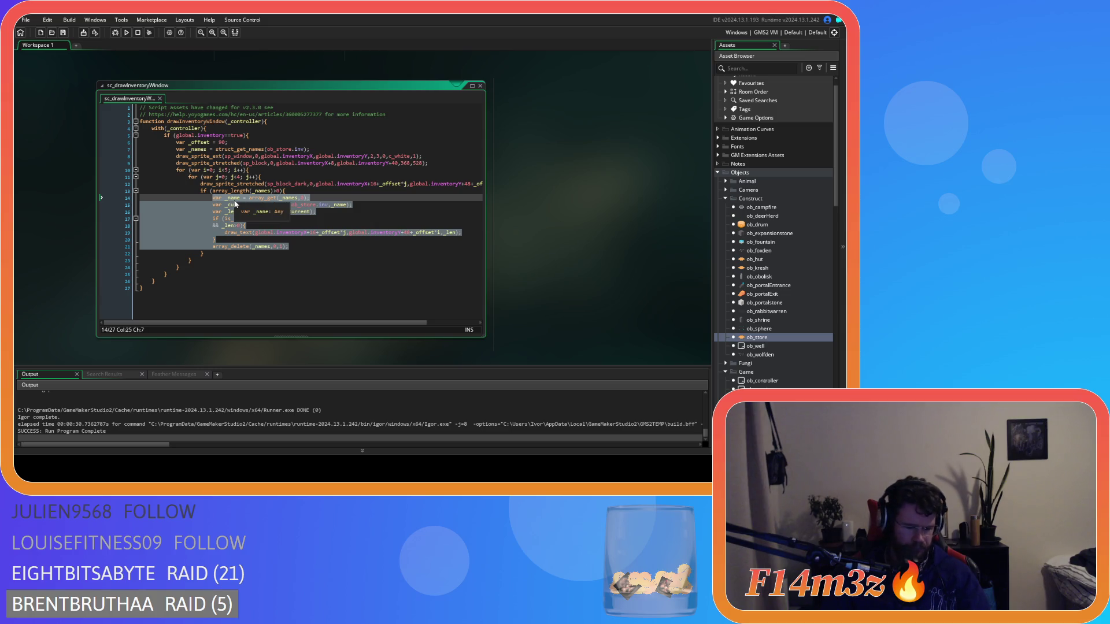
# - Comment out lines 14–21 with Ctrl+K, undoing an accidental blank line
pyautogui.hotkey('ctrl', 'k')
pyautogui.click(296, 191)
pyautogui.press('Return')
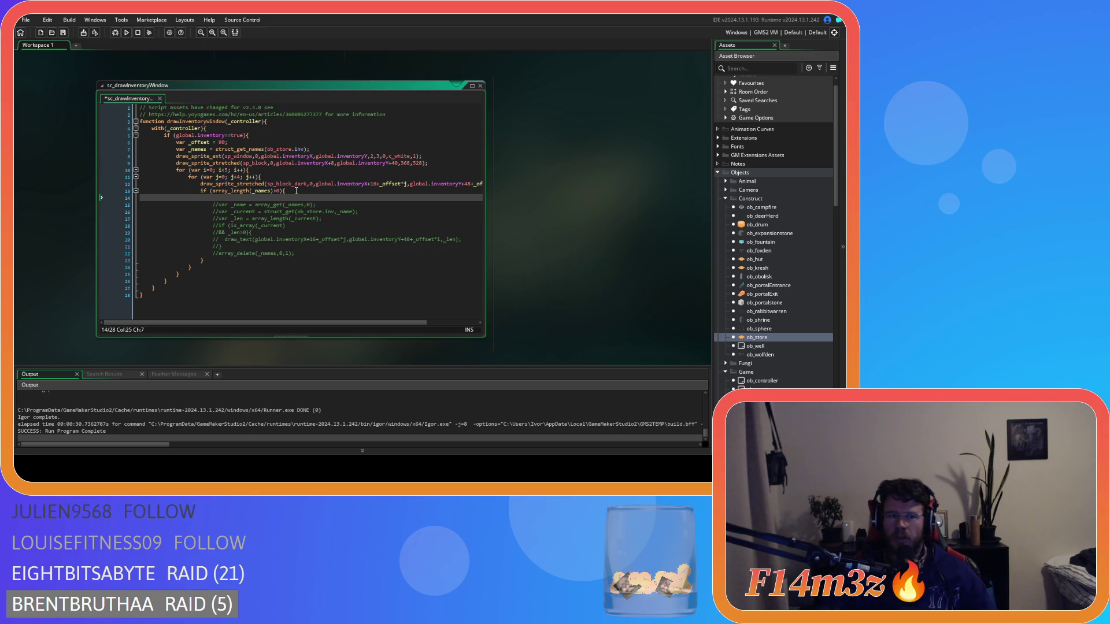
pyautogui.hotkey('ctrl', 'z')
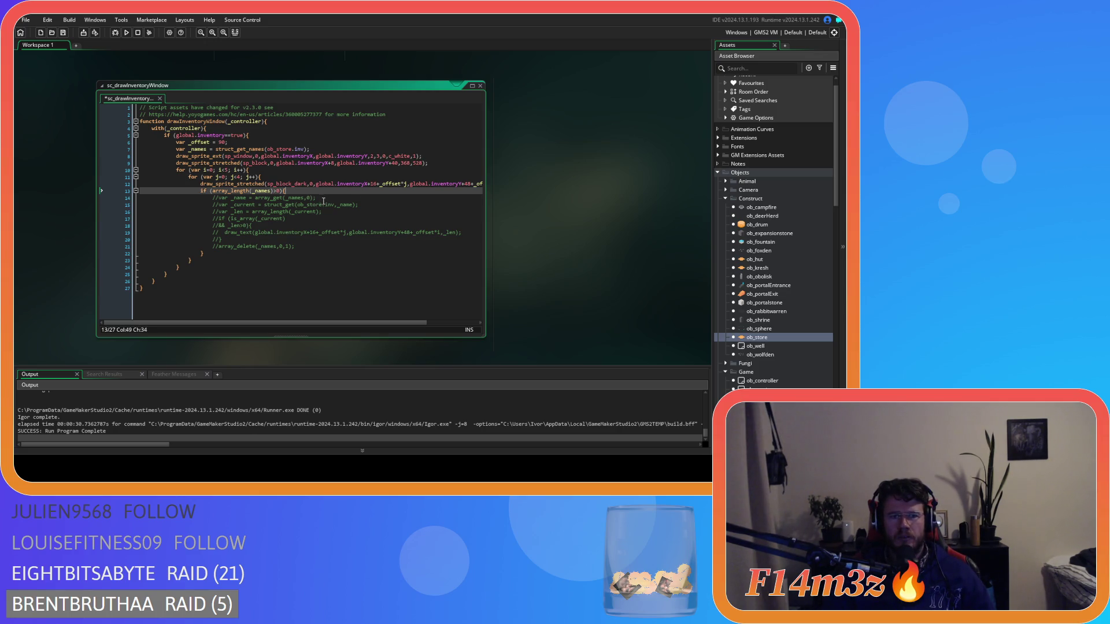
# - Uncomment the _name, _current and _len declarations one by one
pyautogui.click(323, 199)
pyautogui.hotkey('ctrl', 'k')
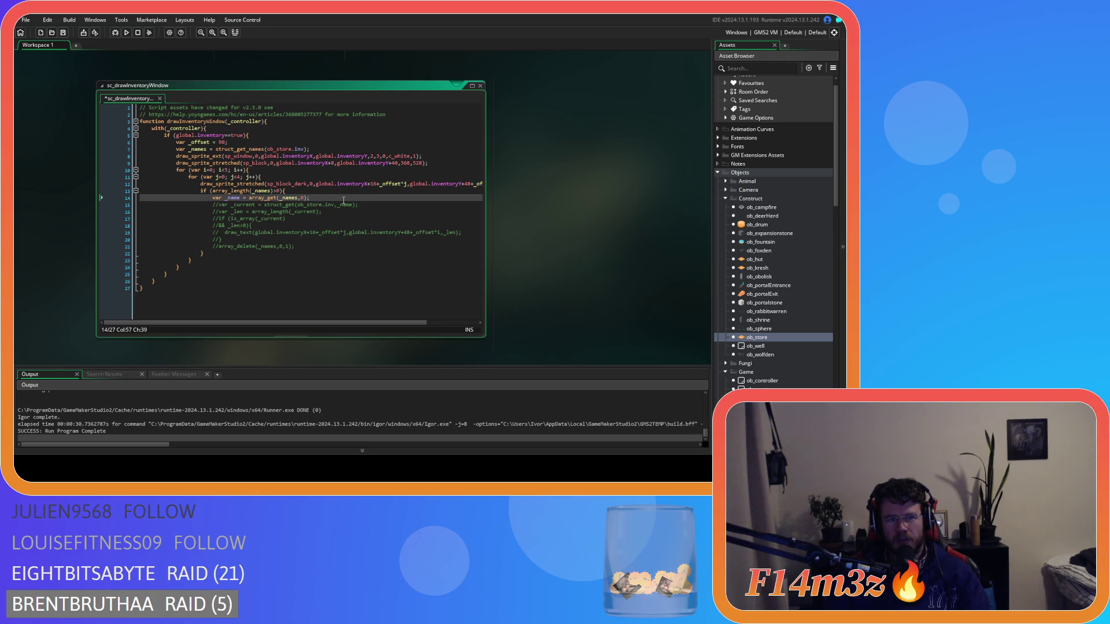
pyautogui.click(365, 204)
pyautogui.hotkey('ctrl', 'k')
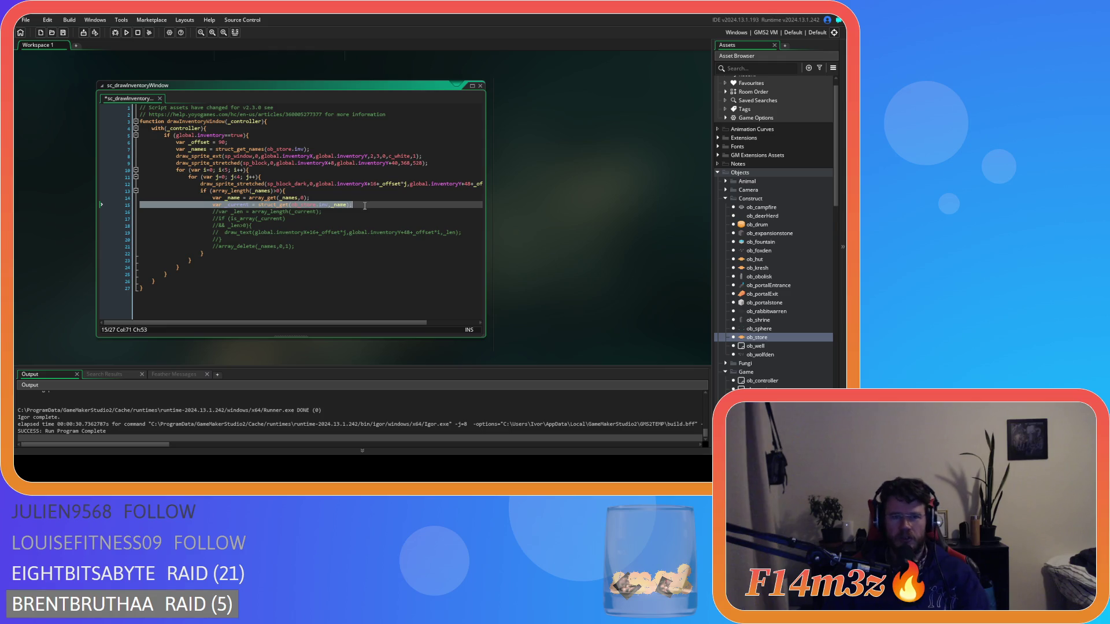
pyautogui.click(348, 214)
pyautogui.hotkey('ctrl', 'k')
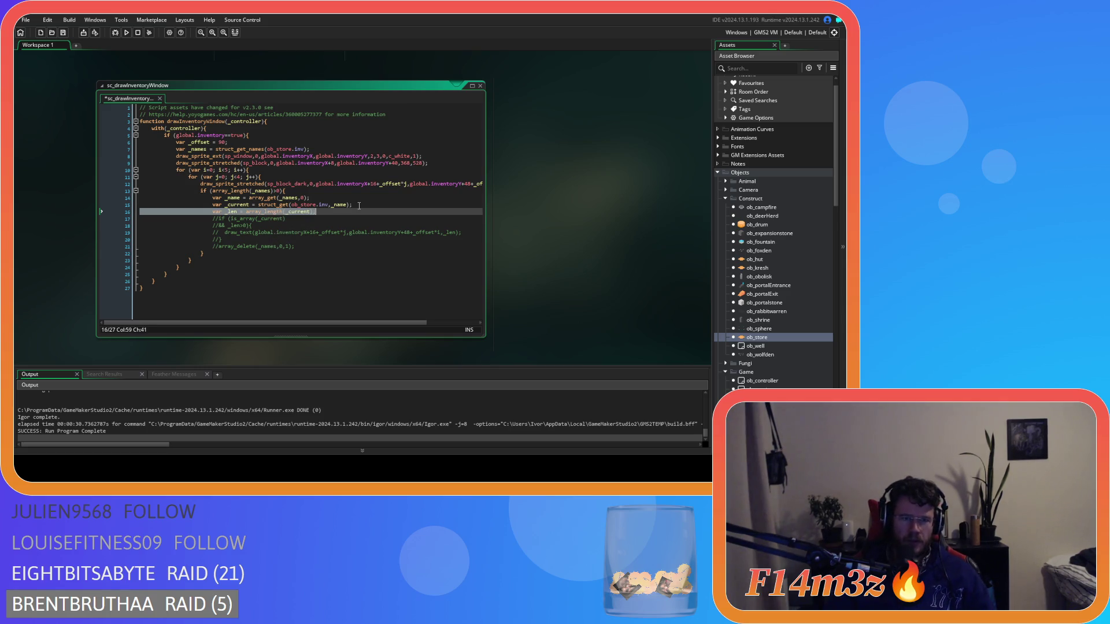
# - Start an if (_len> condition on a new line after the _len declaration
pyautogui.click(342, 211)
pyautogui.press('Return')
pyautogui.write('if (')
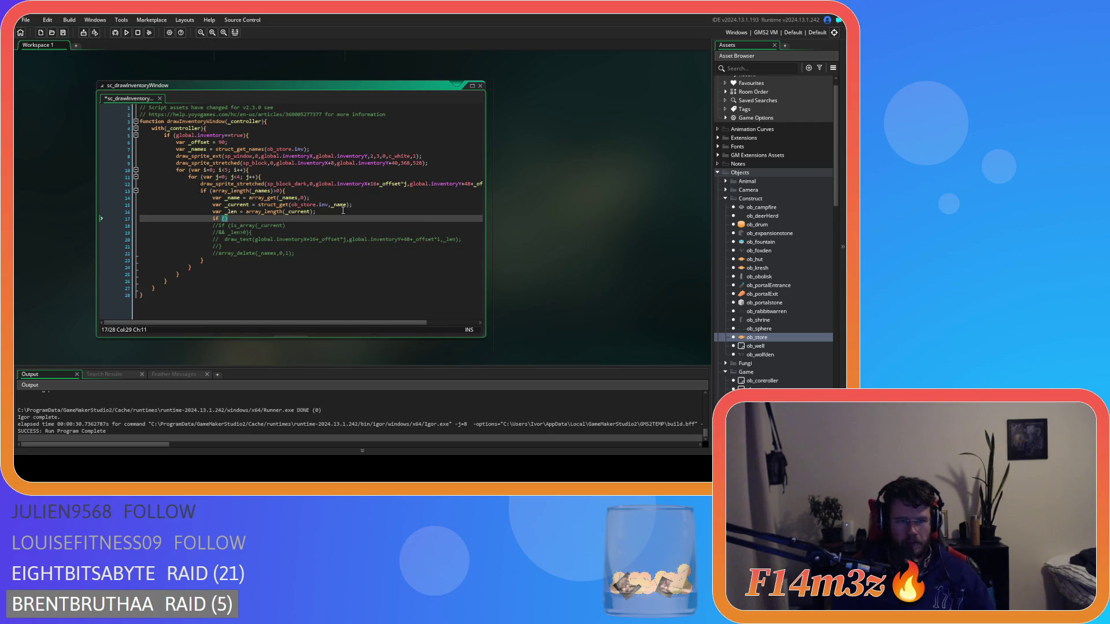
pyautogui.write('array')
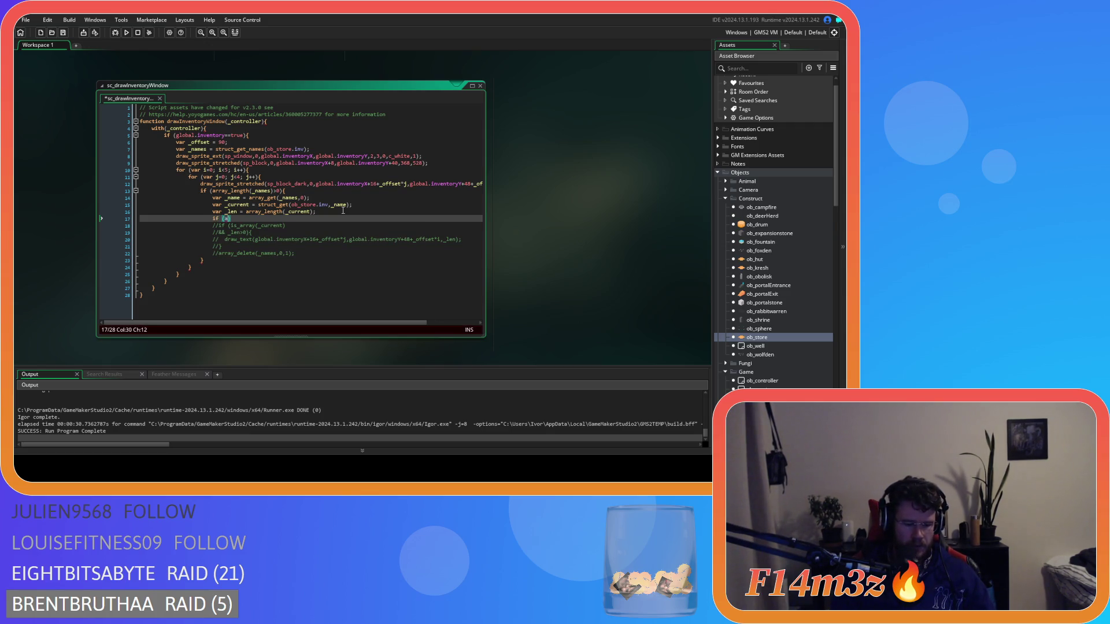
pyautogui.press('BackSpace')
pyautogui.press('BackSpace')
pyautogui.press('BackSpace')
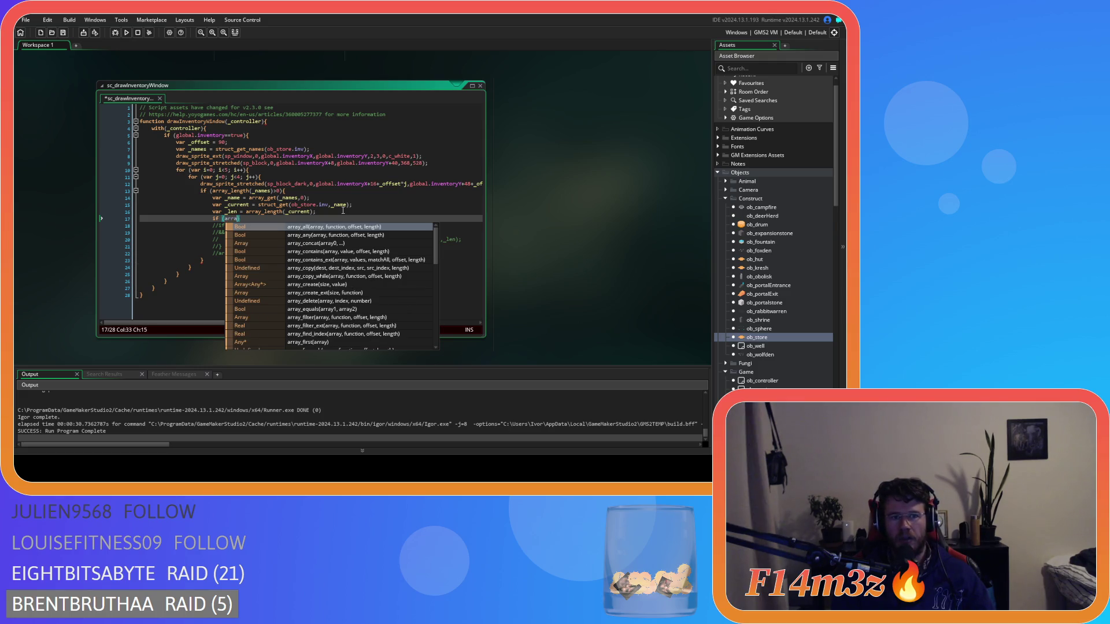
pyautogui.write('_l')
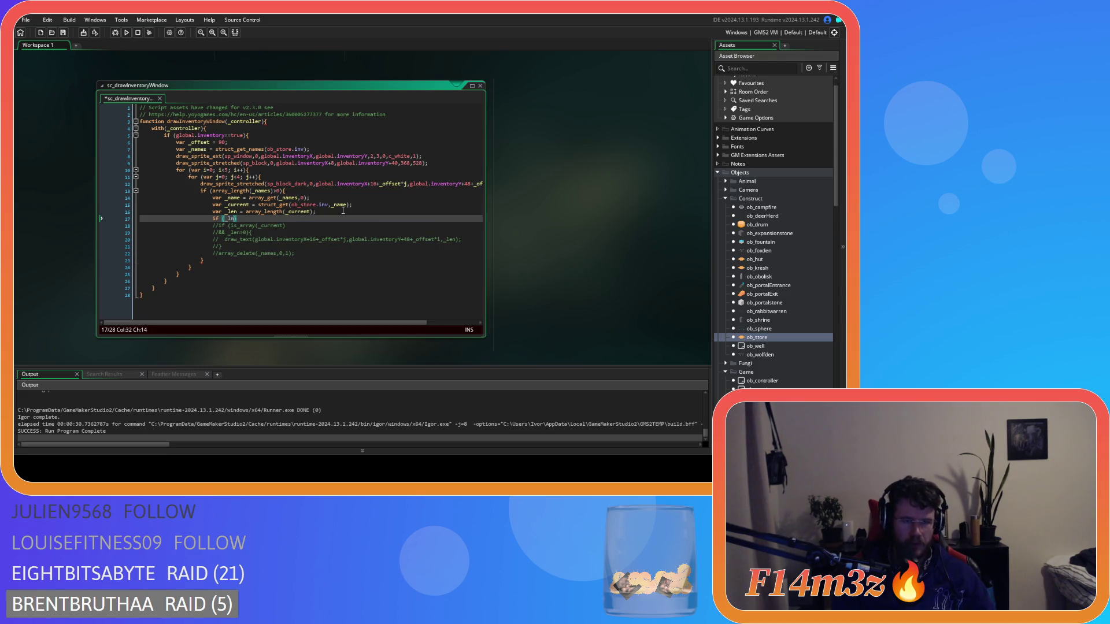
pyautogui.press('Return')
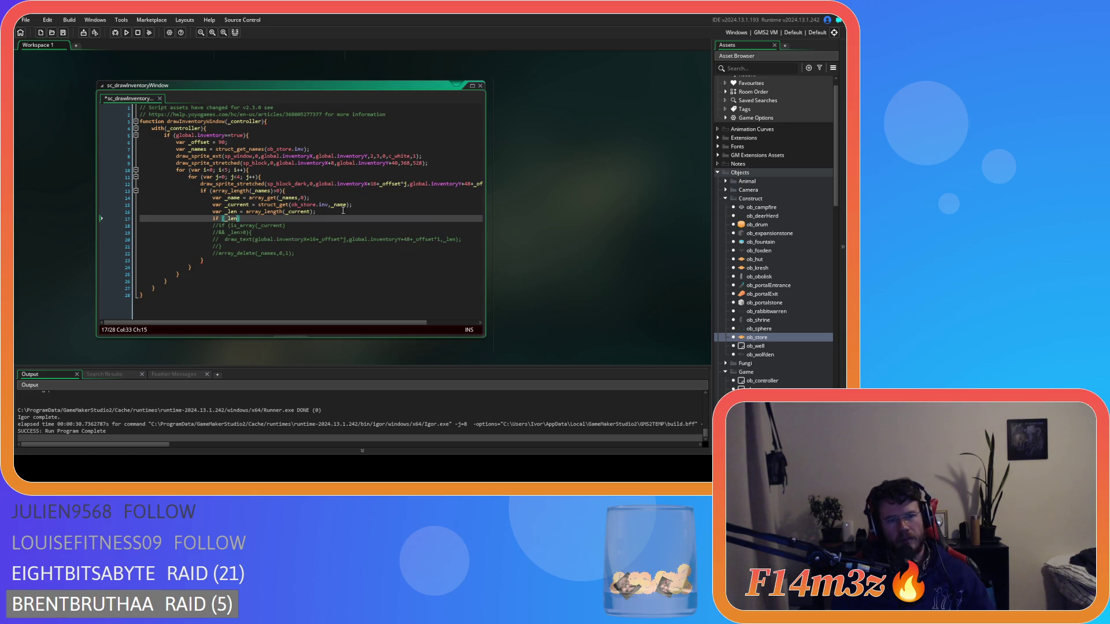
pyautogui.write('>0')
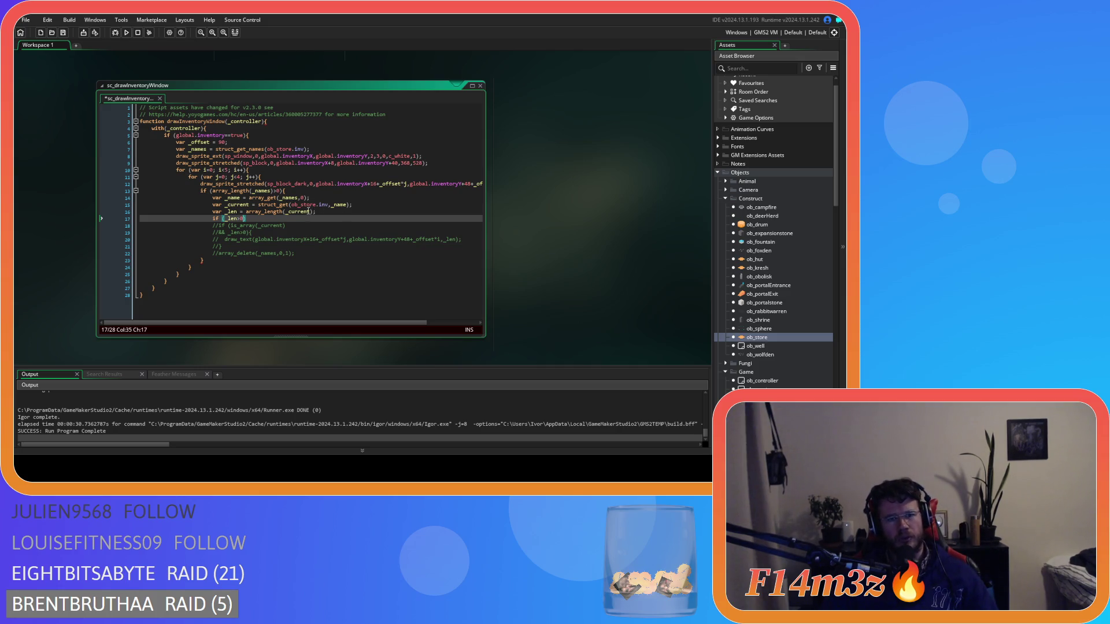
pyautogui.moveTo(240, 212); pyautogui.dragTo(307, 213)
# - Delete the if (_len>0) line and return to the end of the _current declaration
pyautogui.click(284, 219)
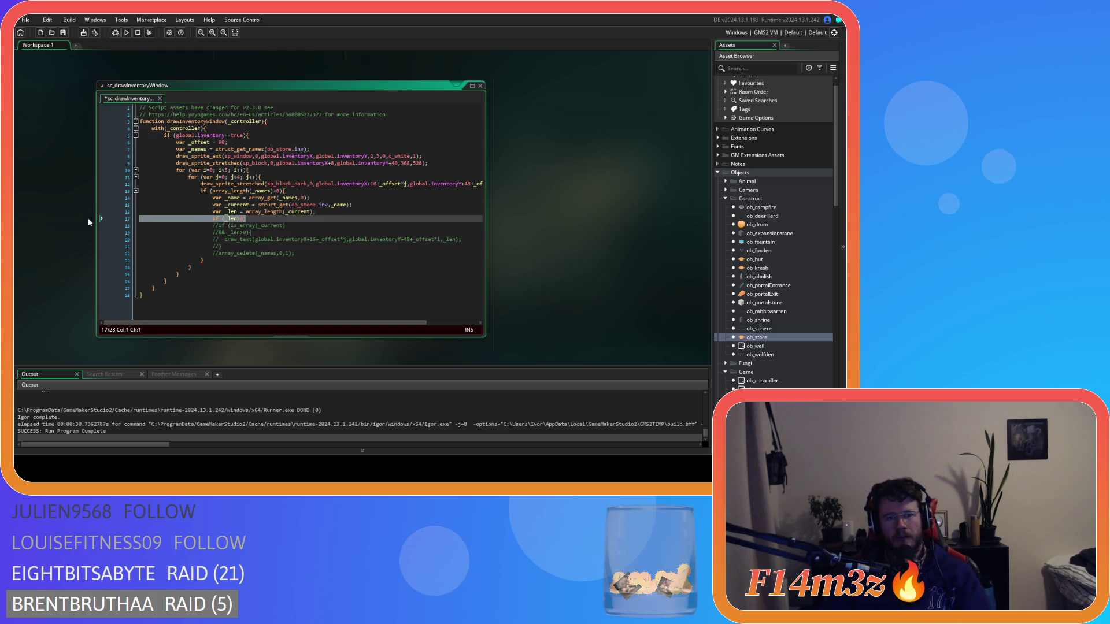
pyautogui.press('Delete')
pyautogui.press('BackSpace')
pyautogui.press('BackSpace')
pyautogui.press('BackSpace')
pyautogui.click(375, 201)
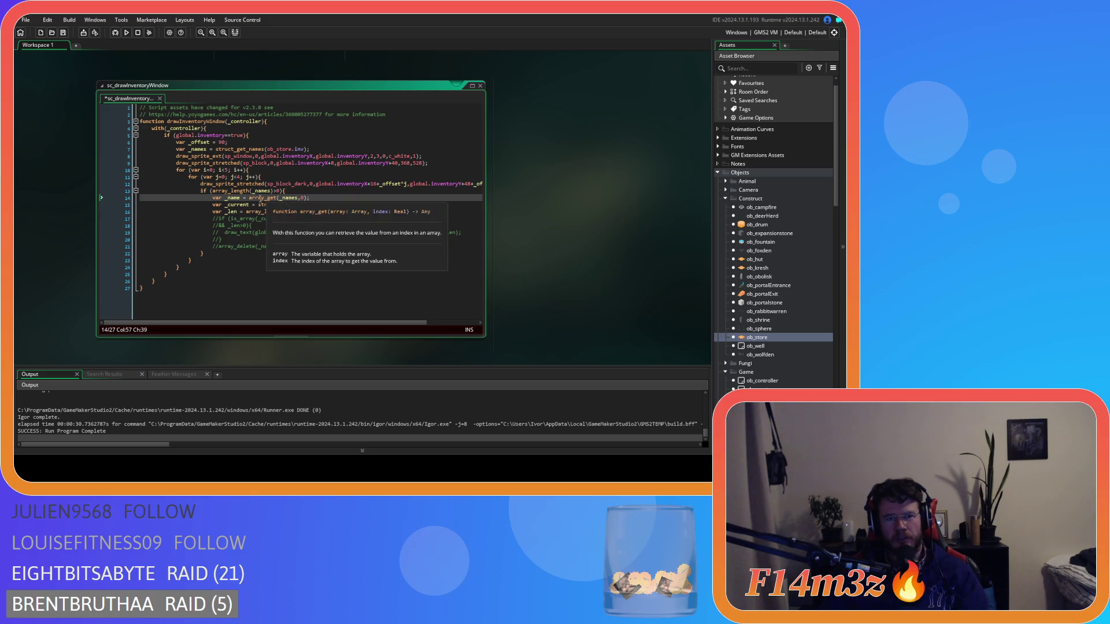
pyautogui.click(234, 205)
pyautogui.click(360, 205)
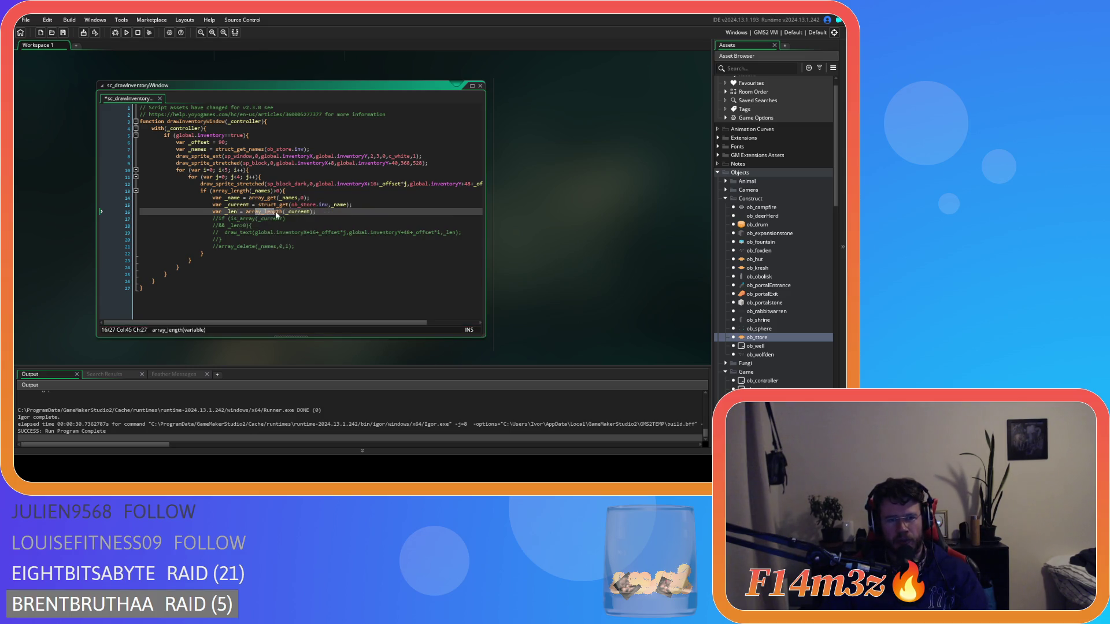
# - Wrap the _len declaration in an if (is_array(_current)) block, indented one level
pyautogui.press('Return')
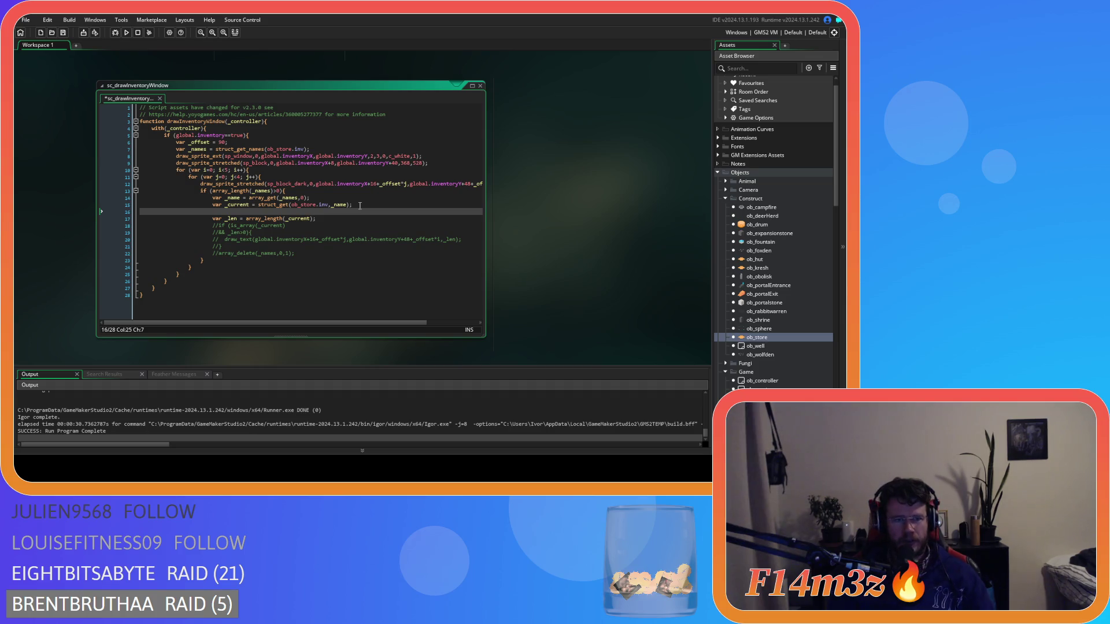
pyautogui.write('if(')
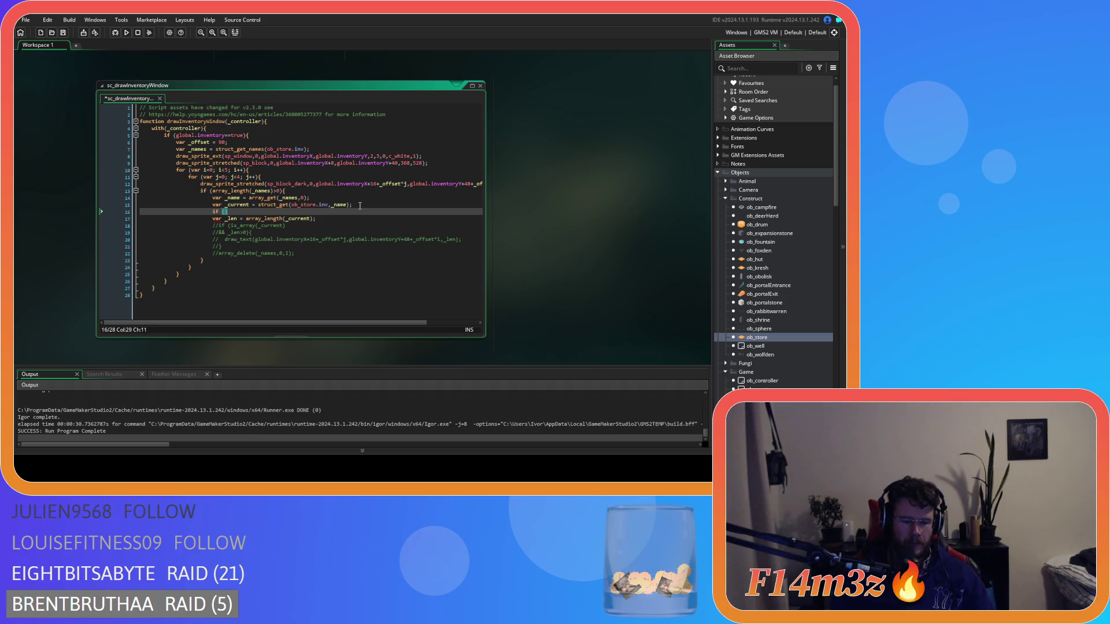
pyautogui.write('is_arr')
pyautogui.press('Return')
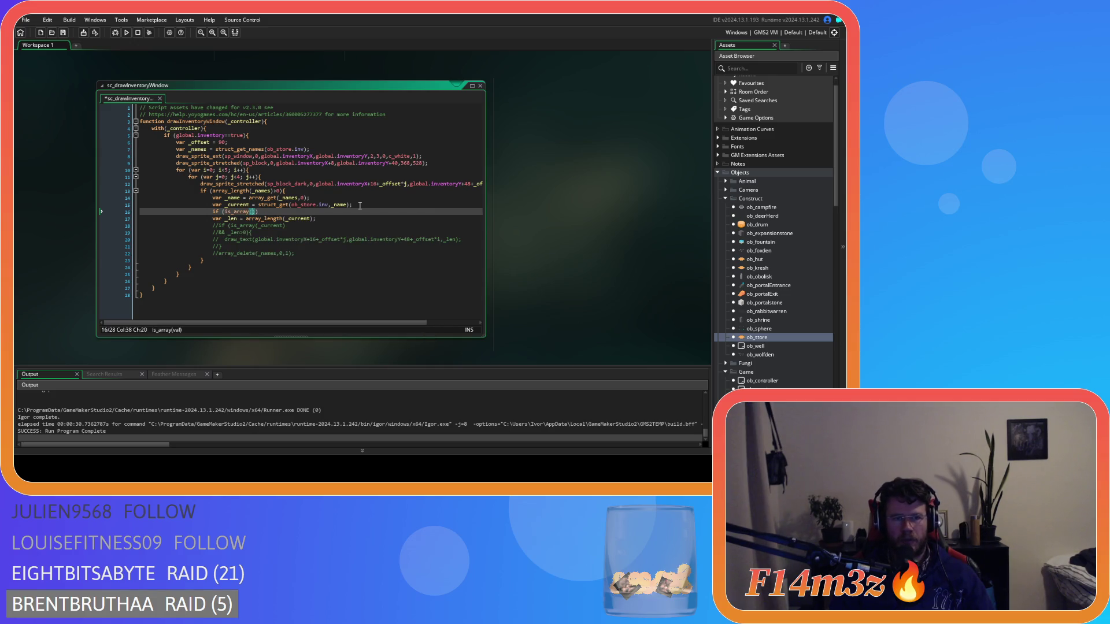
pyautogui.write('_current')
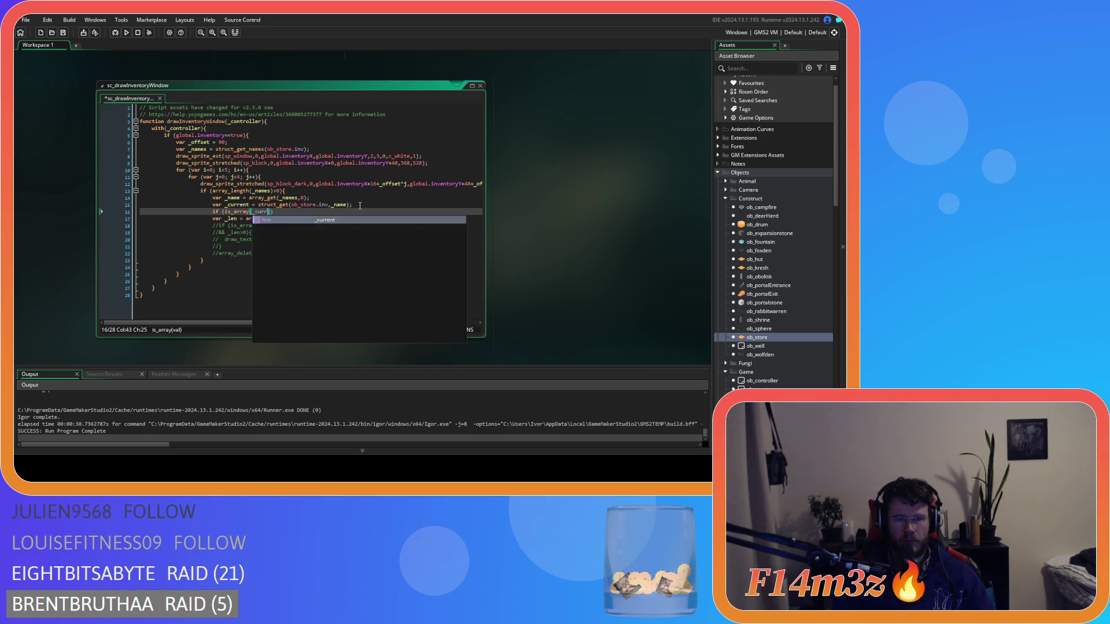
pyautogui.write(')')
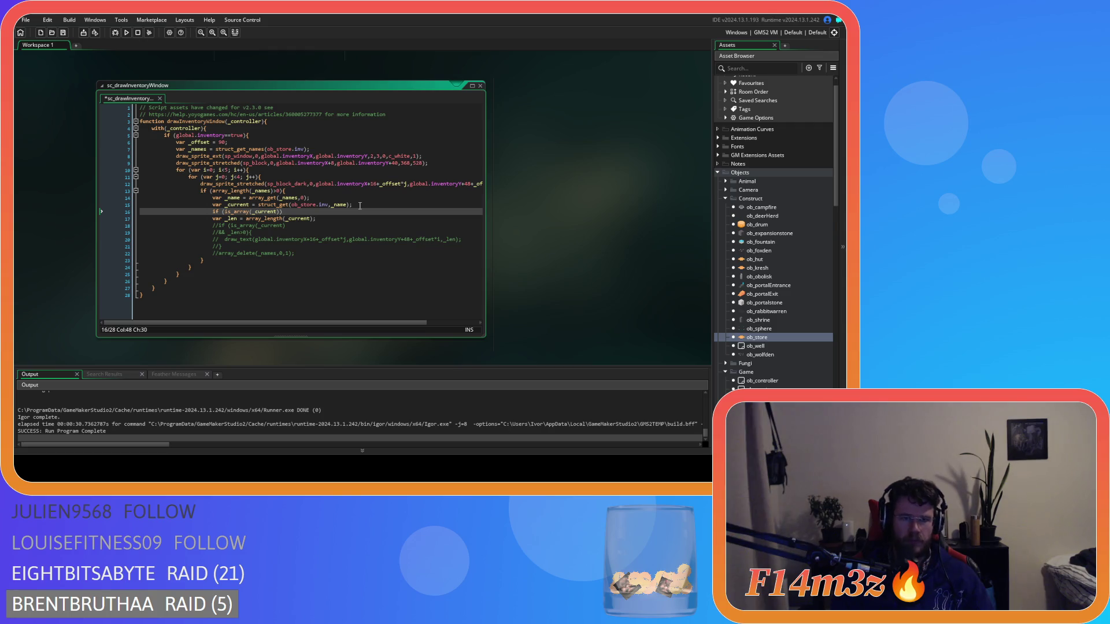
pyautogui.press('Down')
pyautogui.press('Home')
pyautogui.press('Tab')
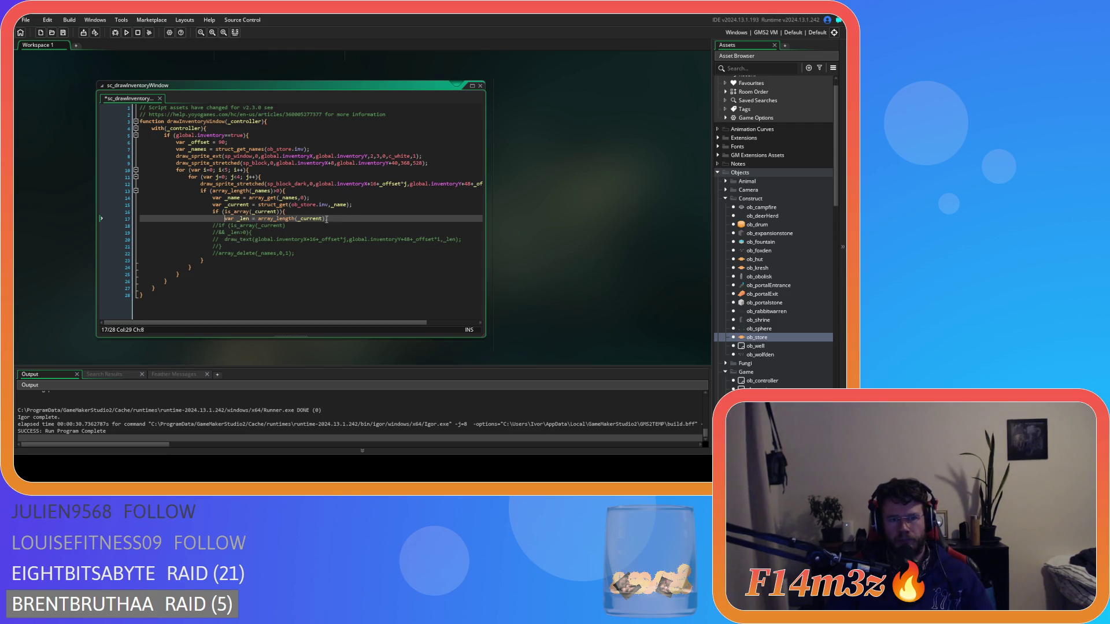
pyautogui.press('End')
pyautogui.press('Return')
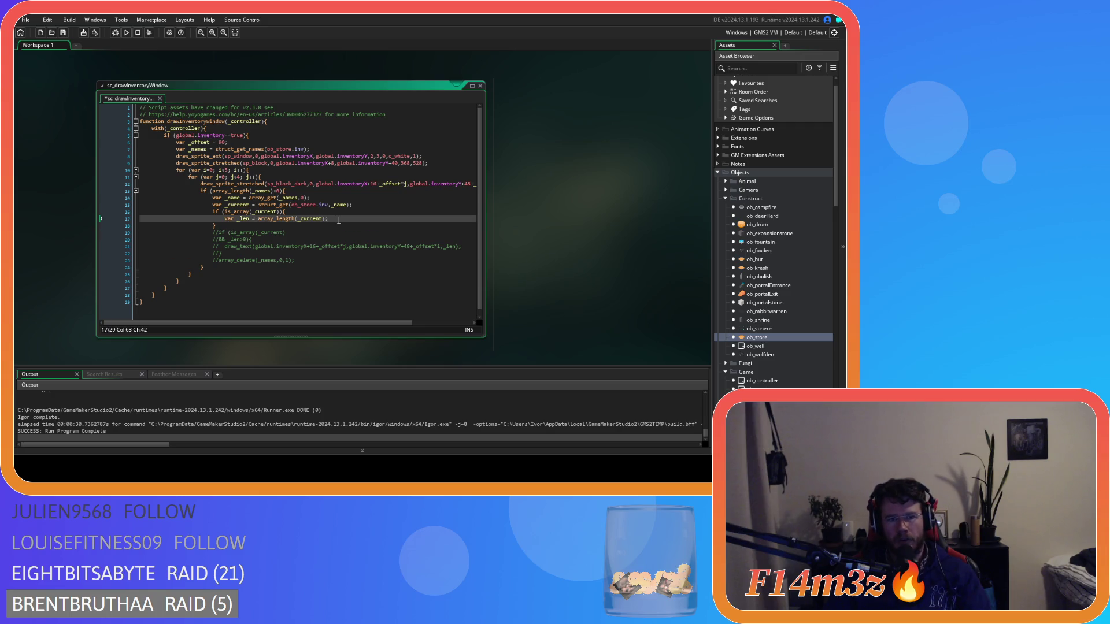
# - Add an empty nested if (_len>0) block with opening and closing braces
pyautogui.press('Return')
pyautogui.write('if (')
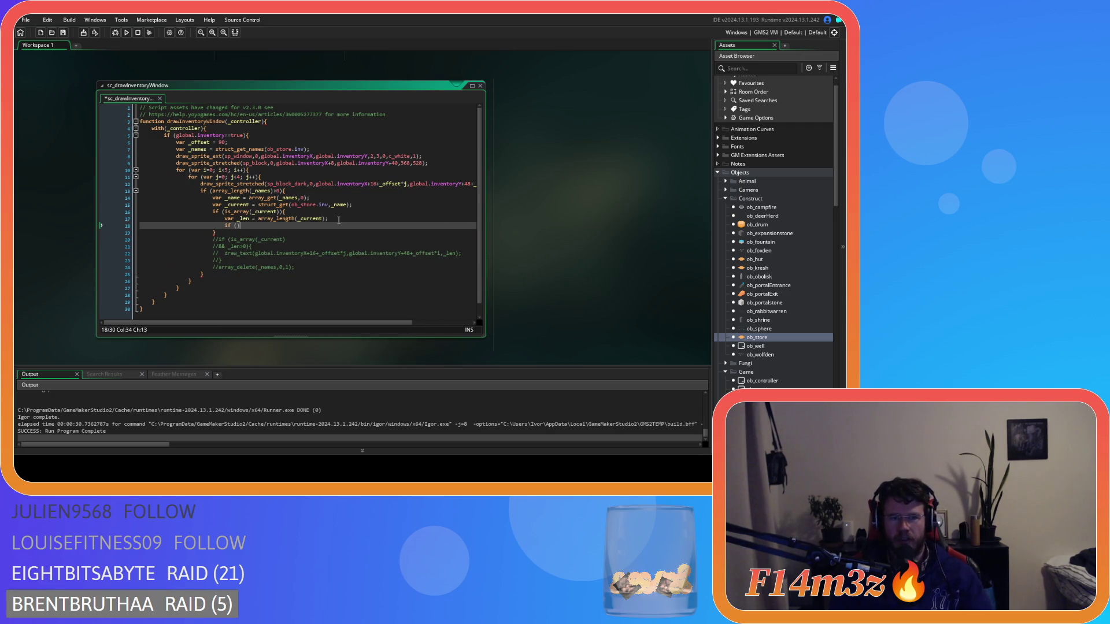
pyautogui.press('Left')
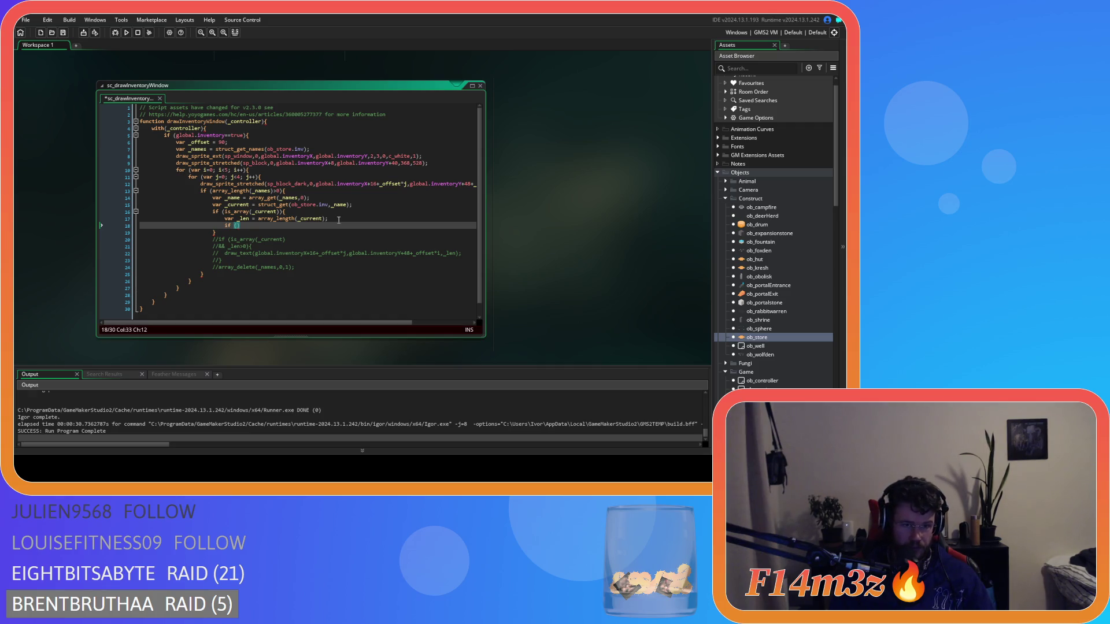
pyautogui.write('_l')
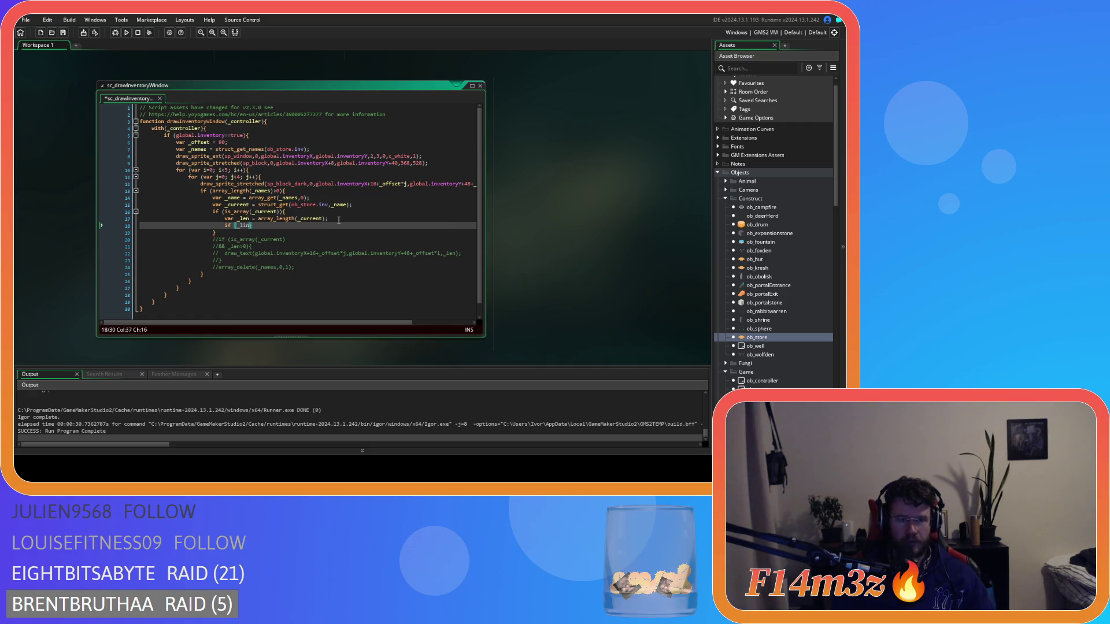
pyautogui.write('>0')
pyautogui.press('Return')
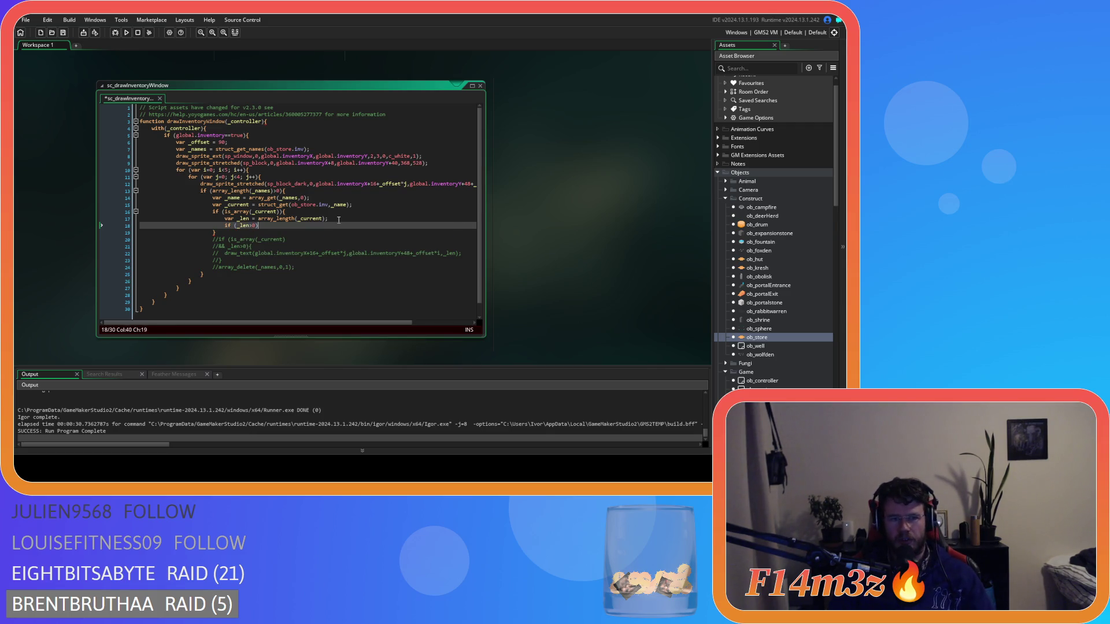
pyautogui.write('{')
pyautogui.press('Return')
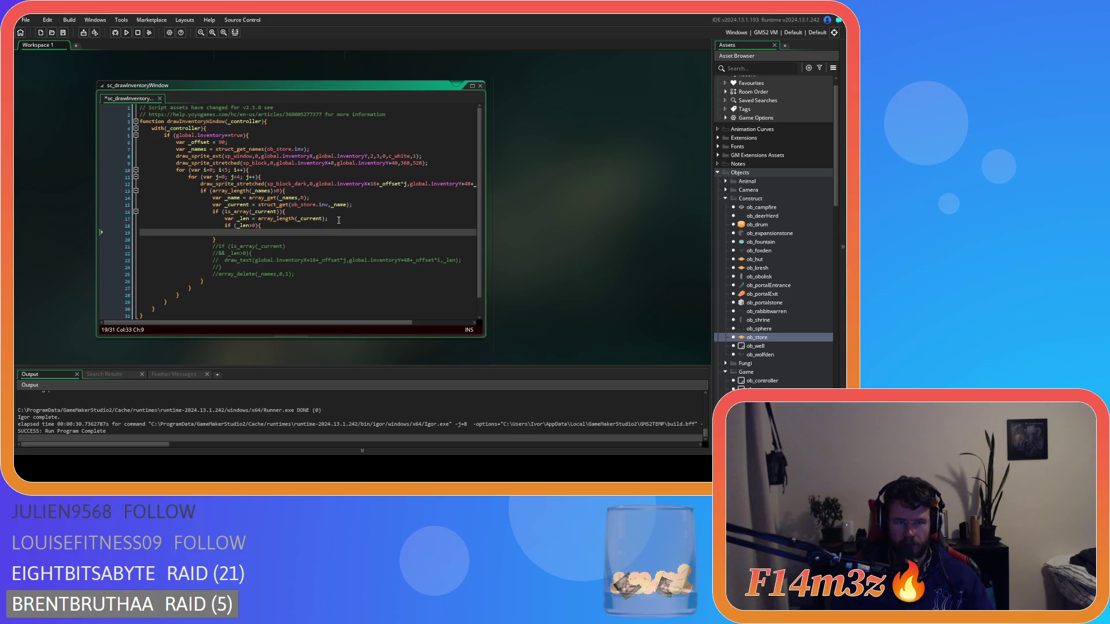
pyautogui.press('Return')
pyautogui.write('}')
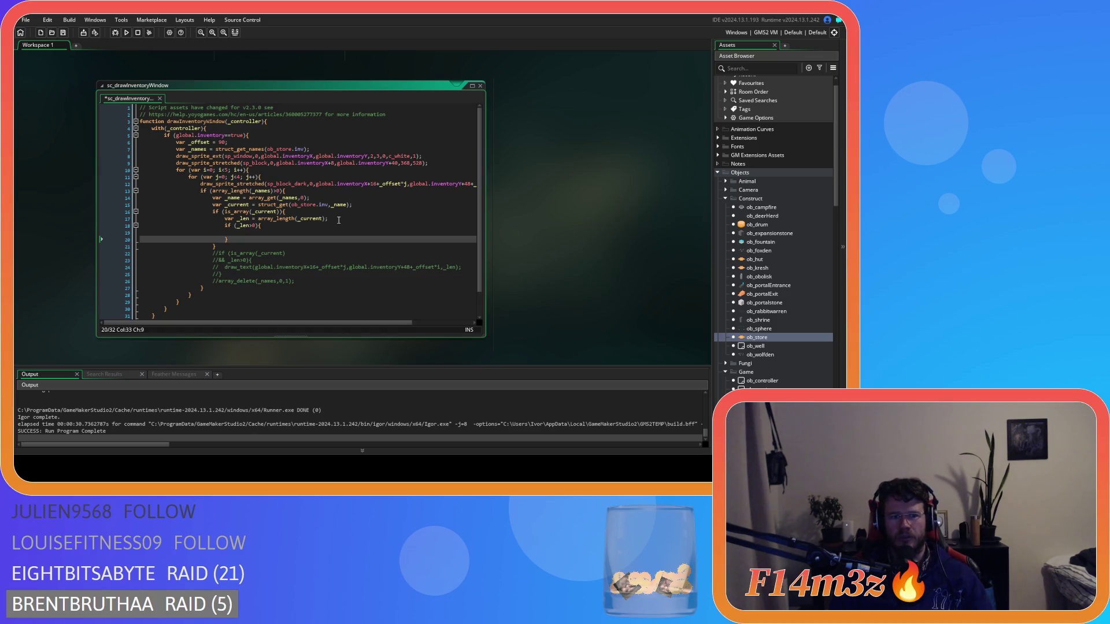
pyautogui.press('BackSpace')
pyautogui.press('BackSpace')
pyautogui.press('BackSpace')
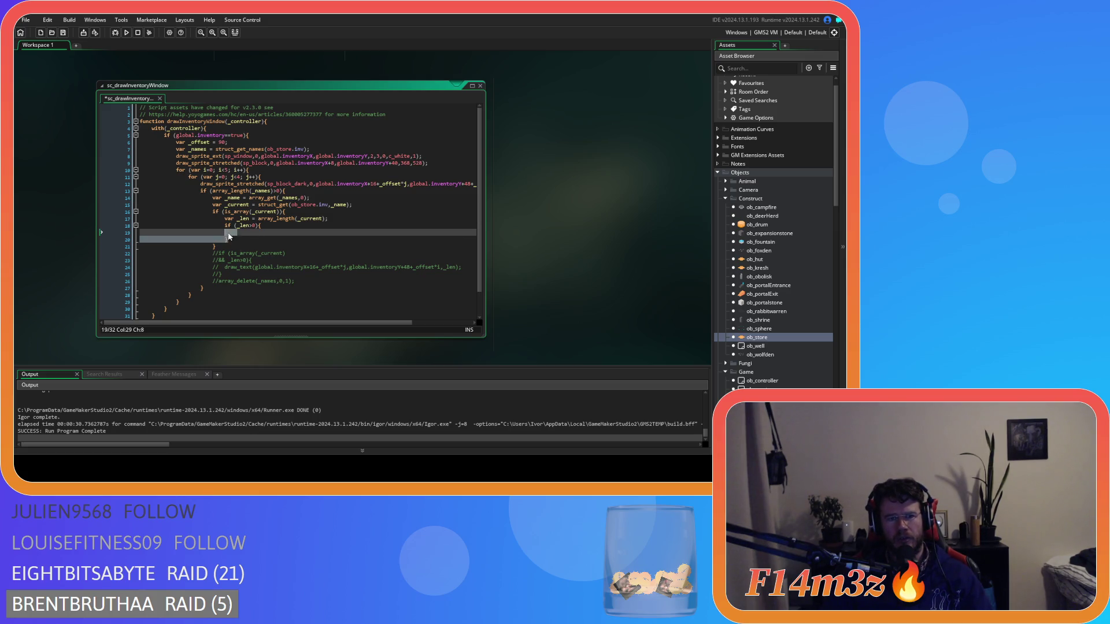
# - Rewrite the nested if as a while loop calling array_delete(_current,0,1), with a blank line after it
pyautogui.write('while()')
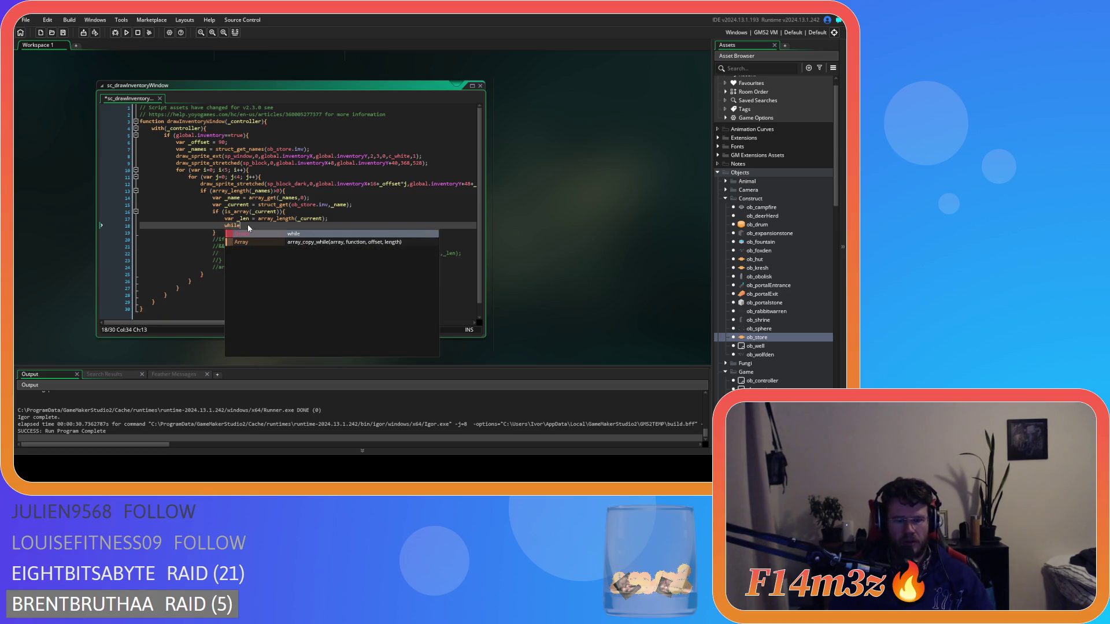
pyautogui.write('_len')
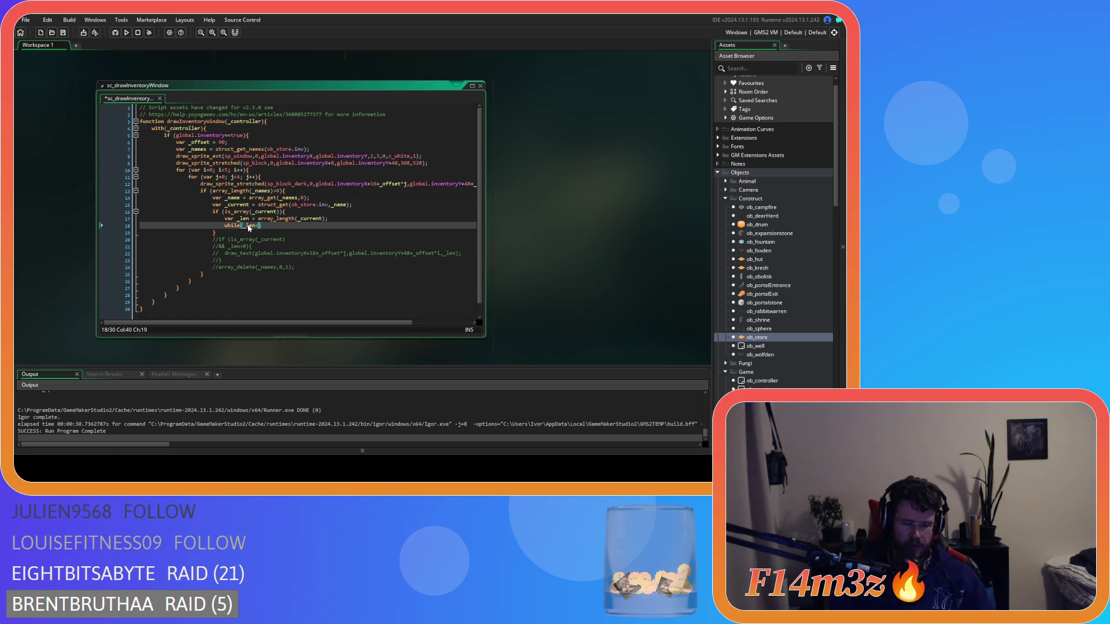
pyautogui.write('=0)')
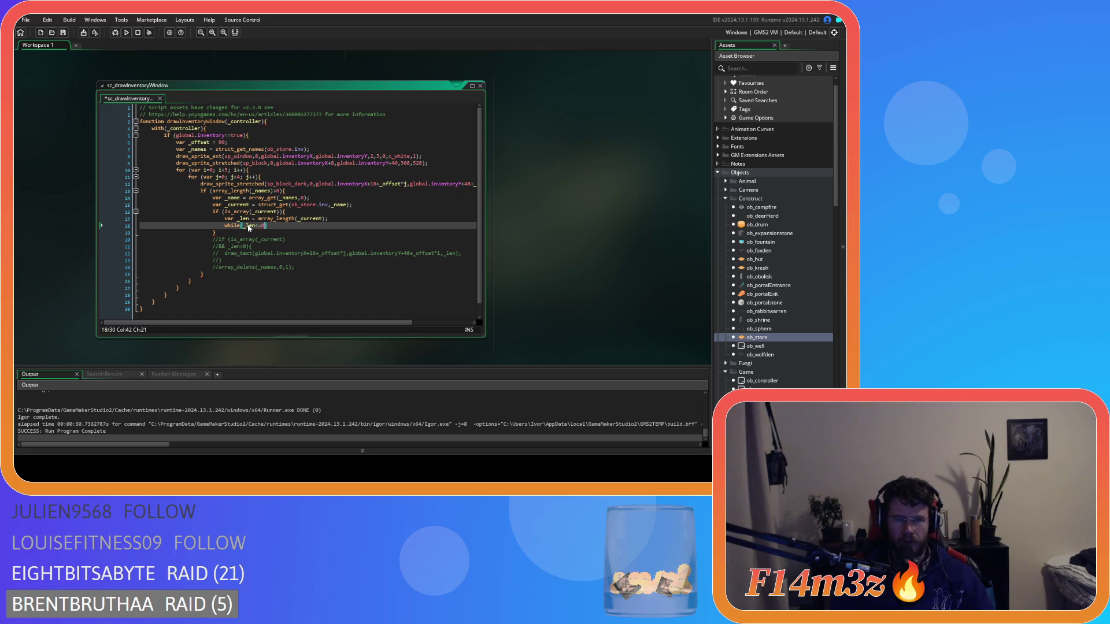
pyautogui.write('{')
pyautogui.press('Return')
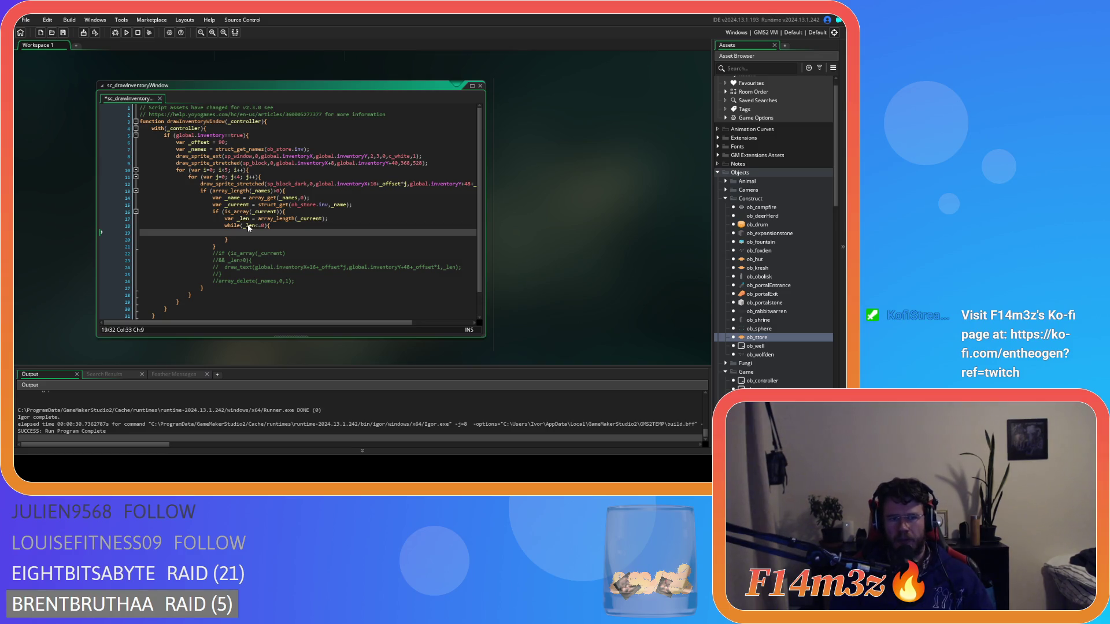
pyautogui.write('array_del')
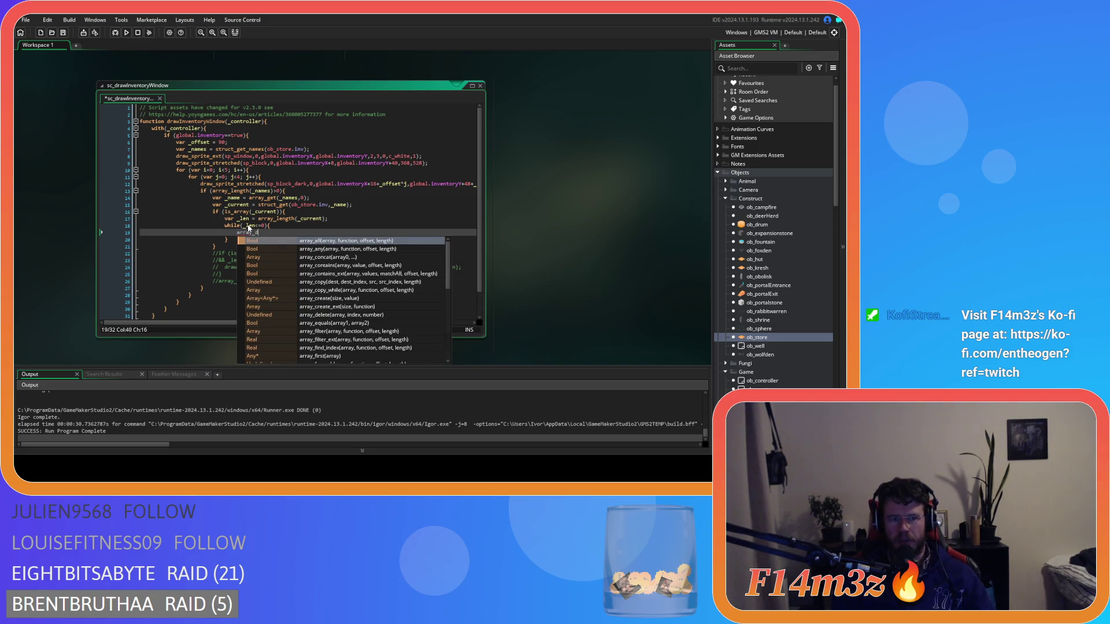
pyautogui.press('Return')
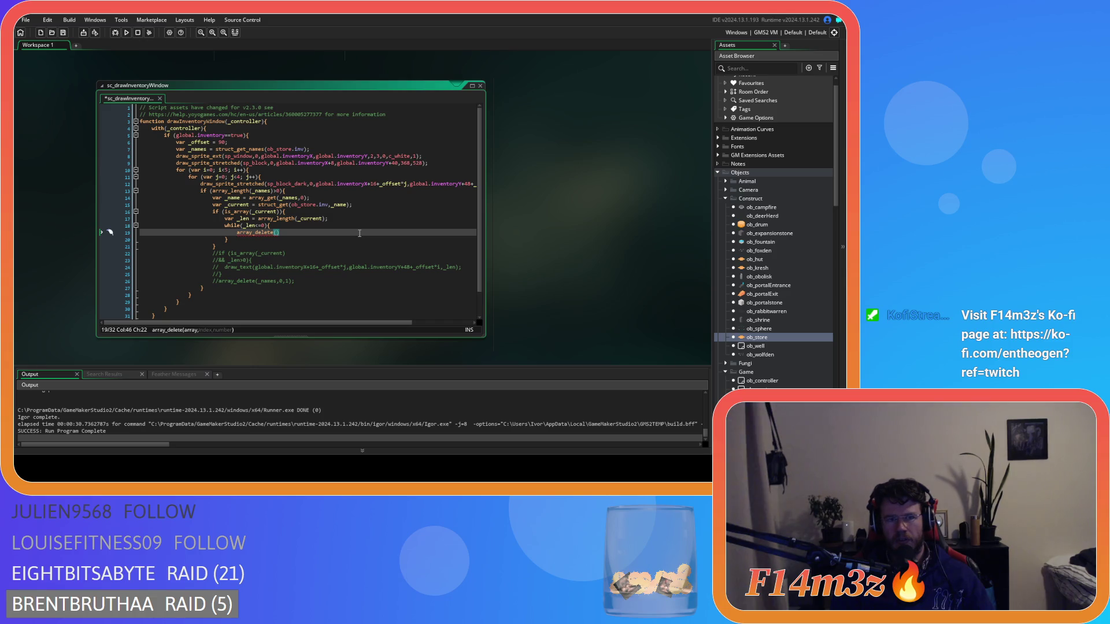
pyautogui.write('_cu')
pyautogui.press('Return')
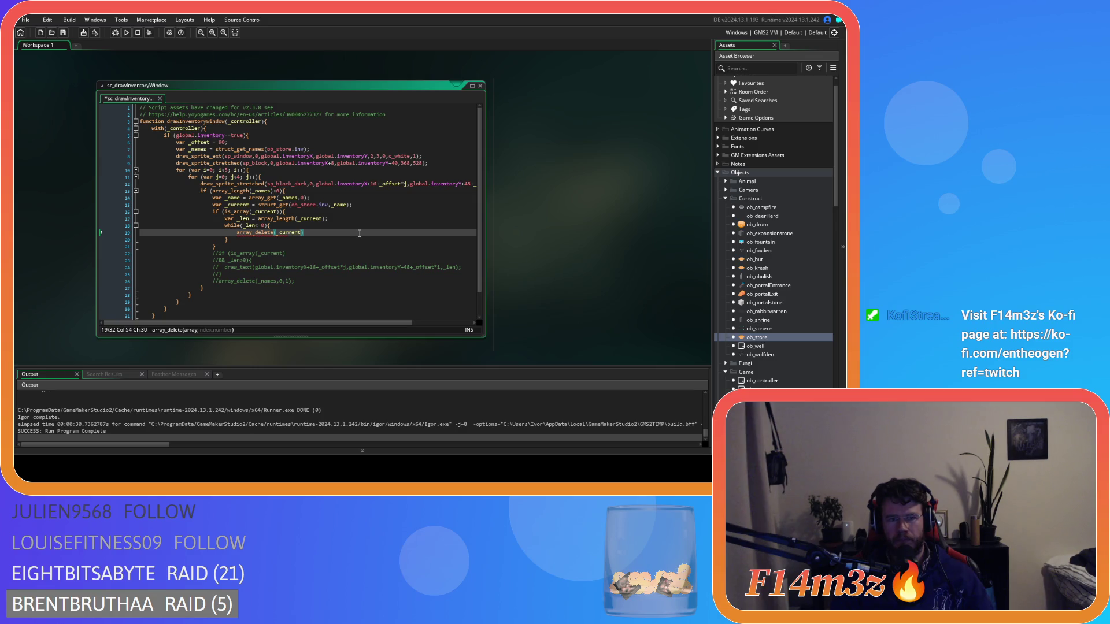
pyautogui.write(',')
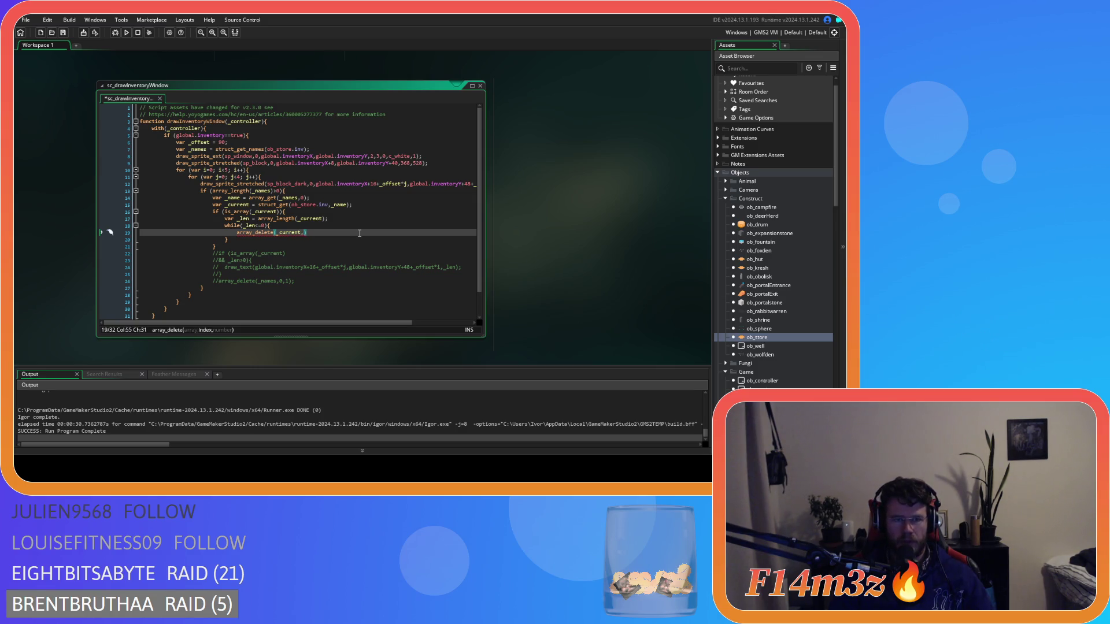
pyautogui.write('0,1)')
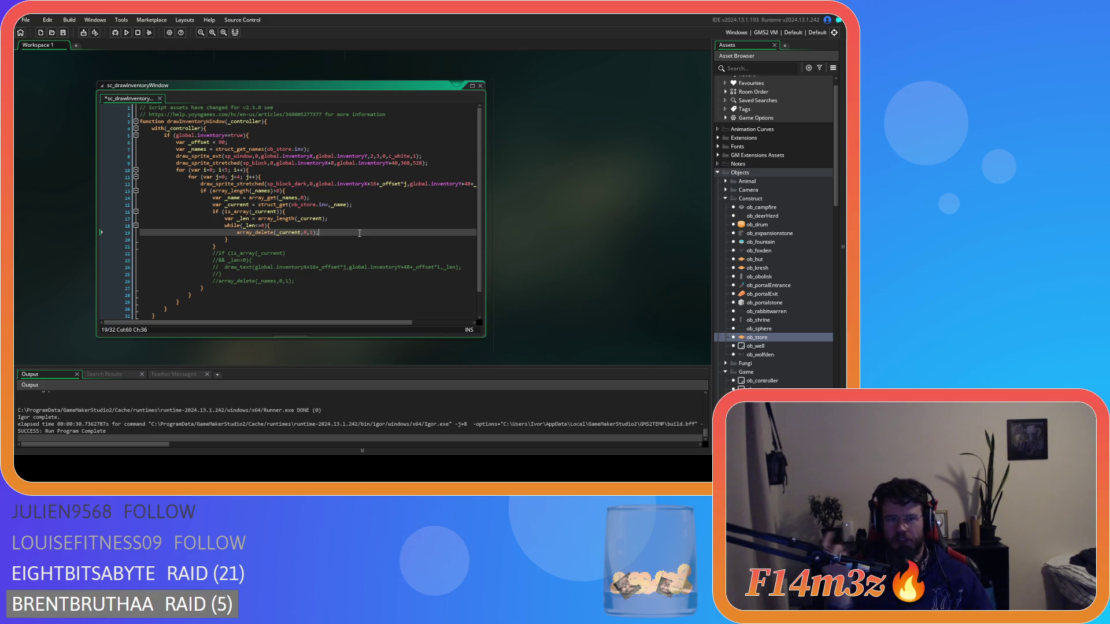
pyautogui.press('Down')
pyautogui.press('Return')
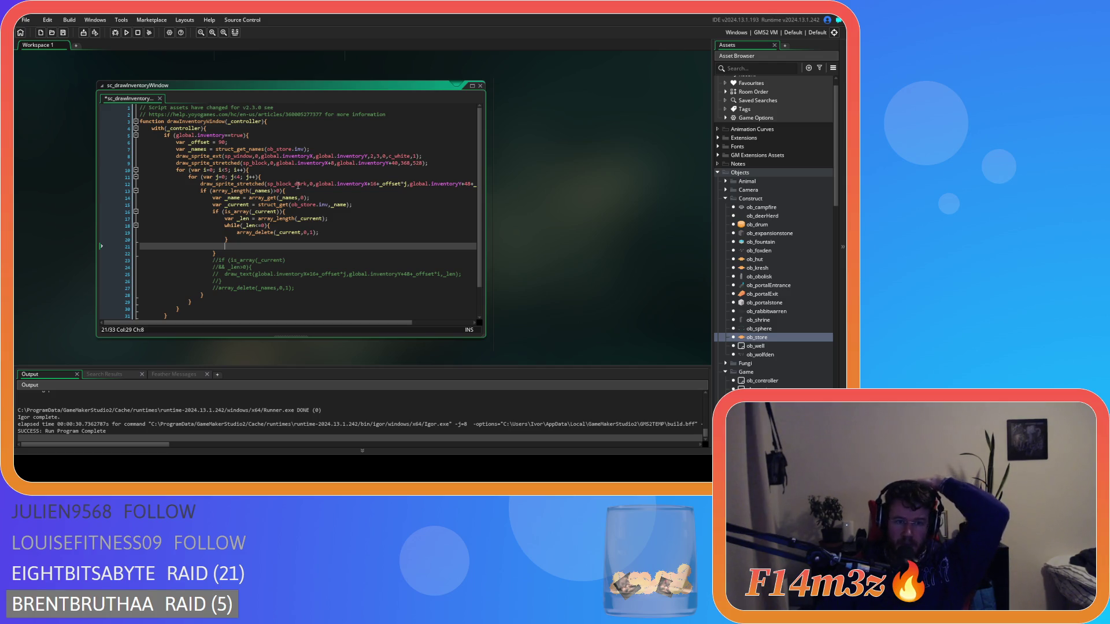
# - Copy the _name and _current assignment lines and paste them after array_delete in the loop
pyautogui.moveTo(362, 204); pyautogui.dragTo(201, 197)
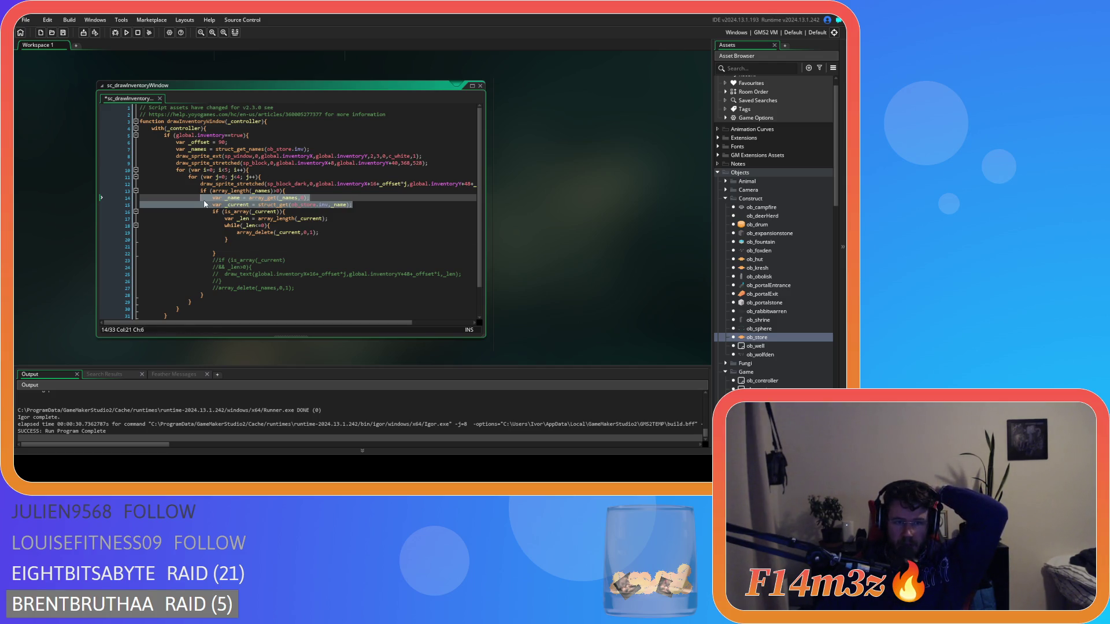
pyautogui.rightClick(246, 203)
pyautogui.click(264, 218)
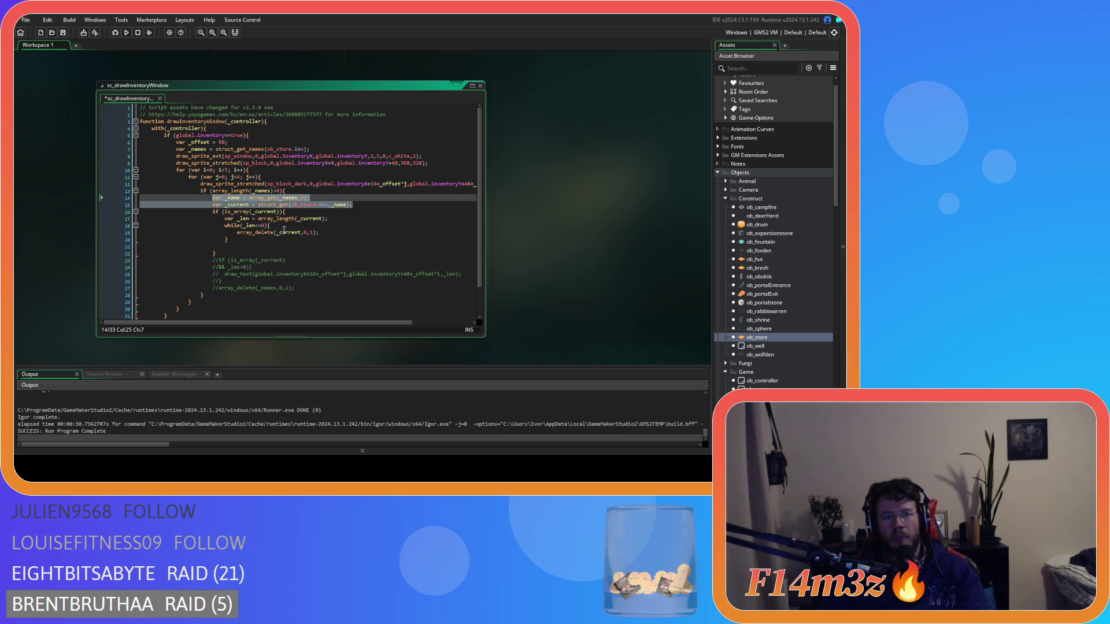
pyautogui.click(342, 232)
pyautogui.press('Return')
pyautogui.hotkey('ctrl', 'v')
# - Remove var from both pasted lines, fix their indentation, and save the script
pyautogui.click(211, 247)
pyautogui.press('Tab')
pyautogui.press('Tab')
pyautogui.press('Tab')
pyautogui.press('BackSpace')
pyautogui.doubleClick(241, 239)
pyautogui.press('BackSpace')
pyautogui.doubleClick(242, 247)
pyautogui.press('BackSpace')
pyautogui.click(380, 245)
pyautogui.hotkey('ctrl', 's')
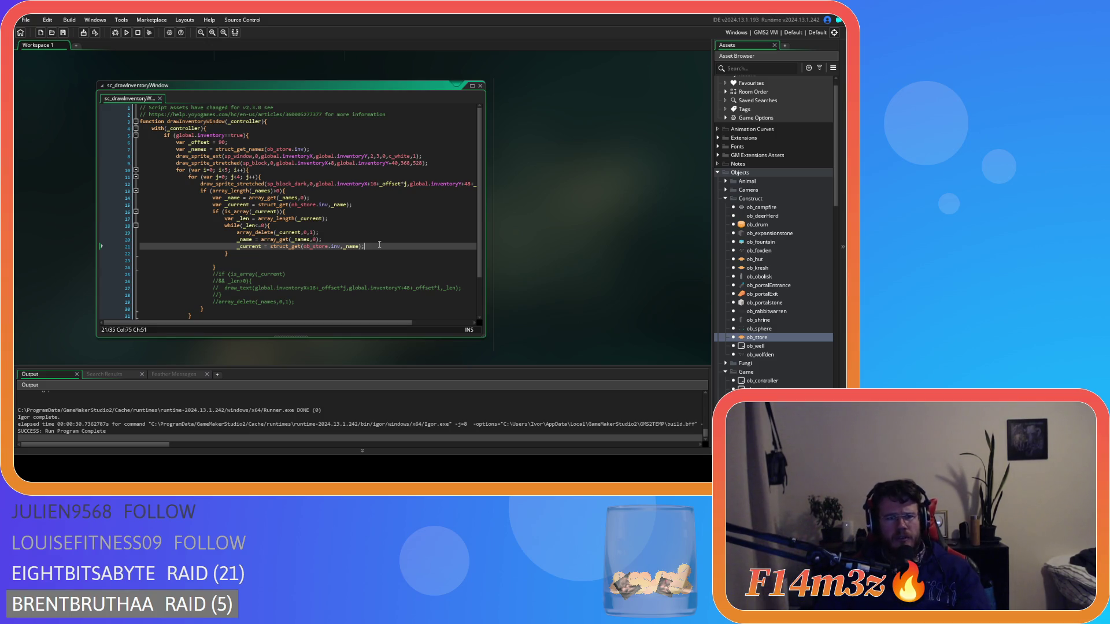
# - Review the while loop code and select _current in the array_delete call
pyautogui.click(345, 225)
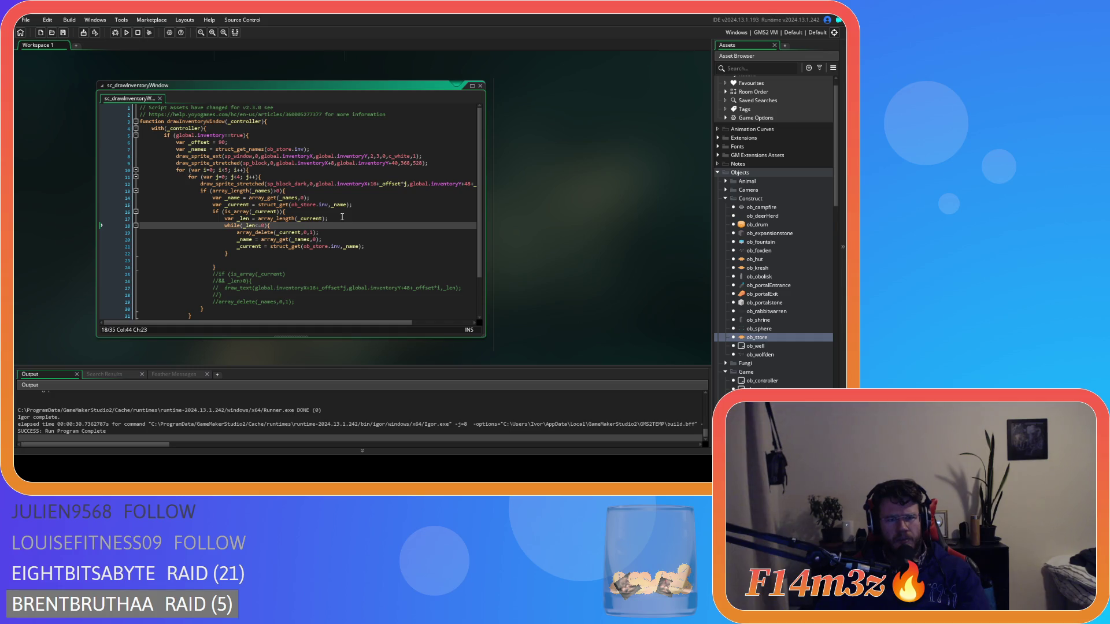
pyautogui.press('Left')
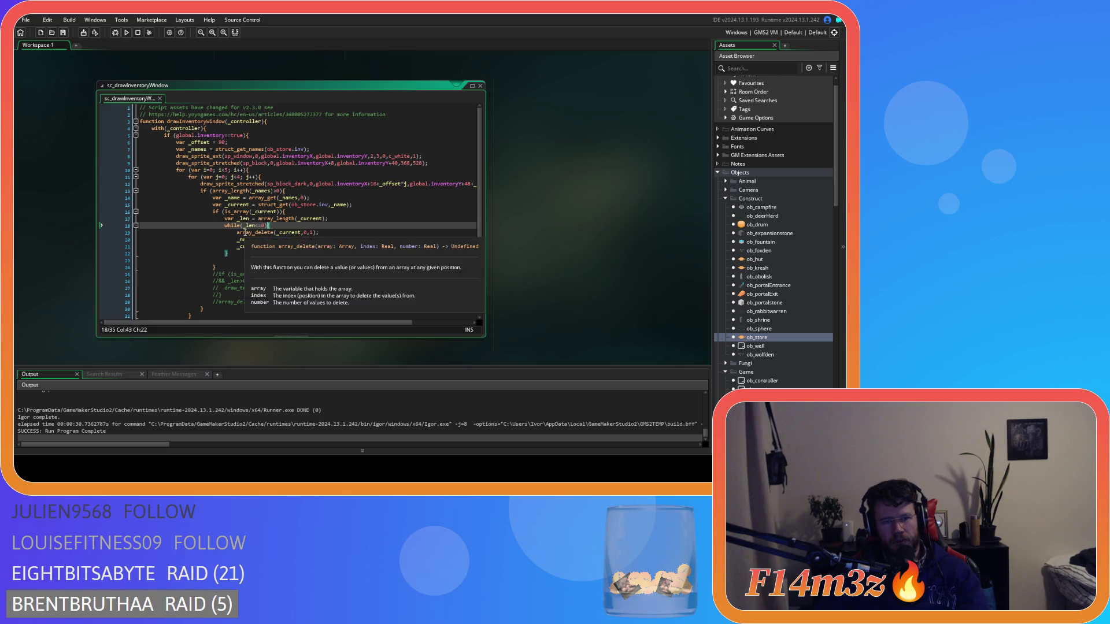
pyautogui.moveTo(242, 232); pyautogui.dragTo(319, 232)
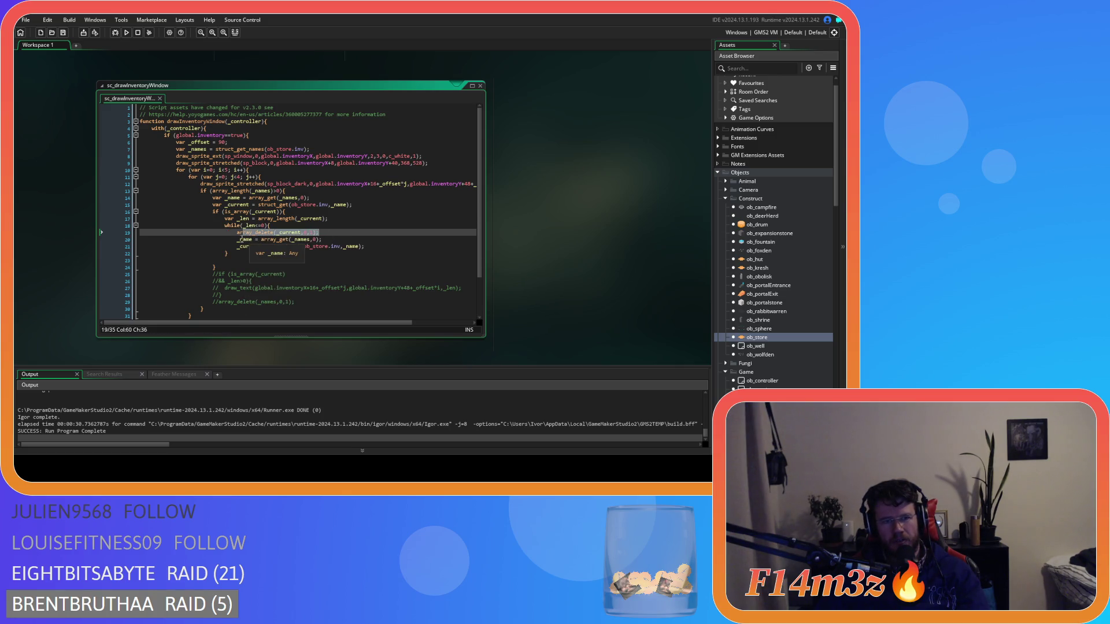
pyautogui.click(306, 239)
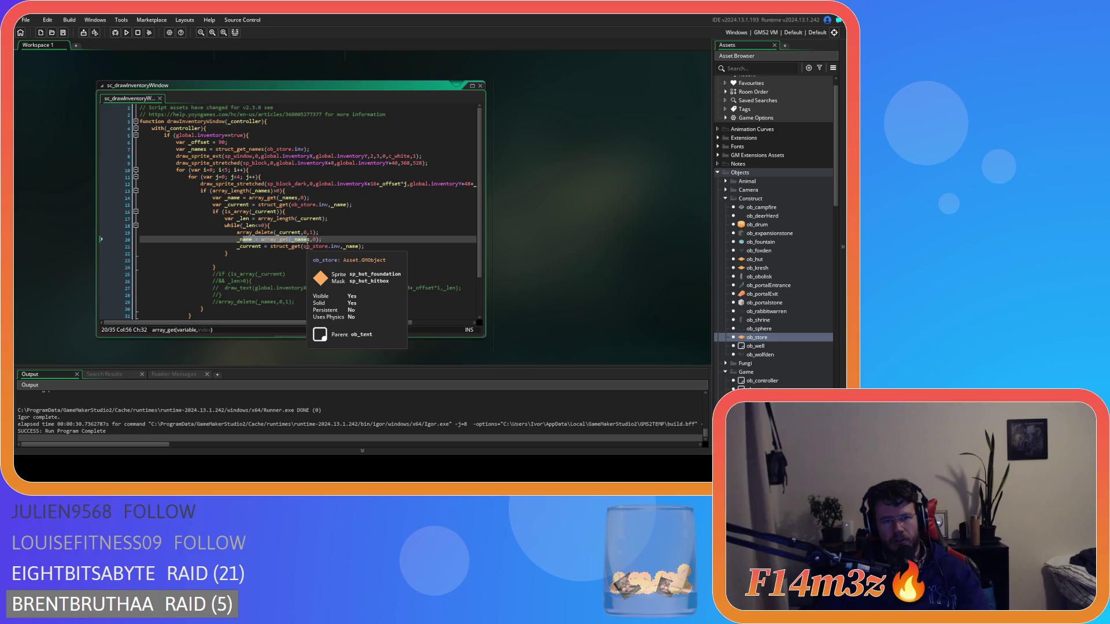
pyautogui.click(288, 233)
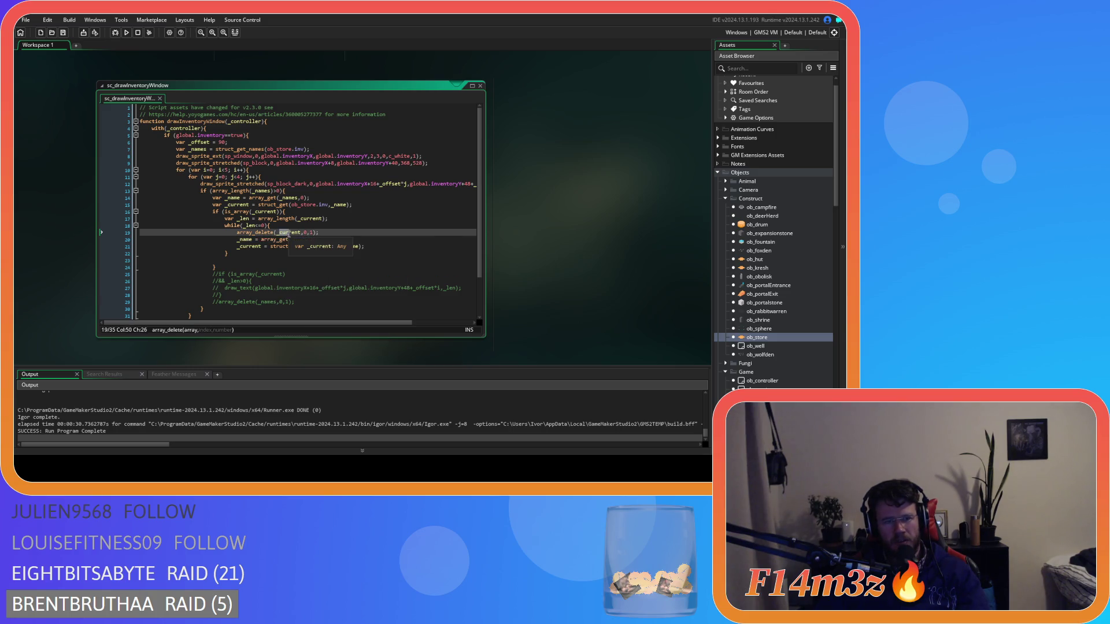
pyautogui.click(238, 198)
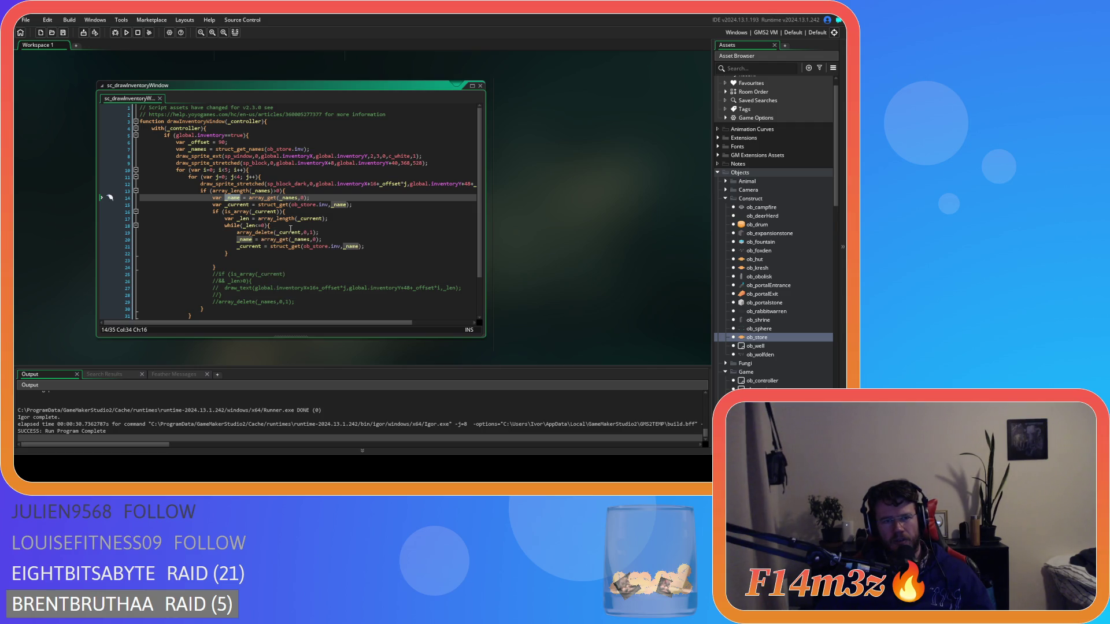
pyautogui.doubleClick(290, 232)
# - Change the array_delete argument to _names and review the loop's lines
pyautogui.write('_names')
pyautogui.click(320, 234)
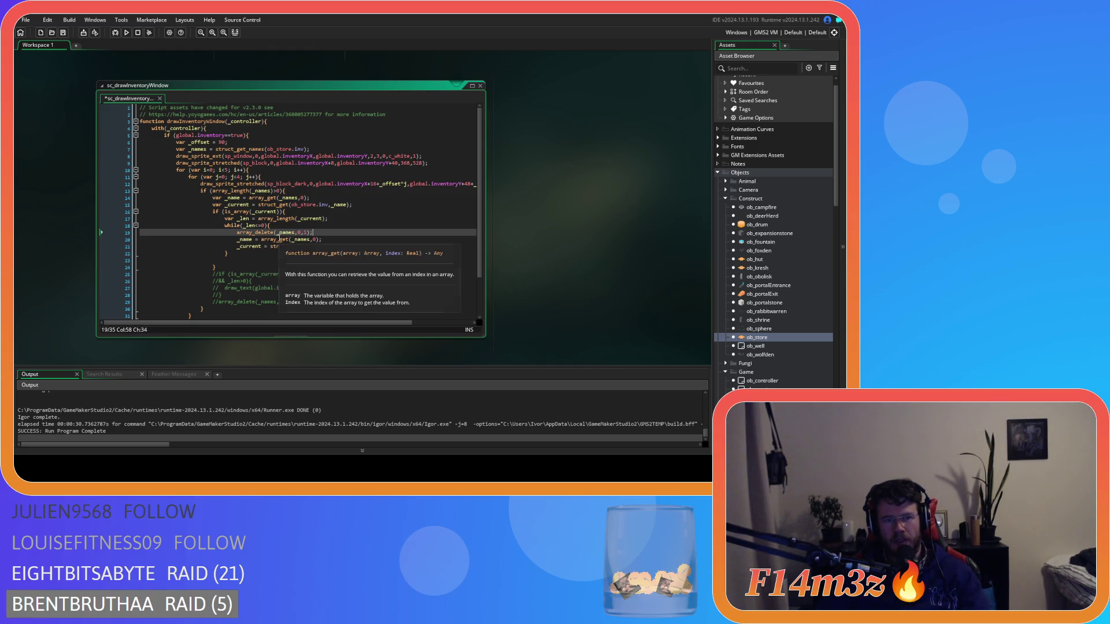
pyautogui.moveTo(295, 240); pyautogui.dragTo(337, 240)
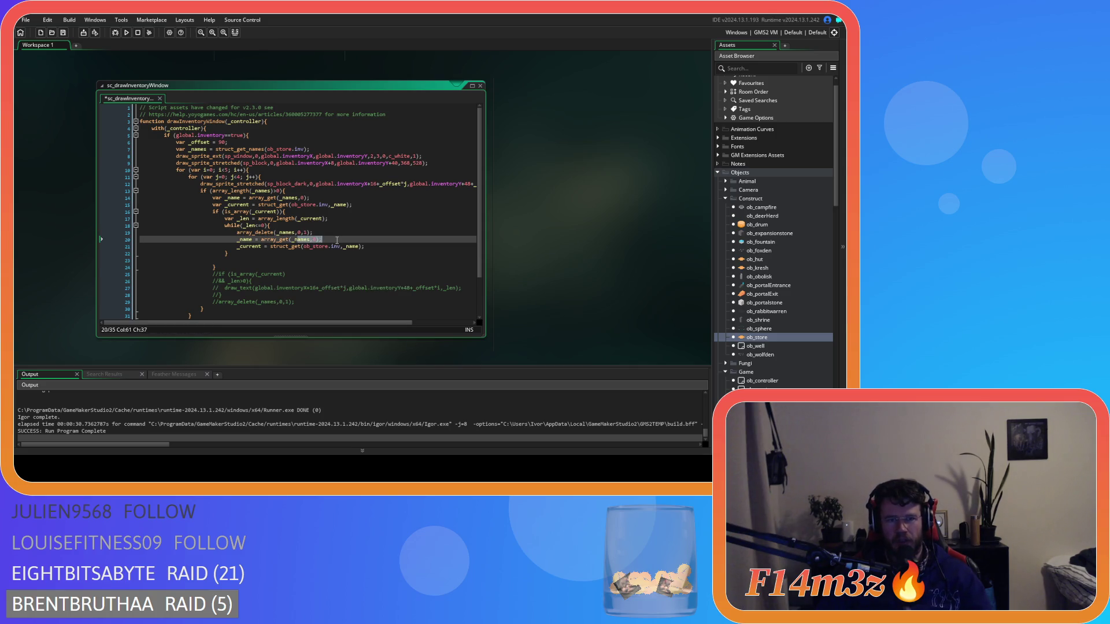
pyautogui.doubleClick(258, 246)
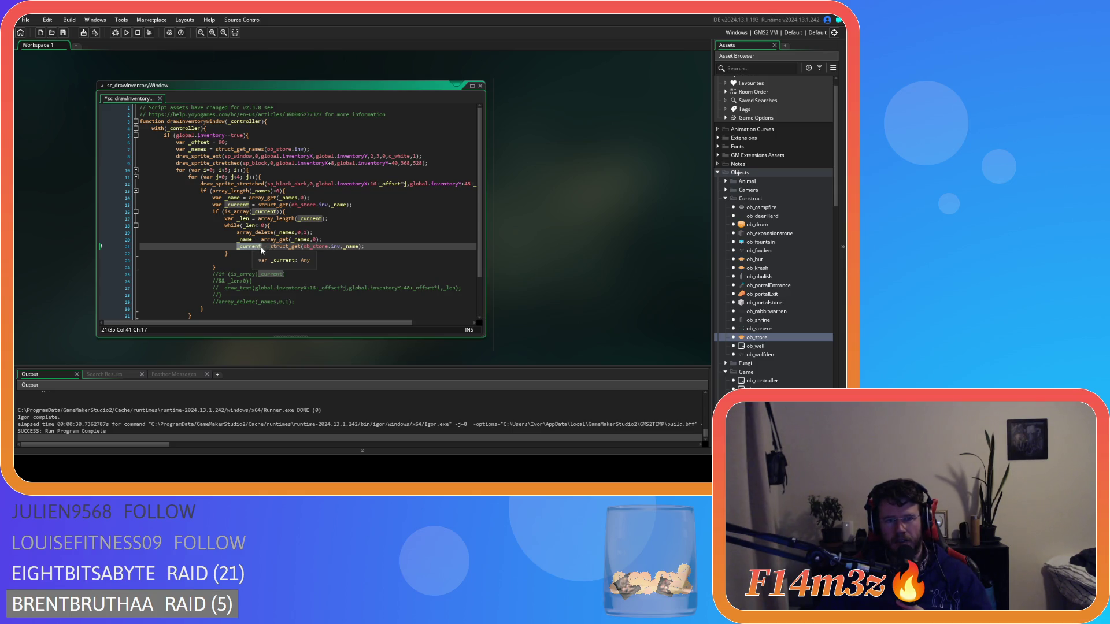
pyautogui.moveTo(305, 247); pyautogui.dragTo(341, 251)
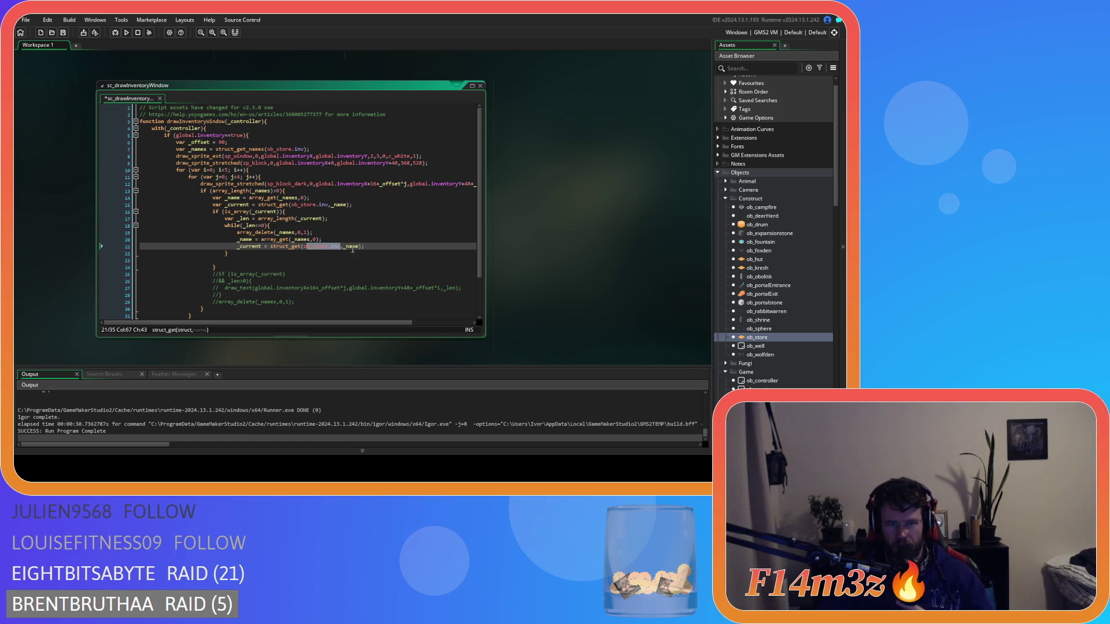
pyautogui.click(375, 246)
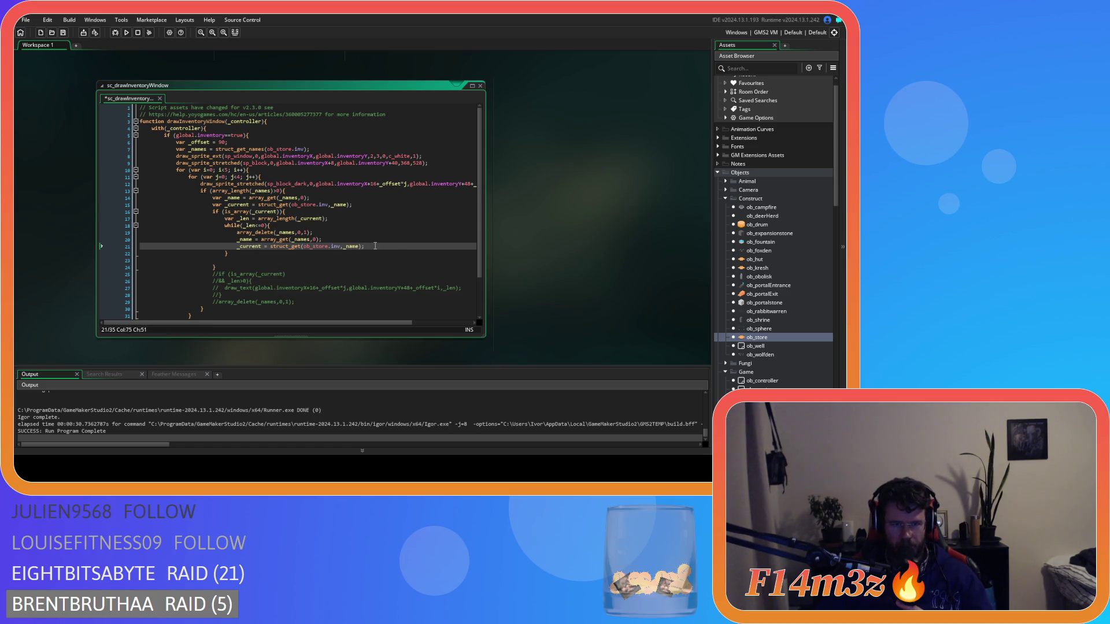
pyautogui.moveTo(241, 226); pyautogui.dragTo(271, 227)
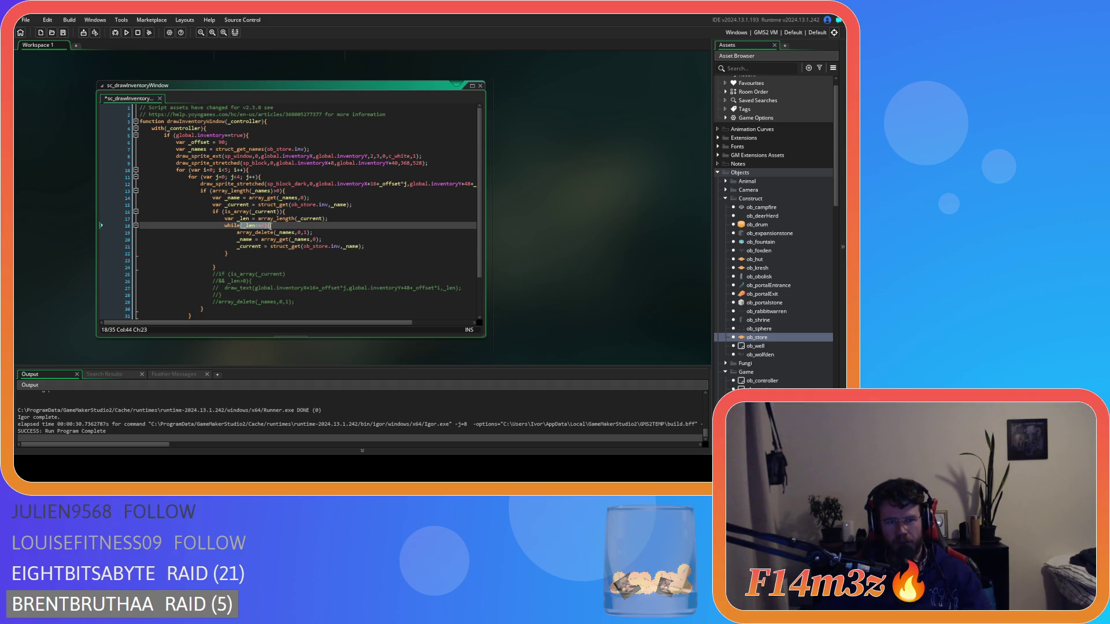
pyautogui.click(238, 252)
pyautogui.click(239, 261)
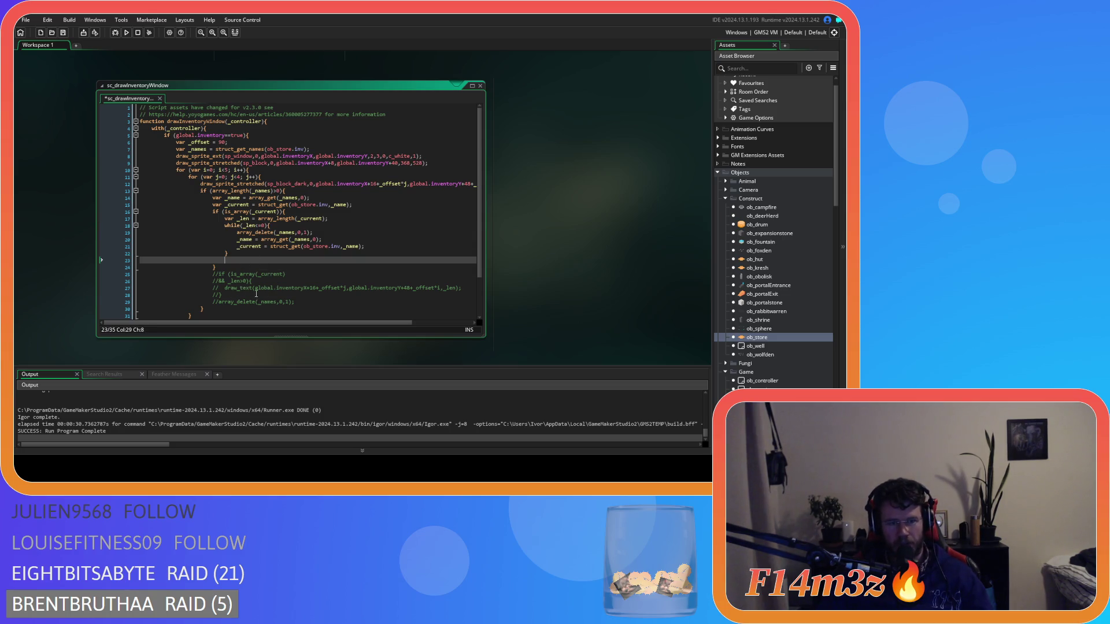
# - Paste the draw_text call showing _len after the while loop
pyautogui.click(469, 294)
pyautogui.click(247, 259)
pyautogui.hotkey('ctrl', 'v')
pyautogui.moveTo(336, 323); pyautogui.dragTo(353, 325)
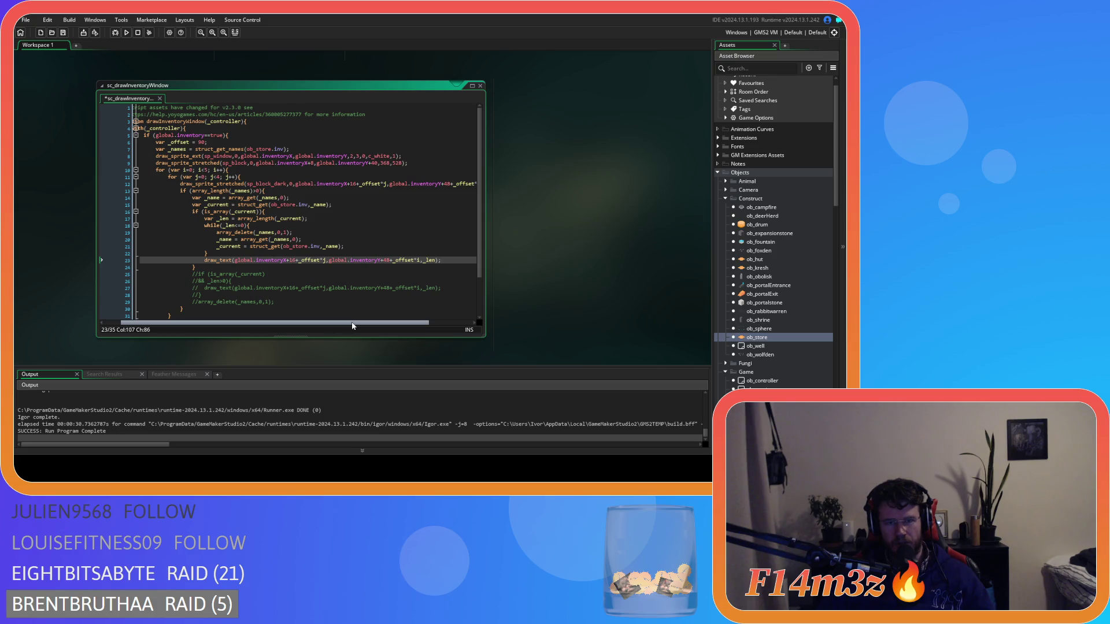
pyautogui.click(426, 260)
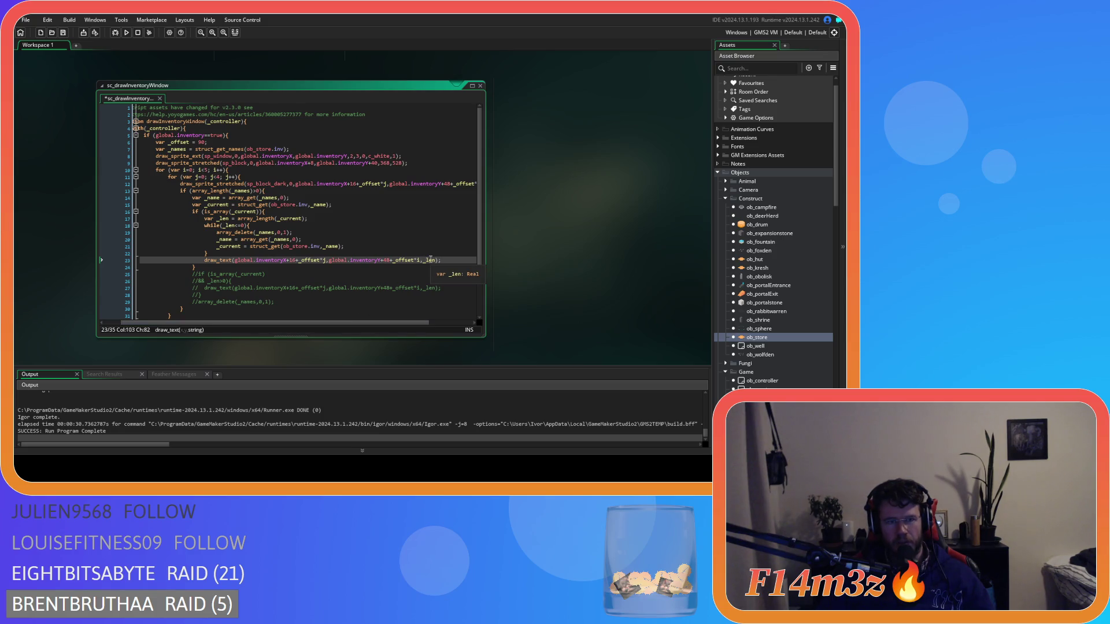
pyautogui.click(255, 218)
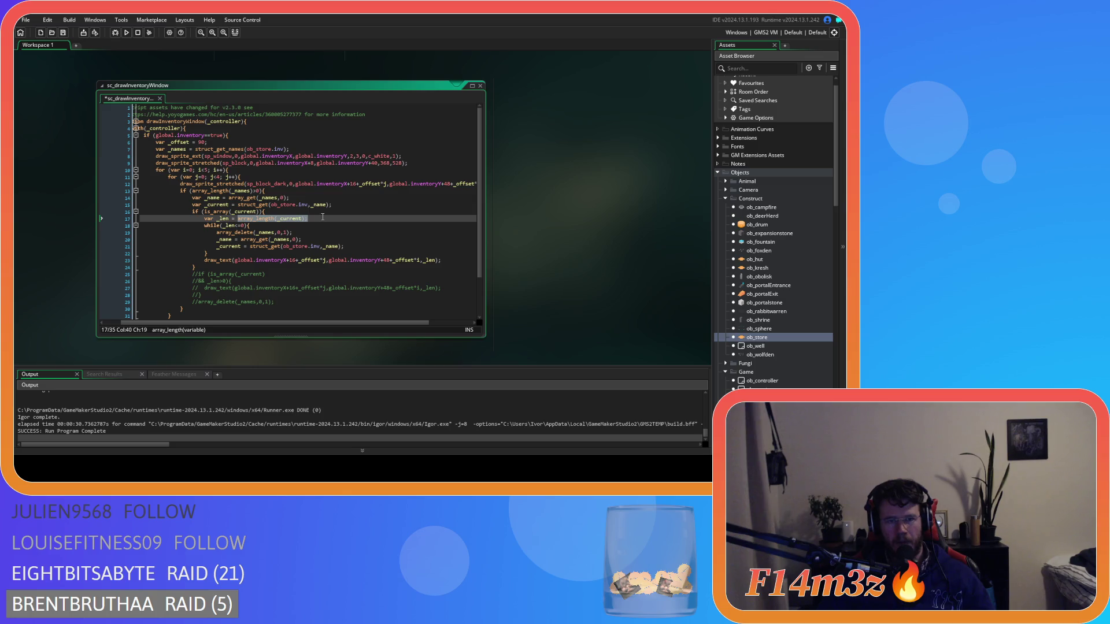
# - Copy the _len = array_length(_current); line into the while loop and save
pyautogui.click(225, 219)
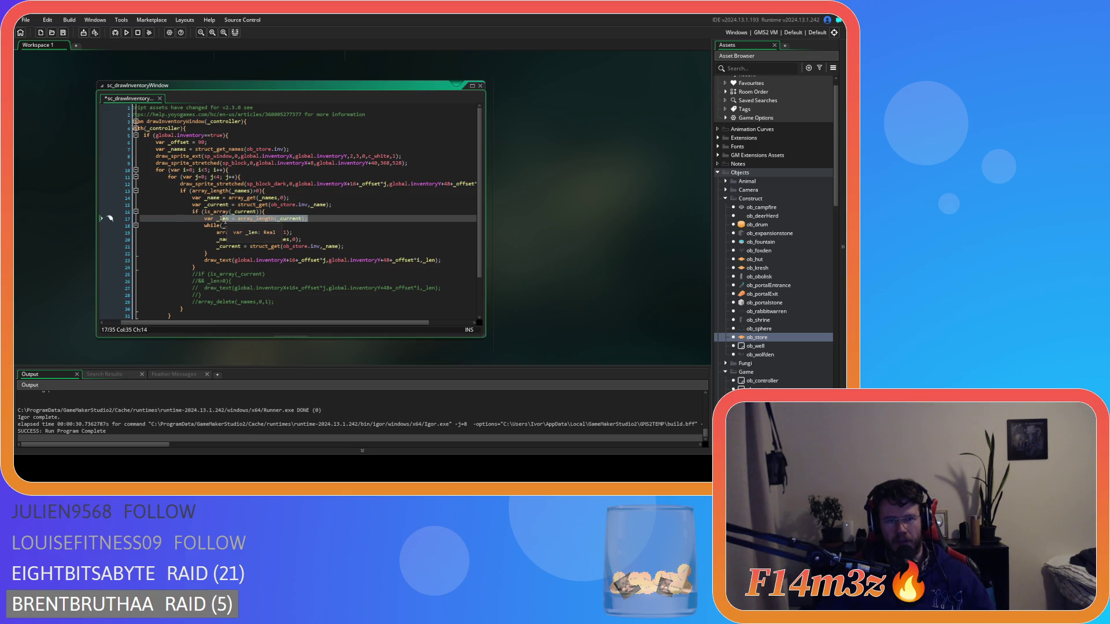
pyautogui.click(217, 219)
pyautogui.hotkey('ctrl', 'c')
pyautogui.click(359, 247)
pyautogui.press('Return')
pyautogui.hotkey('ctrl', 'v')
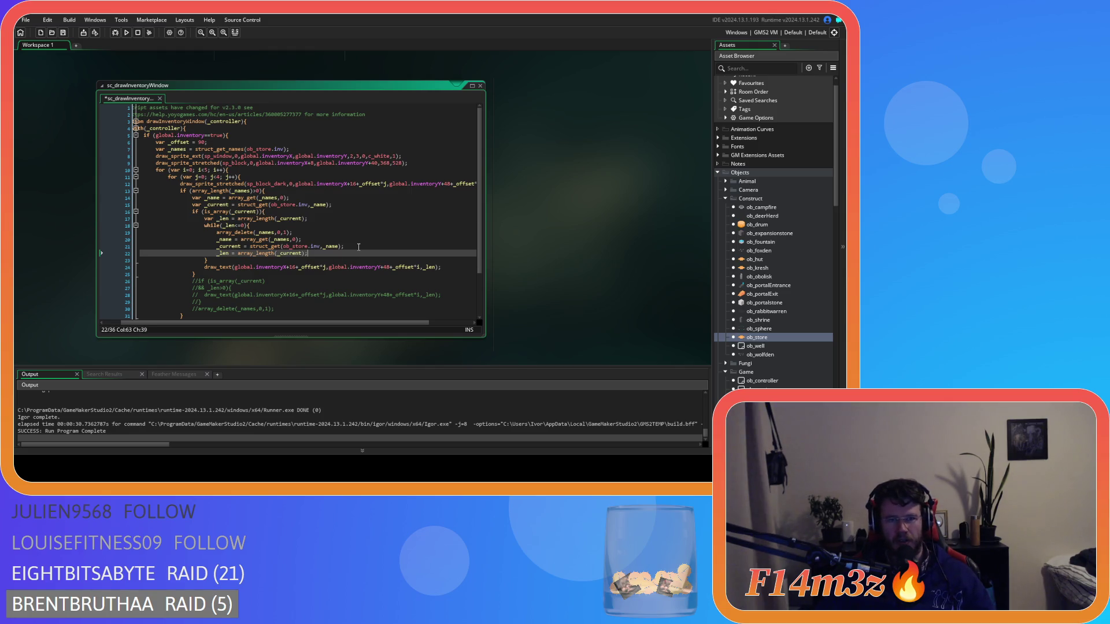
pyautogui.hotkey('ctrl', 's')
# - Delete the commented-out lines 26–30 and build and run the game
pyautogui.click(431, 267)
pyautogui.click(459, 268)
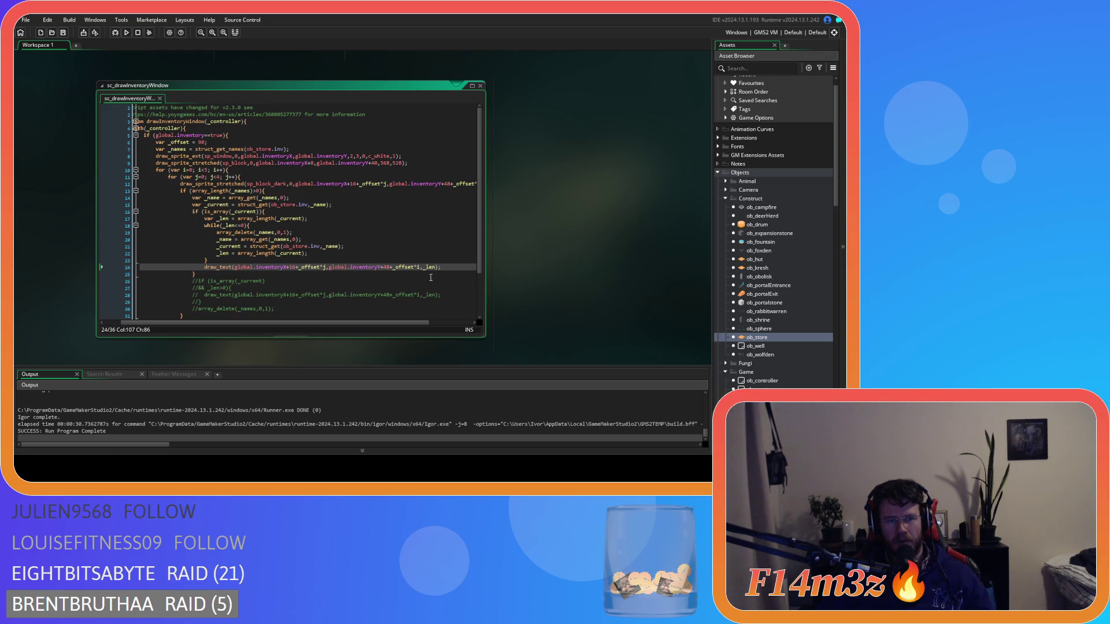
pyautogui.click(237, 276)
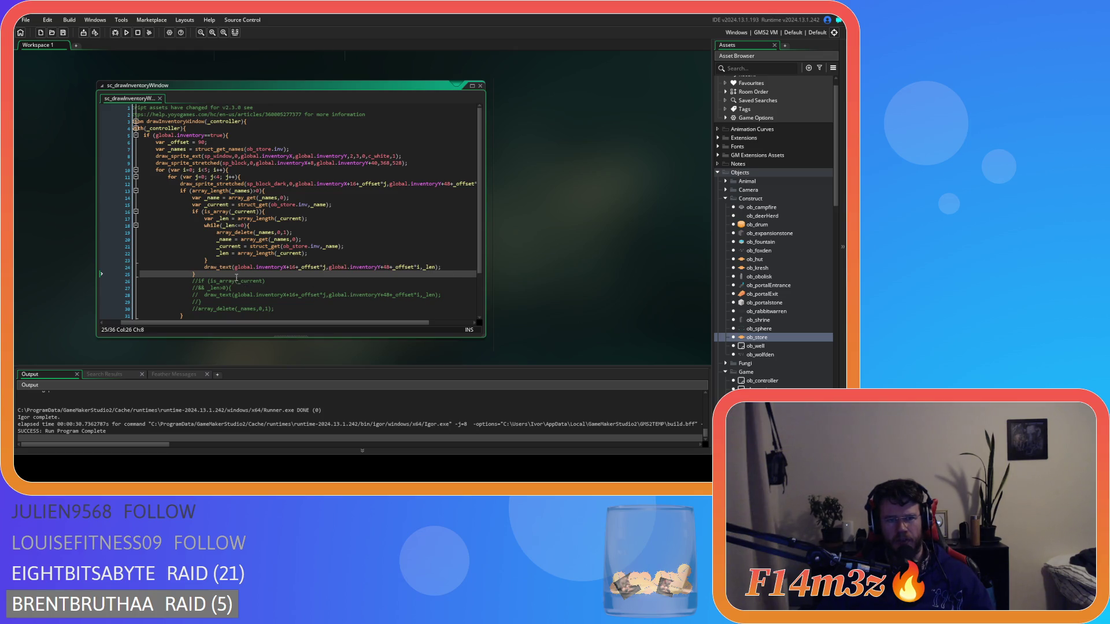
pyautogui.click(268, 178)
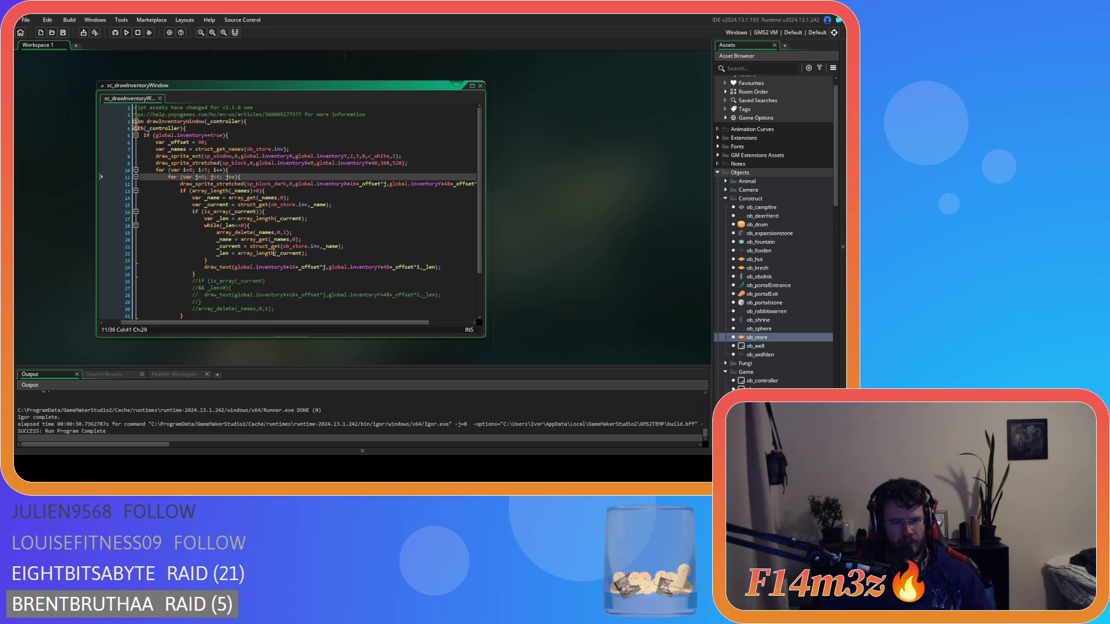
pyautogui.moveTo(275, 309); pyautogui.dragTo(71, 284)
pyautogui.press('BackSpace')
pyautogui.press('BackSpace')
pyautogui.press('F5')
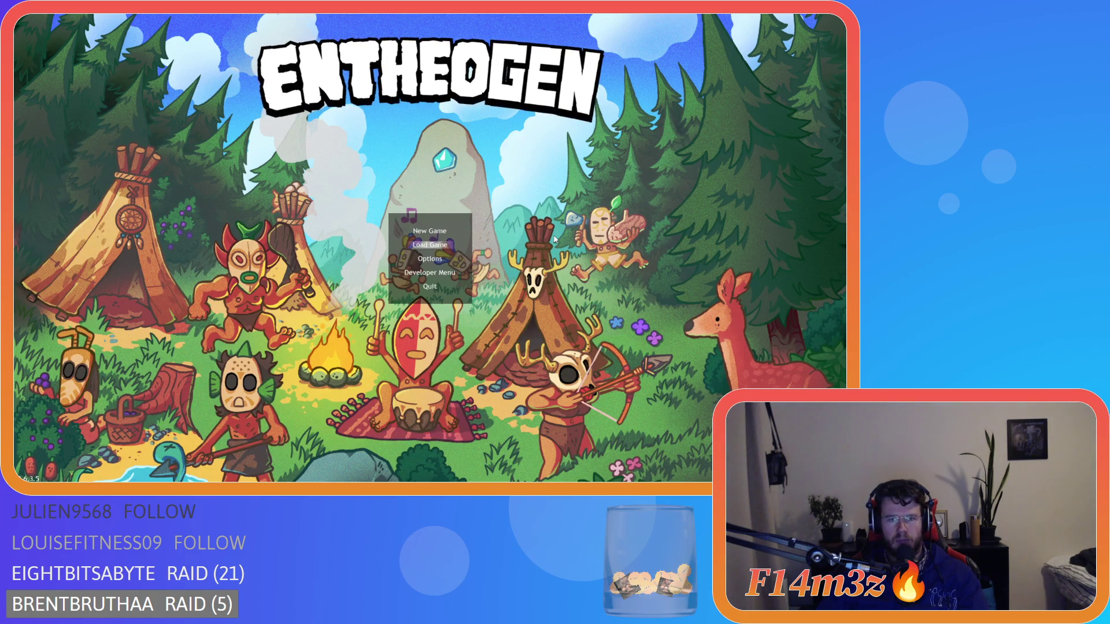
pyautogui.press('Return')
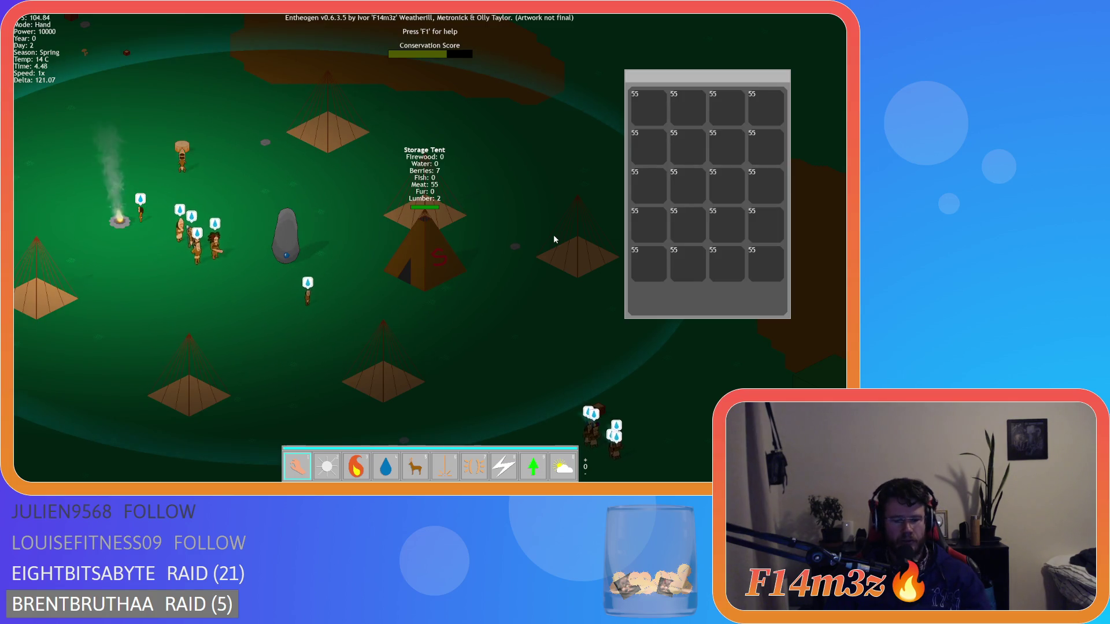
pyautogui.press('Escape')
pyautogui.press('y')
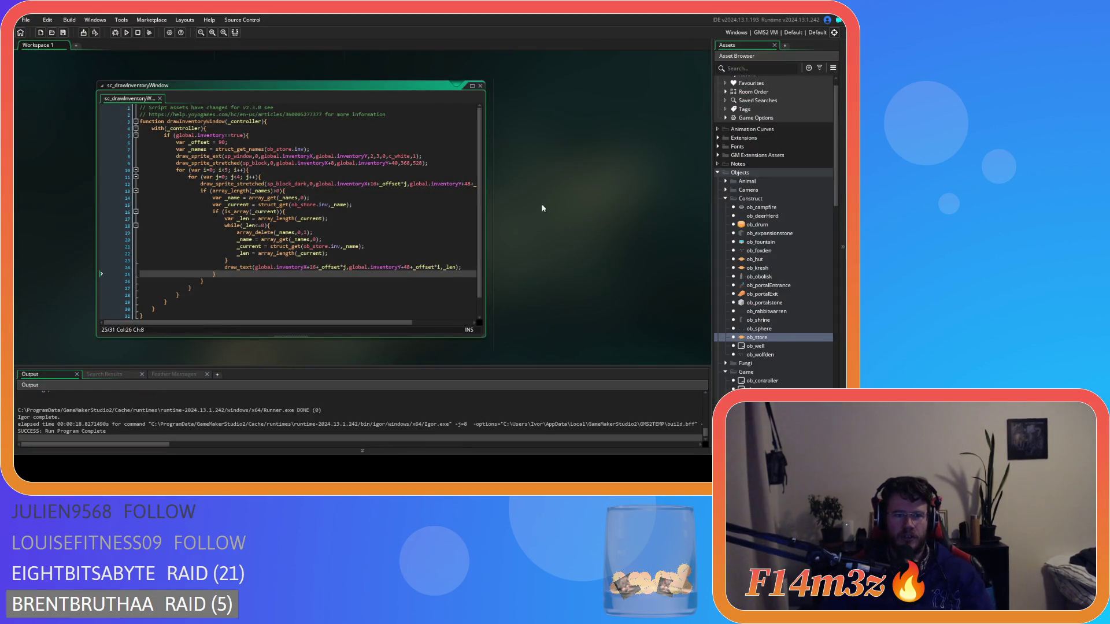
pyautogui.moveTo(330, 246)
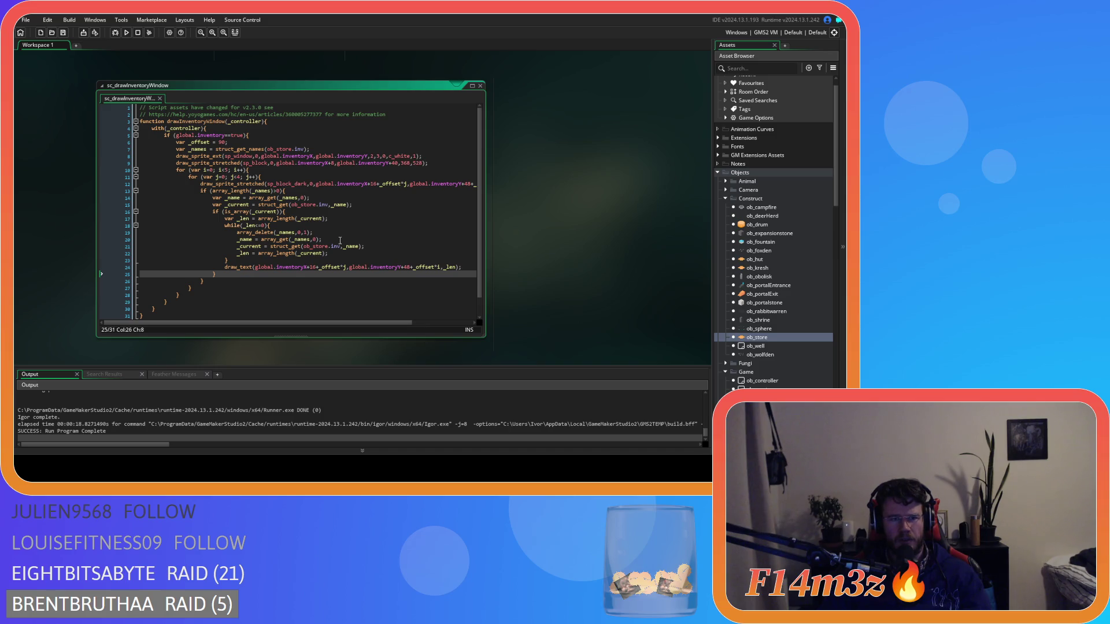
# - Paste array_delete(_names,0,1); on a new line after the draw_text call and run the game with F5
pyautogui.moveTo(323, 239); pyautogui.dragTo(255, 239)
pyautogui.click(332, 253)
pyautogui.moveTo(255, 232); pyautogui.dragTo(237, 233)
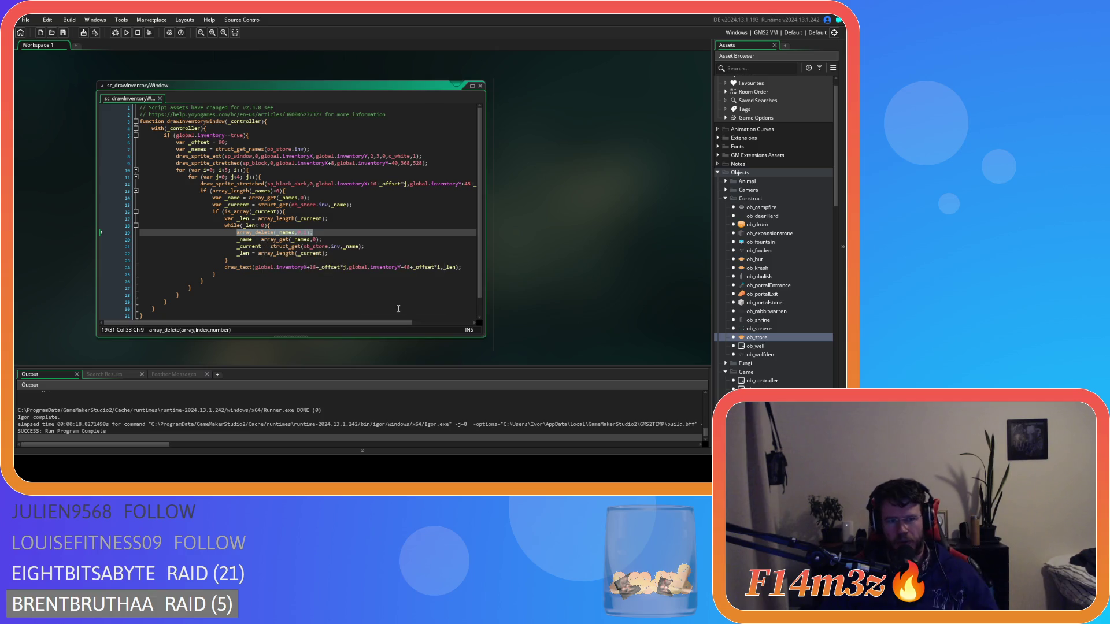
pyautogui.click(466, 270)
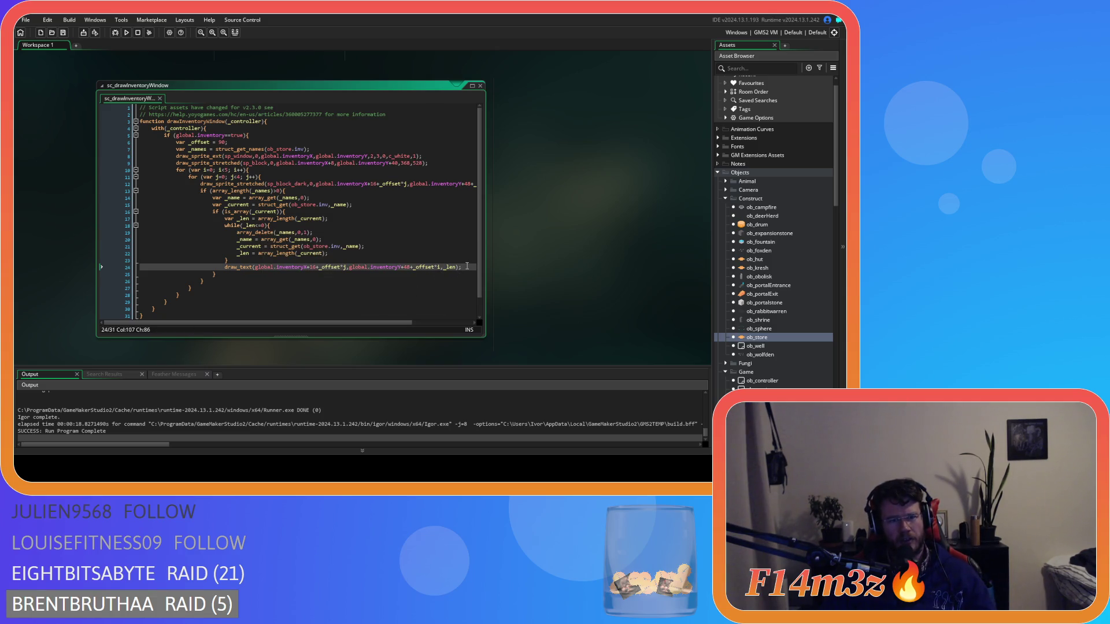
pyautogui.press('Return')
pyautogui.hotkey('ctrl', 'v')
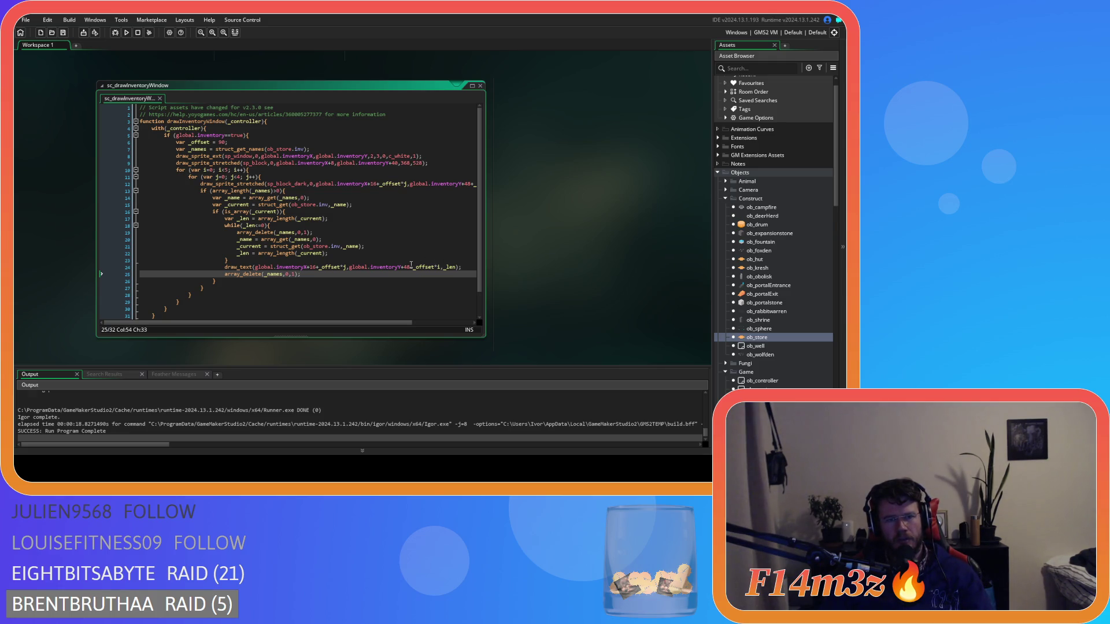
pyautogui.press('F5')
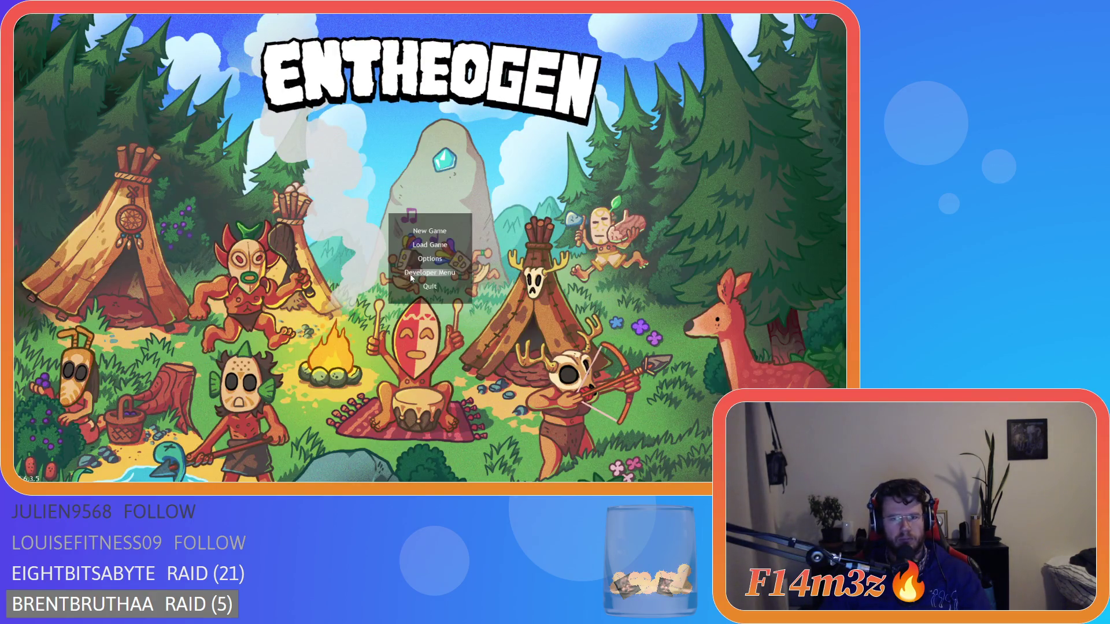
pyautogui.click(429, 286)
pyautogui.moveTo(318, 322); pyautogui.dragTo(358, 322)
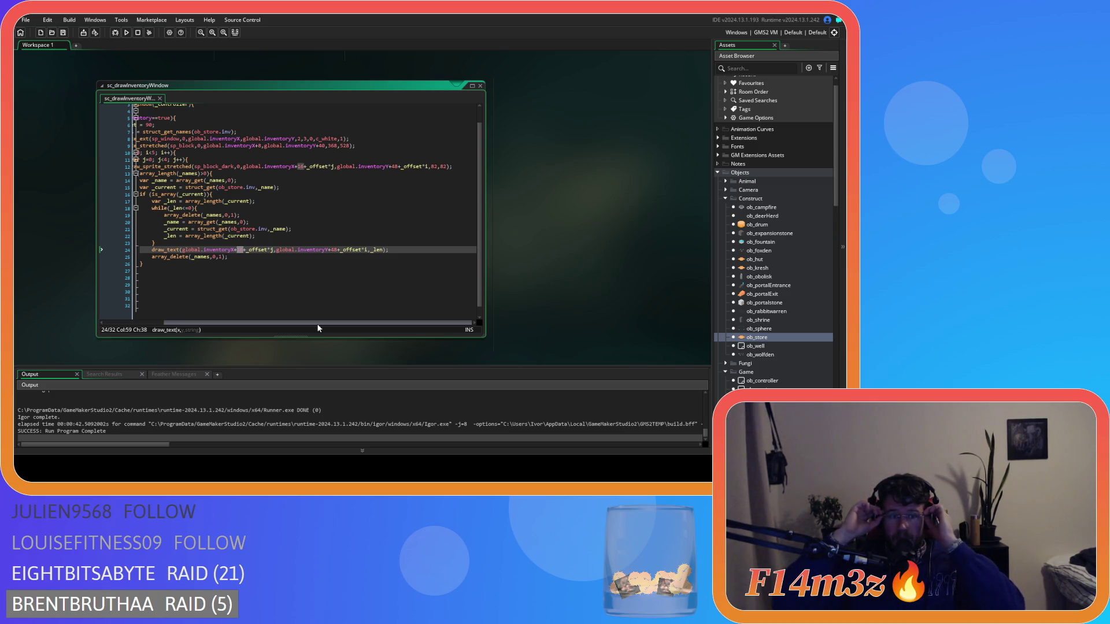
# - Change the draw_text offsets to 98 horizontally and 114 vertically, save, and run the game
pyautogui.write('98')
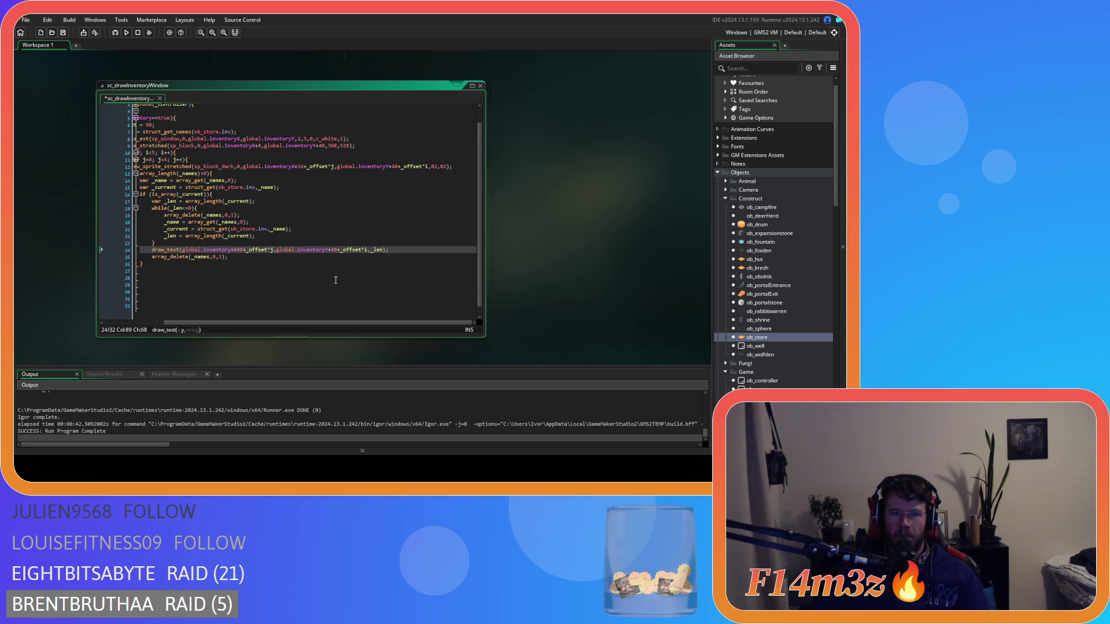
pyautogui.press('Left')
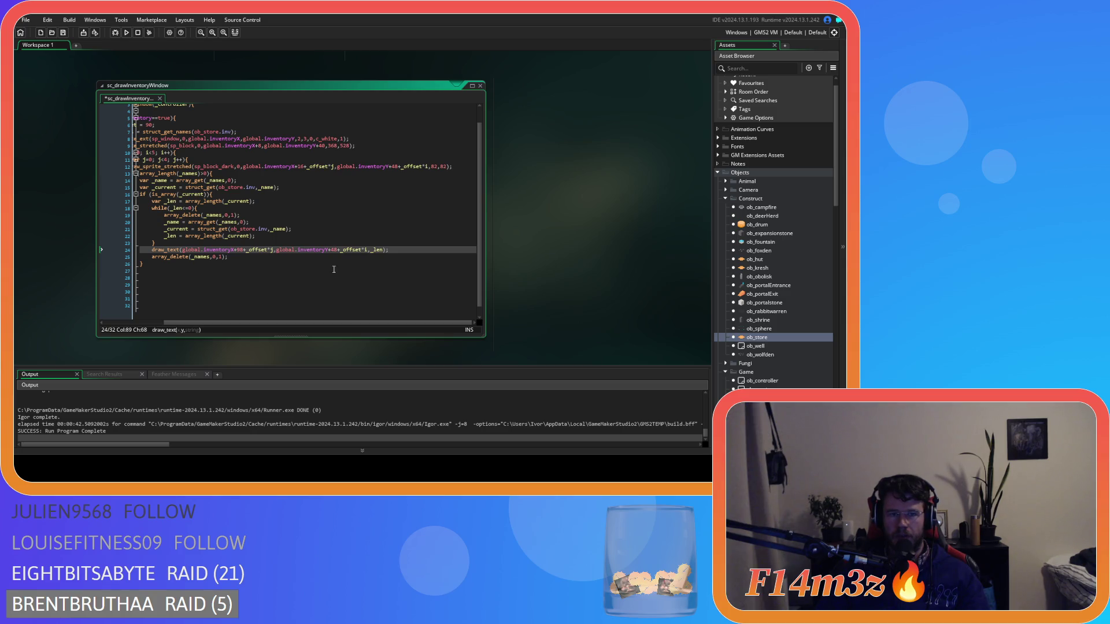
pyautogui.press('Right')
pyautogui.press('Right')
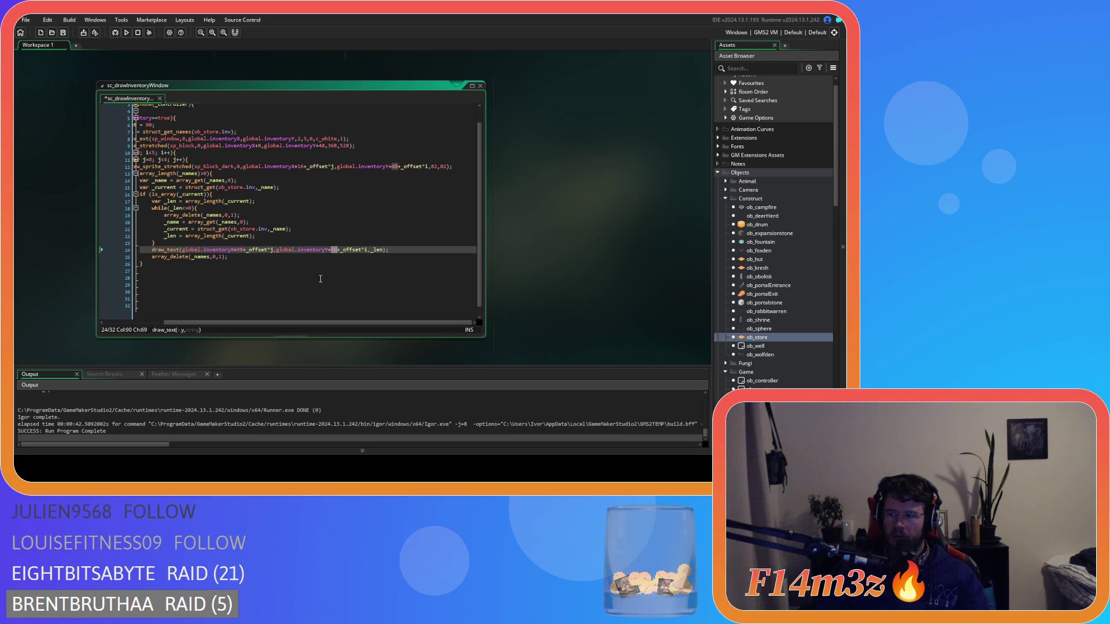
pyautogui.write('1')
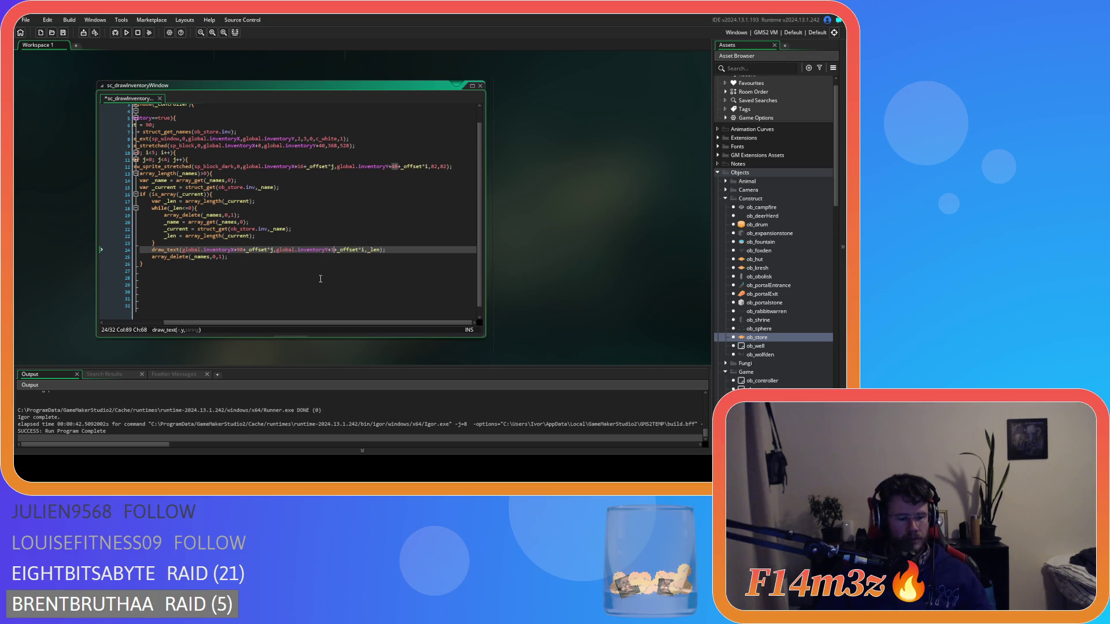
pyautogui.write('14+')
pyautogui.hotkey('ctrl', 's')
pyautogui.click(386, 249)
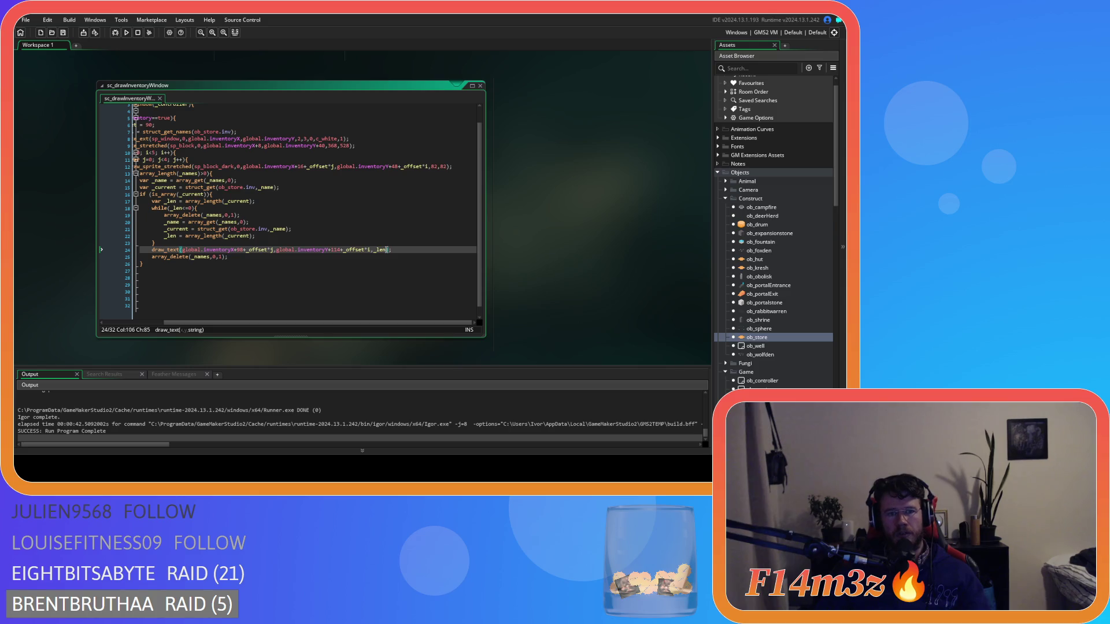
pyautogui.click(393, 250)
pyautogui.press('F5')
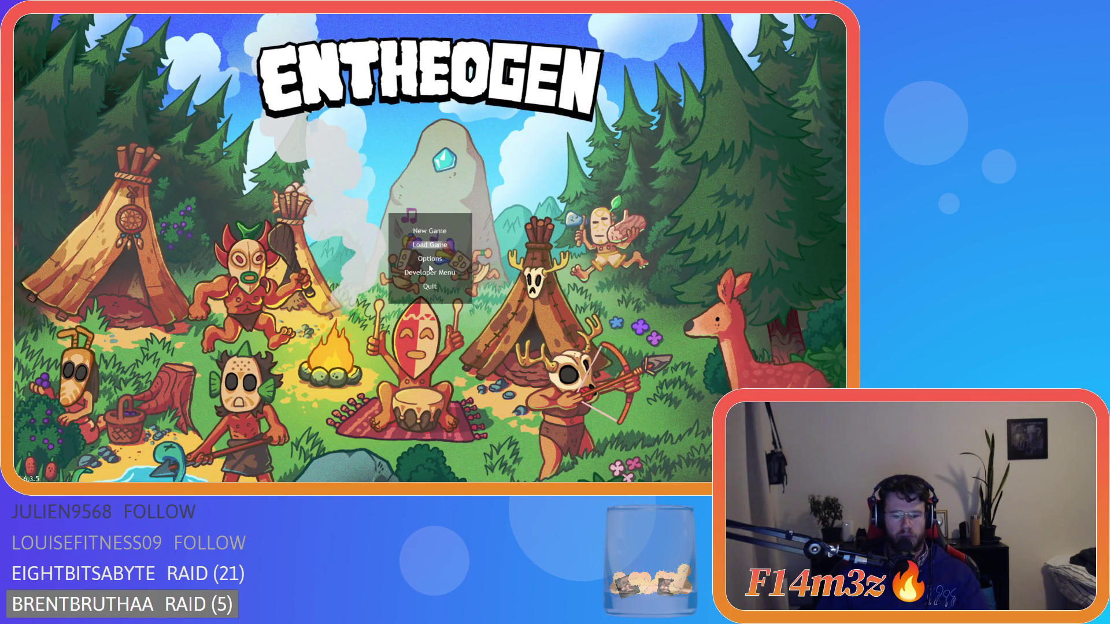
pyautogui.click(429, 267)
pyautogui.click(429, 267)
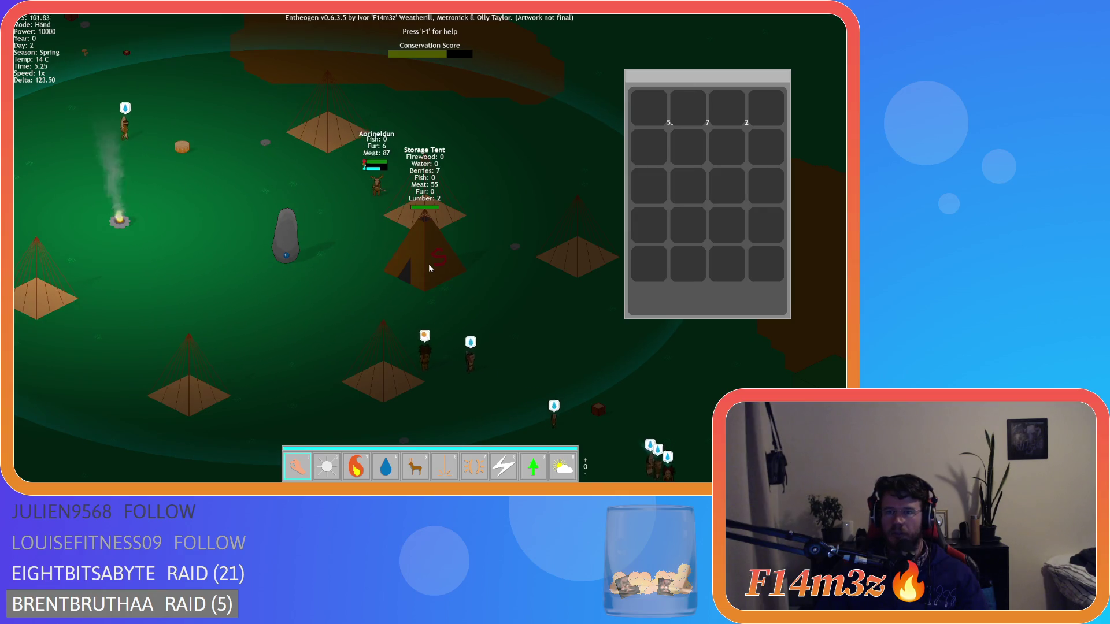
pyautogui.press('Escape')
pyautogui.press('Escape')
pyautogui.press('y')
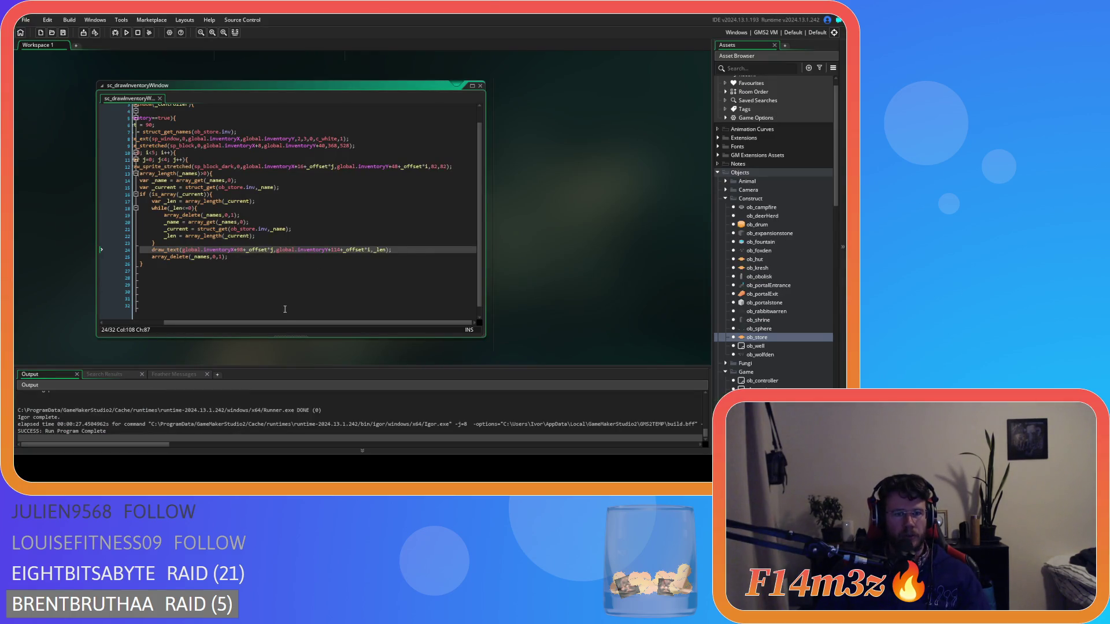
pyautogui.moveTo(272, 324); pyautogui.dragTo(235, 325)
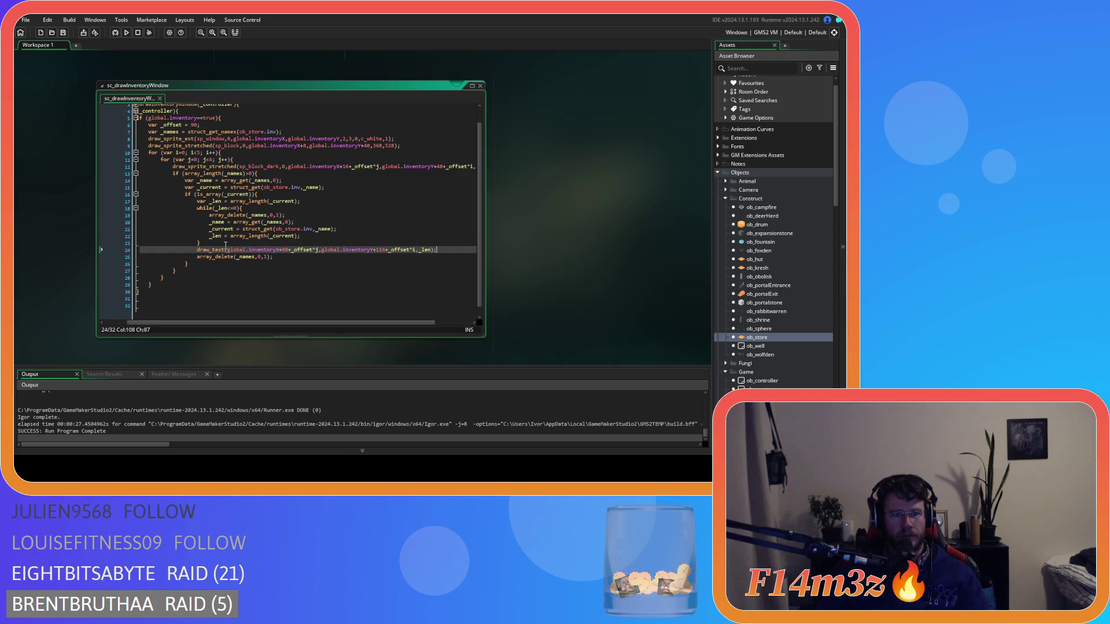
# - Add a line _sw = string_width(_len); above the draw_text call
pyautogui.click(304, 244)
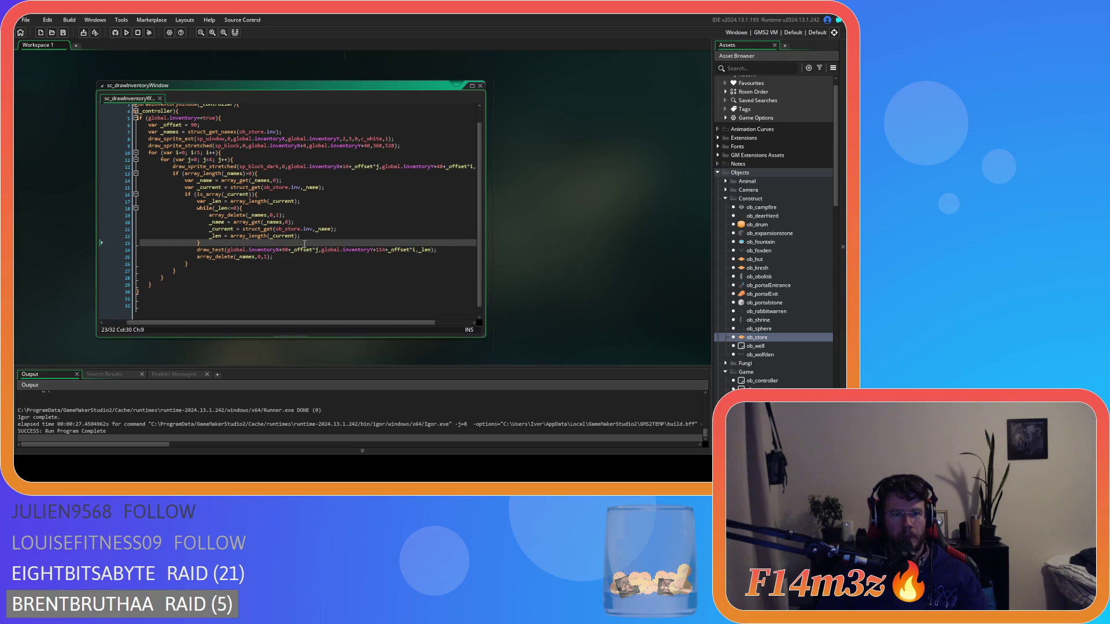
pyautogui.press('Return')
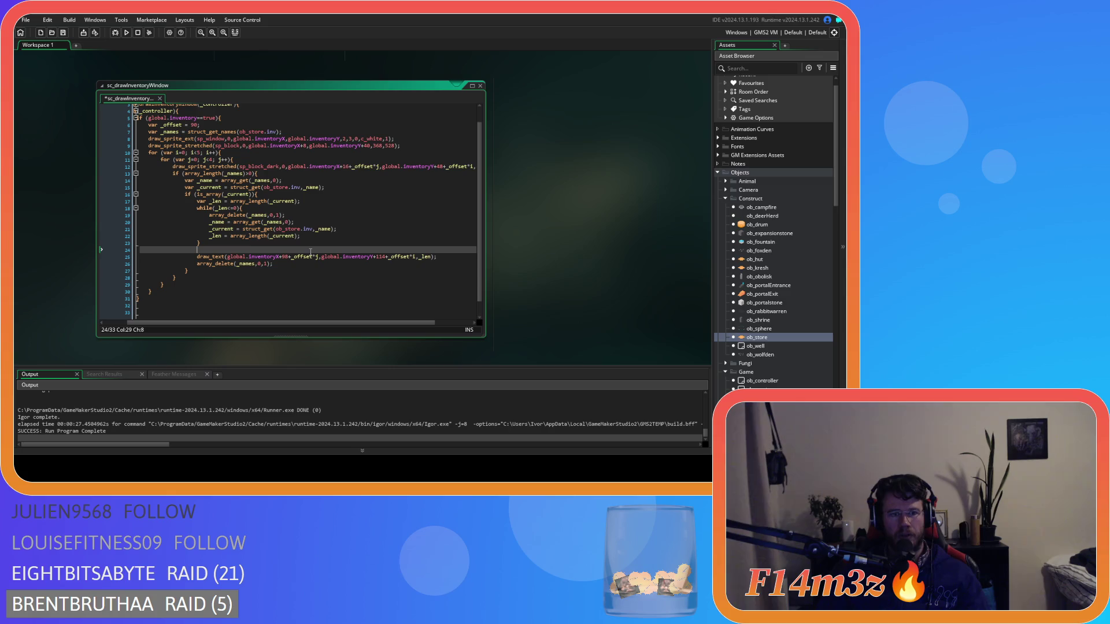
pyautogui.write('_sw = ')
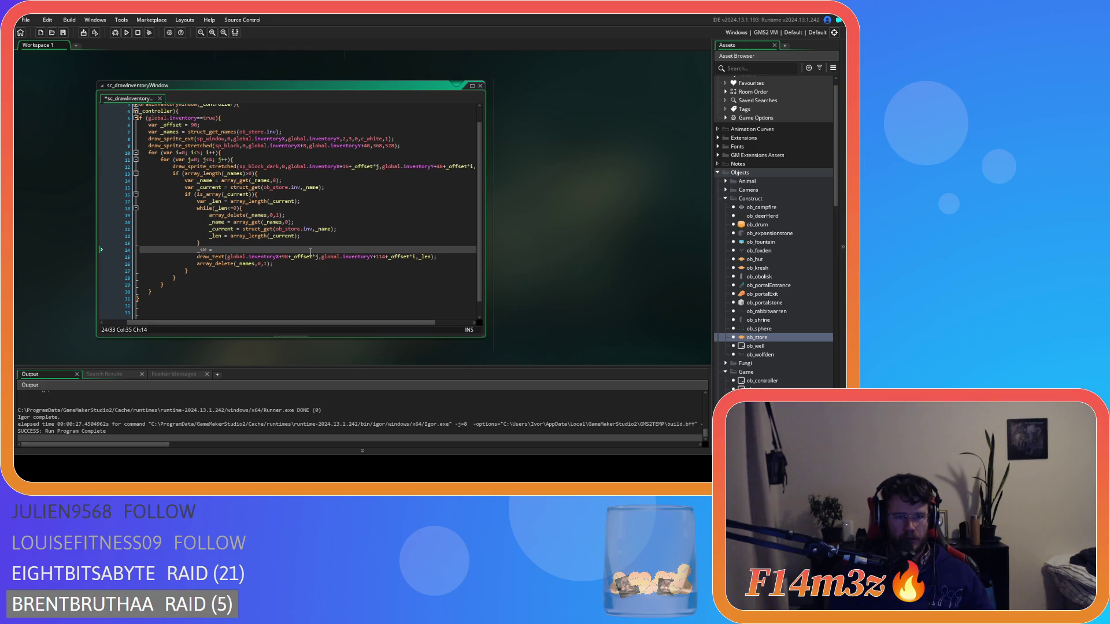
pyautogui.write('string_w')
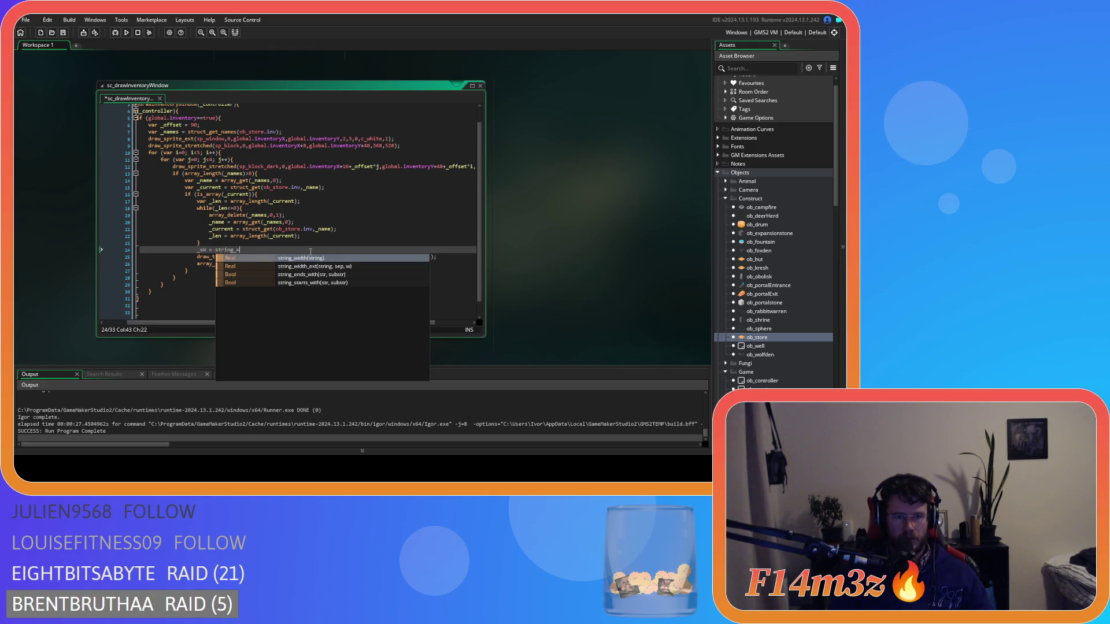
pyautogui.press('Return')
pyautogui.write('_len')
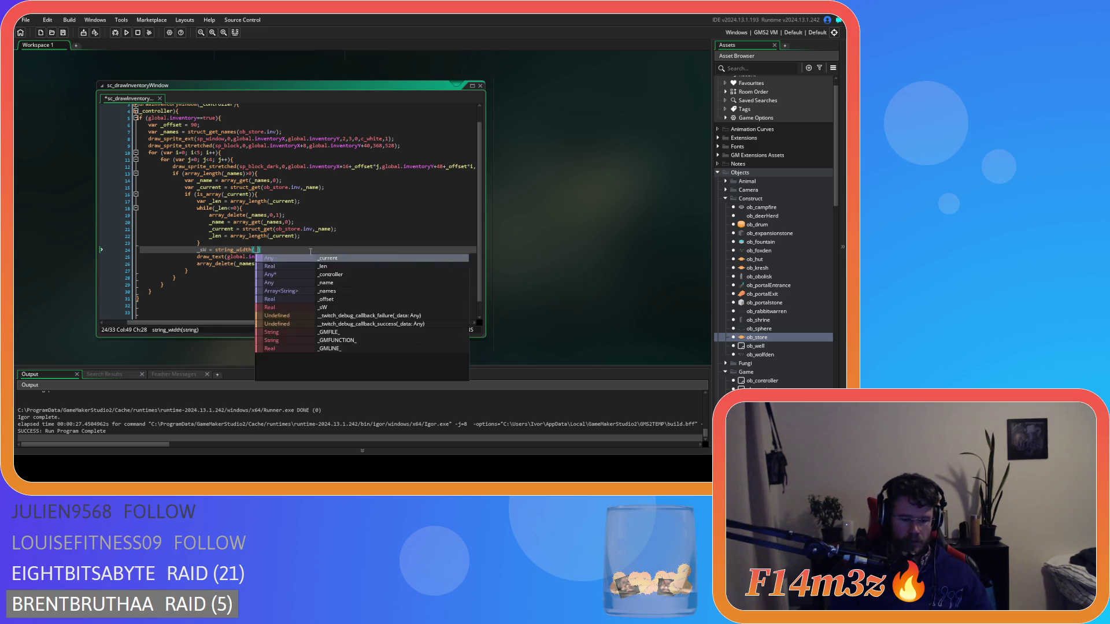
pyautogui.write(');')
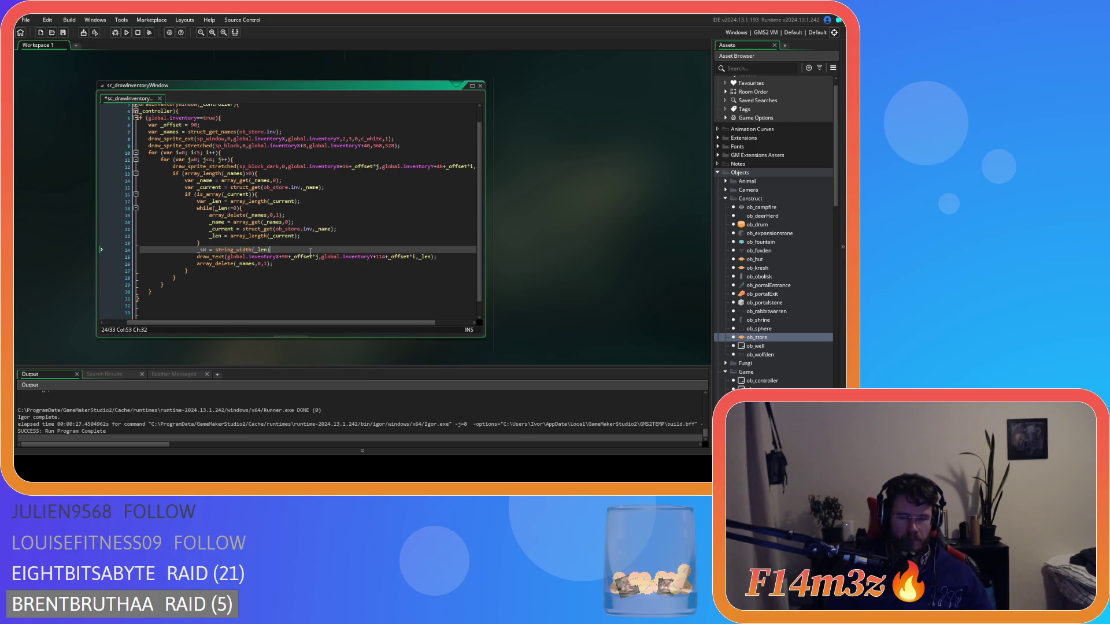
# - Declare _sW with var, subtract it from the draw_text x position, and launch a test build
pyautogui.click(197, 250)
pyautogui.write('var')
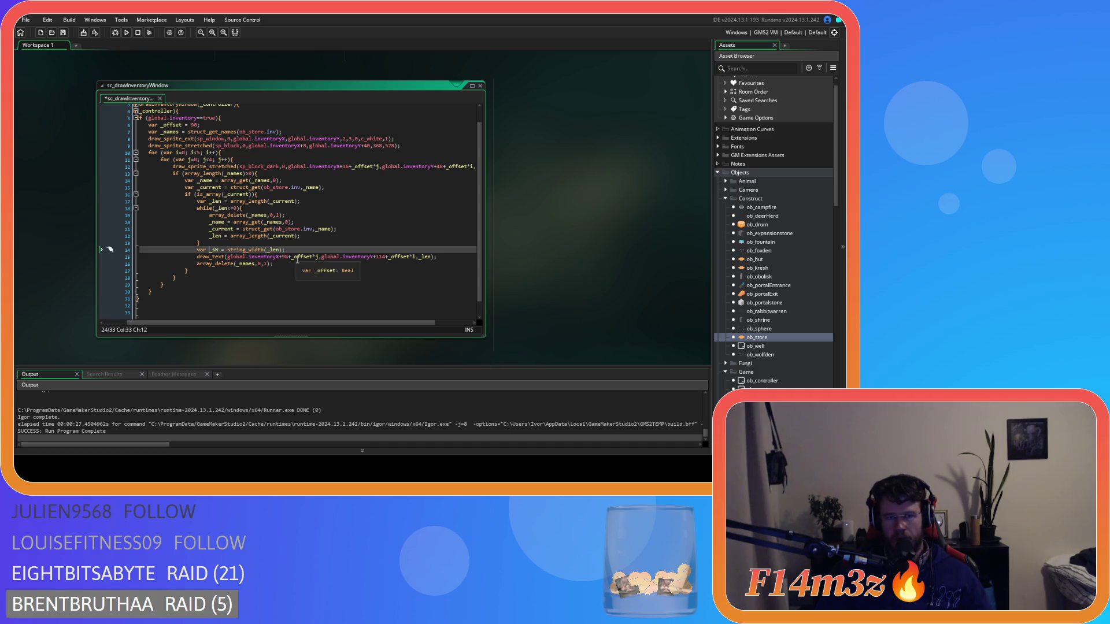
pyautogui.click(317, 256)
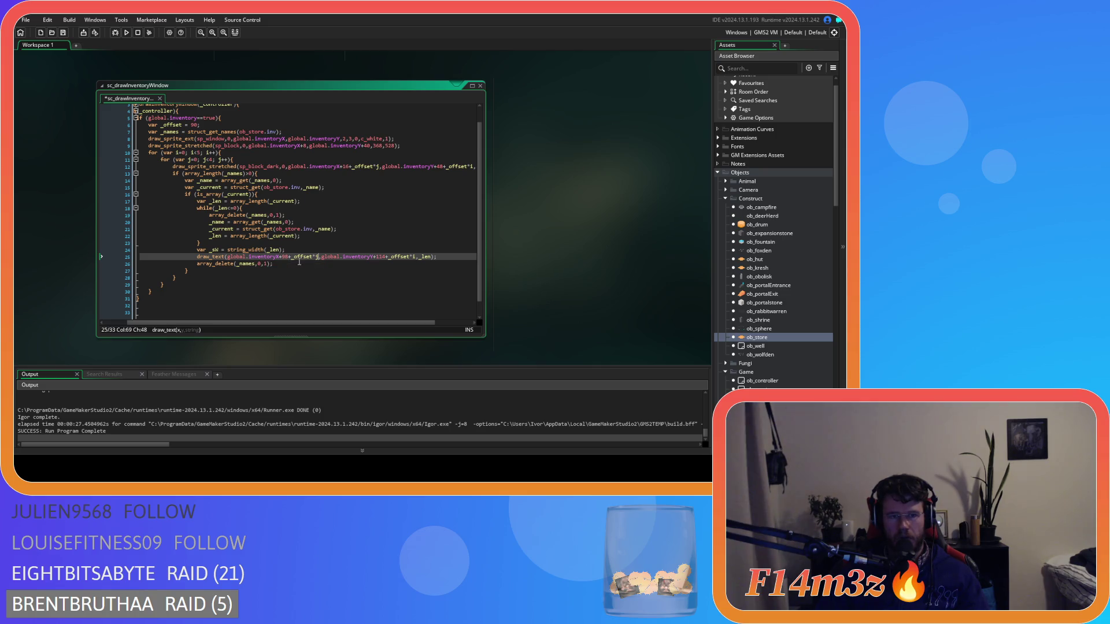
pyautogui.write('-_s')
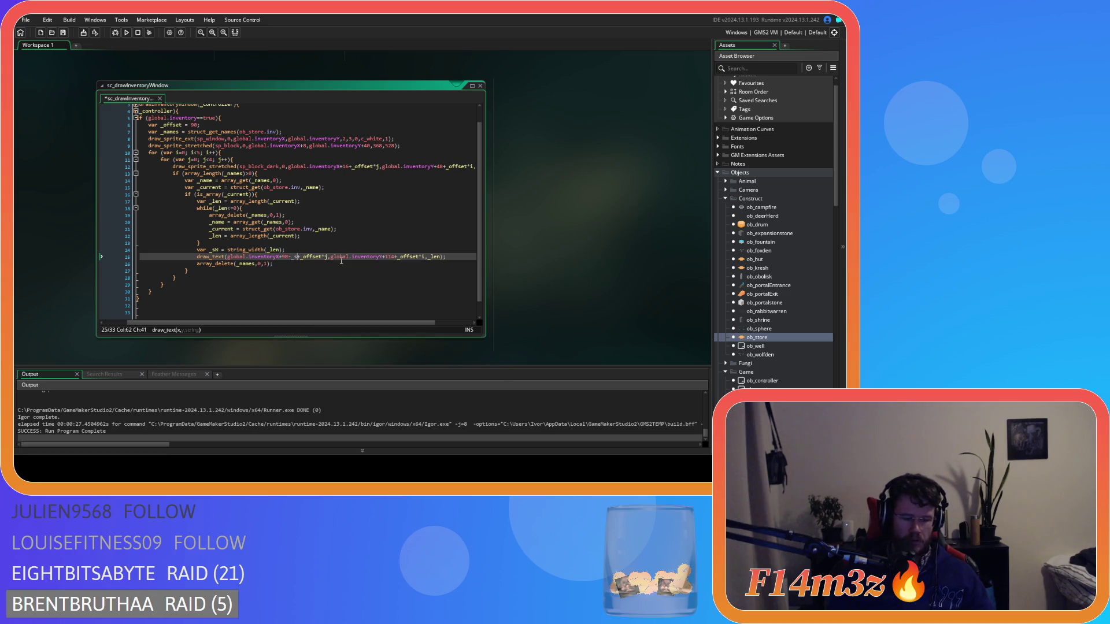
pyautogui.write('W')
pyautogui.press('F5')
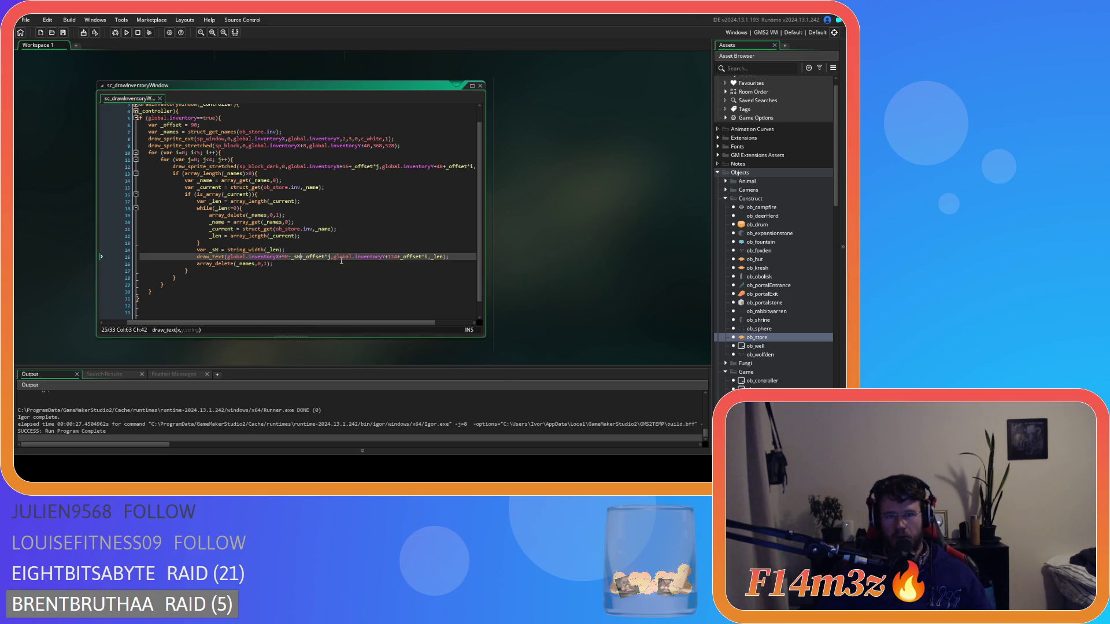
pyautogui.click(326, 264)
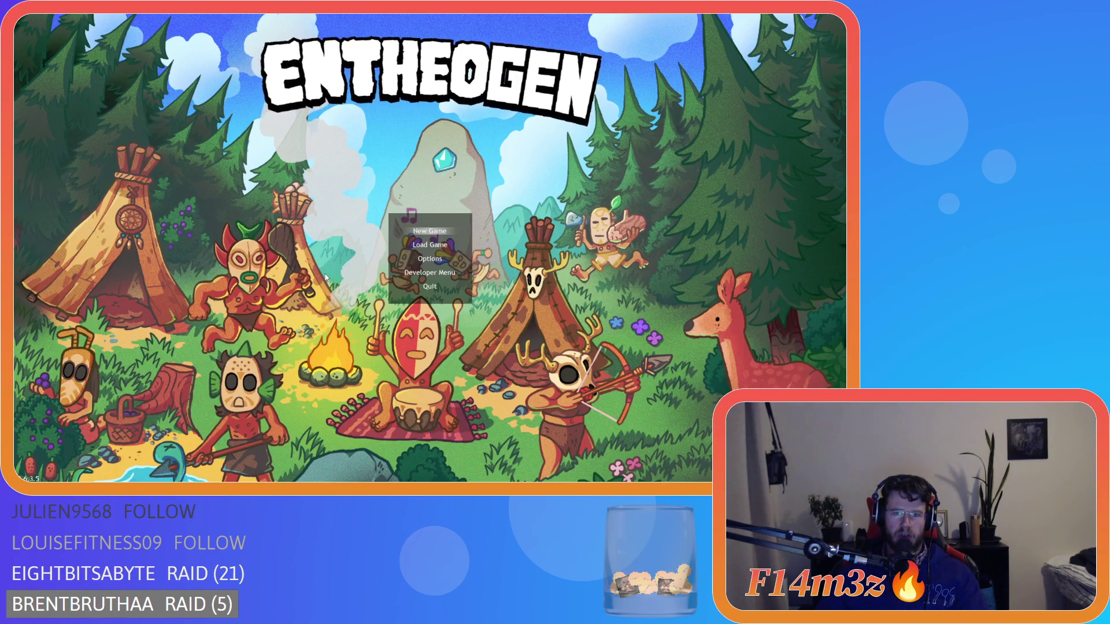
pyautogui.press('Return')
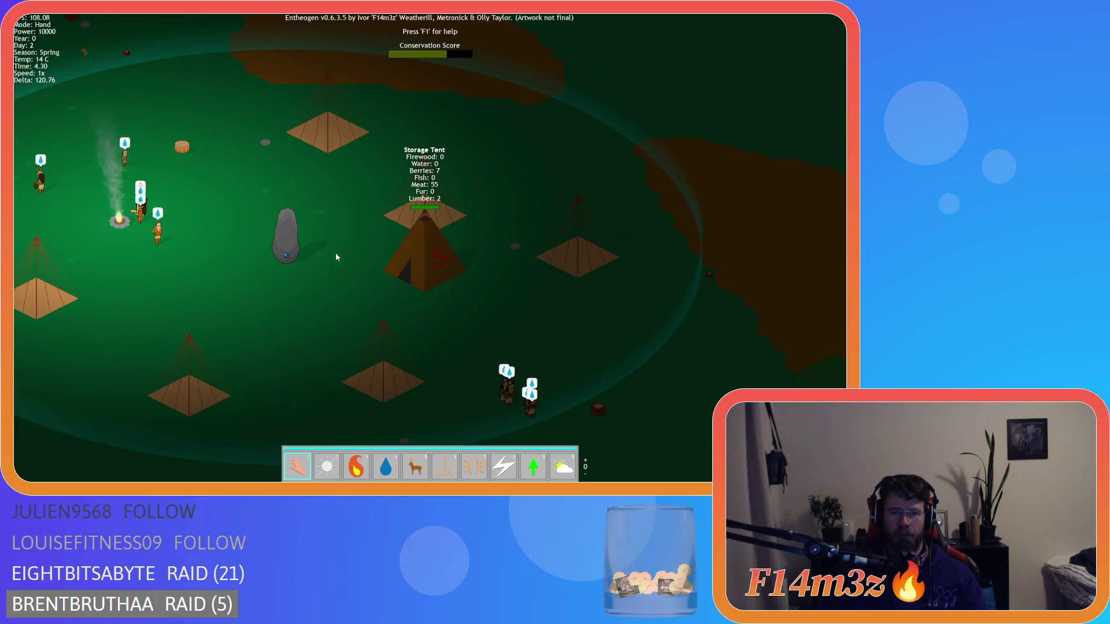
pyautogui.press('i')
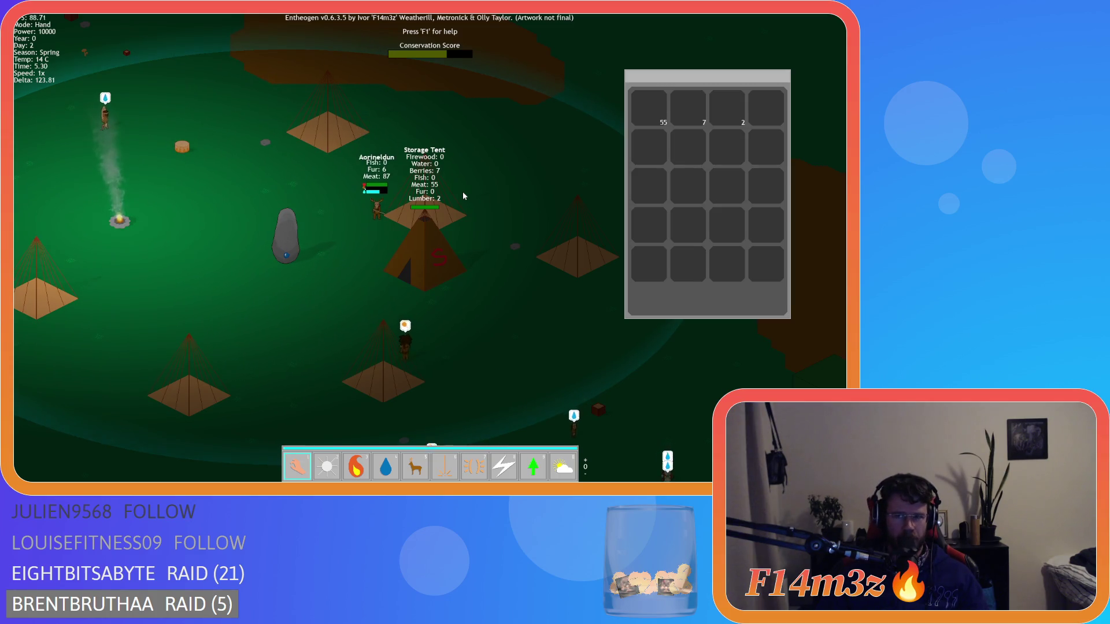
pyautogui.press('Escape')
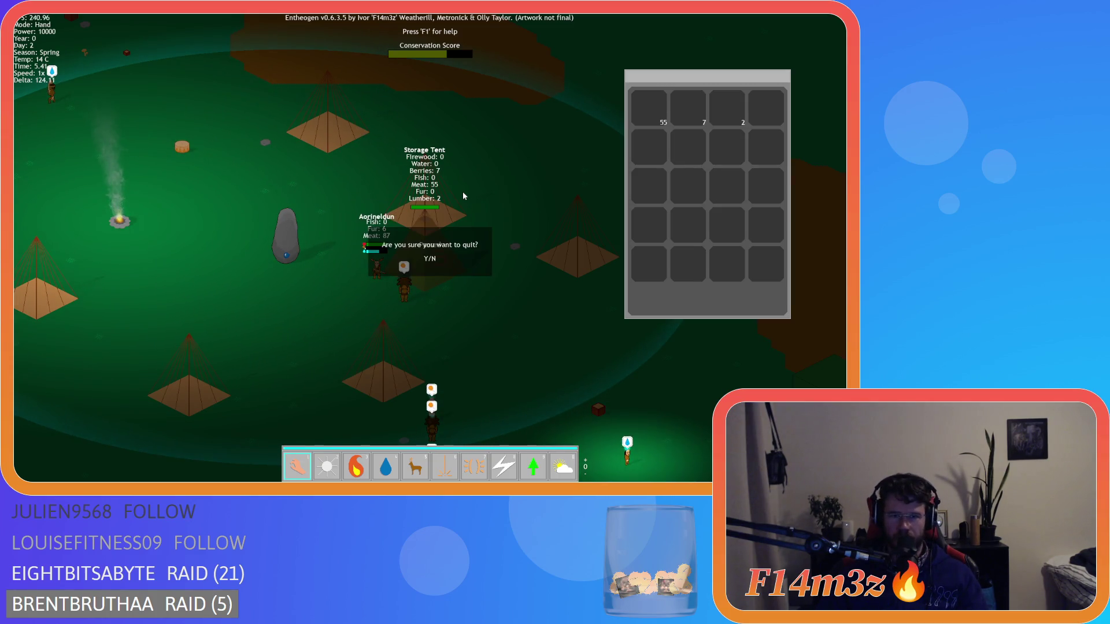
pyautogui.press('Return')
pyautogui.hotkey('alt', 'F4')
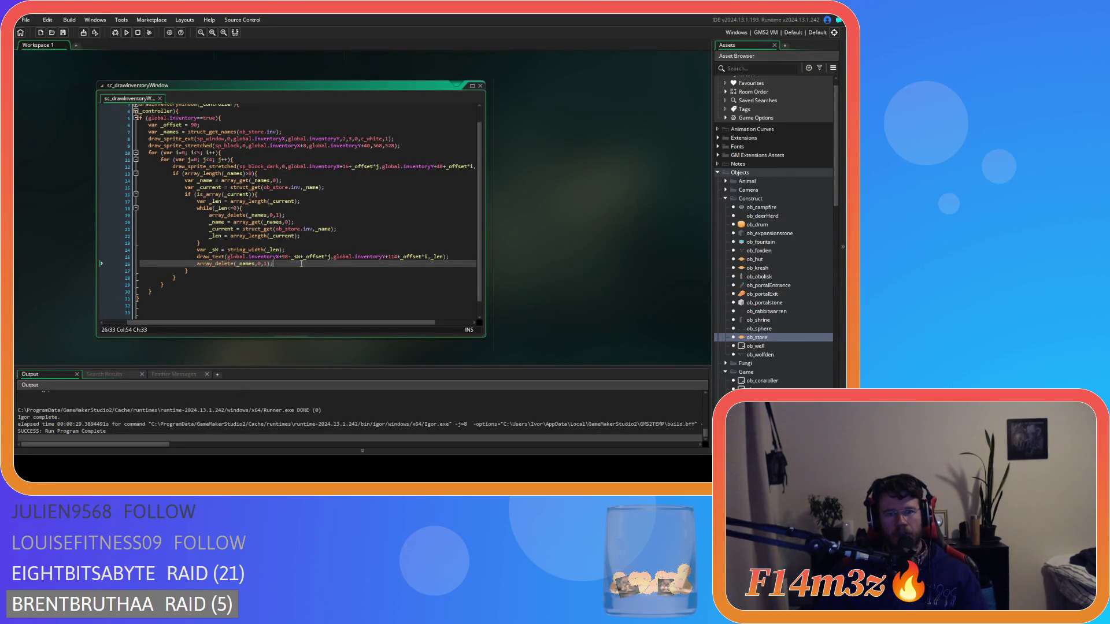
# - Change the count text's x offset from 98 to 90 and rebuild the game
pyautogui.click(285, 257)
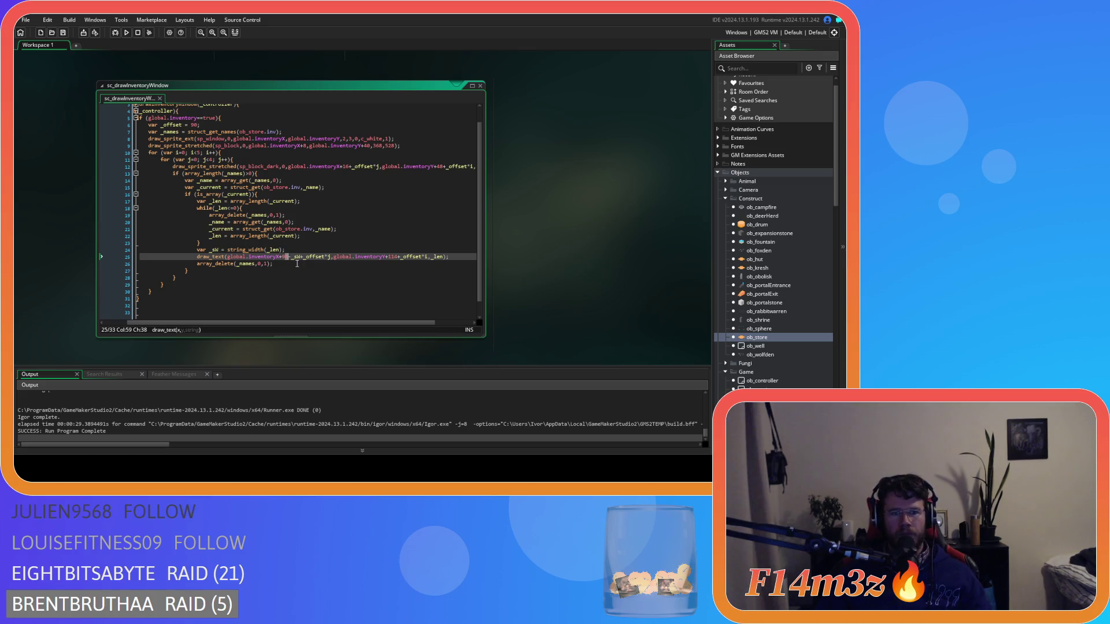
pyautogui.write('0')
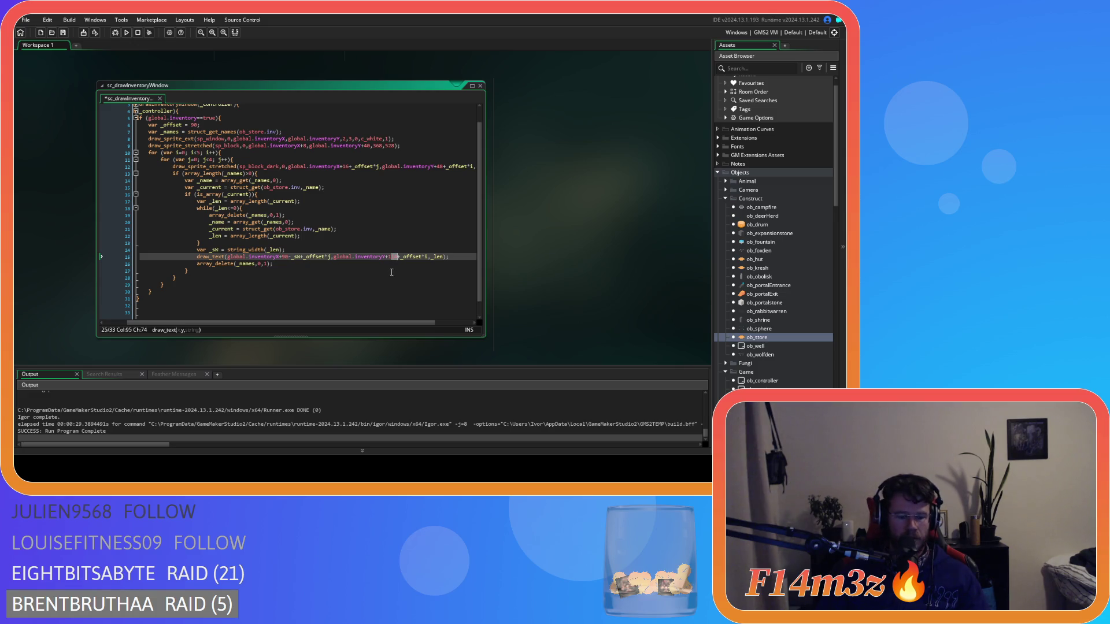
pyautogui.press('F5')
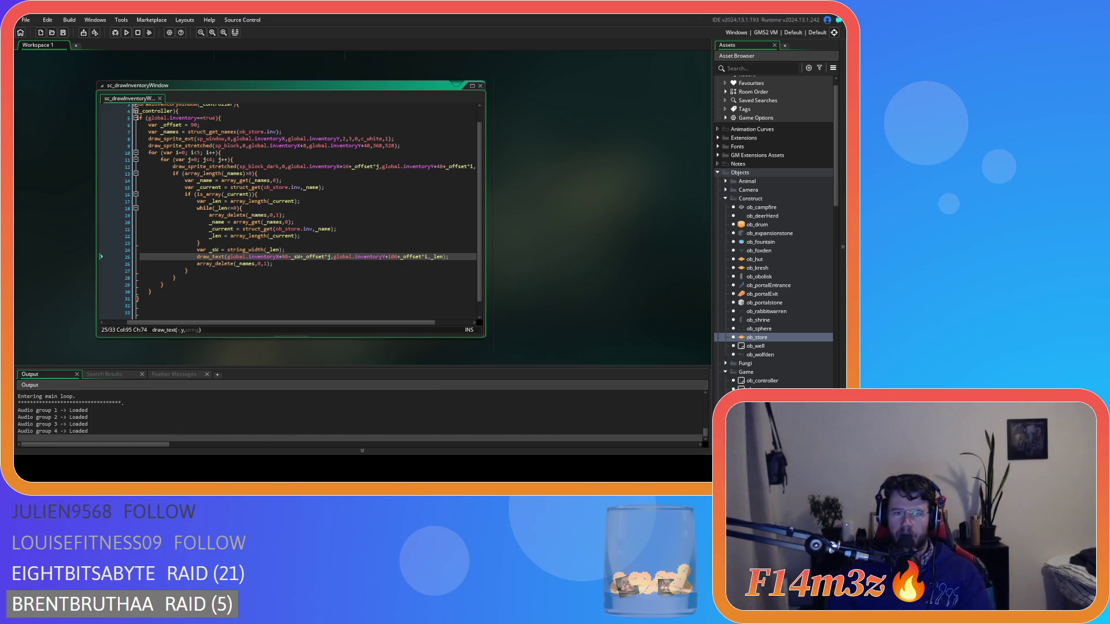
# - Load the saved game in Entheogen, then bring up the quit prompt
pyautogui.press('Down')
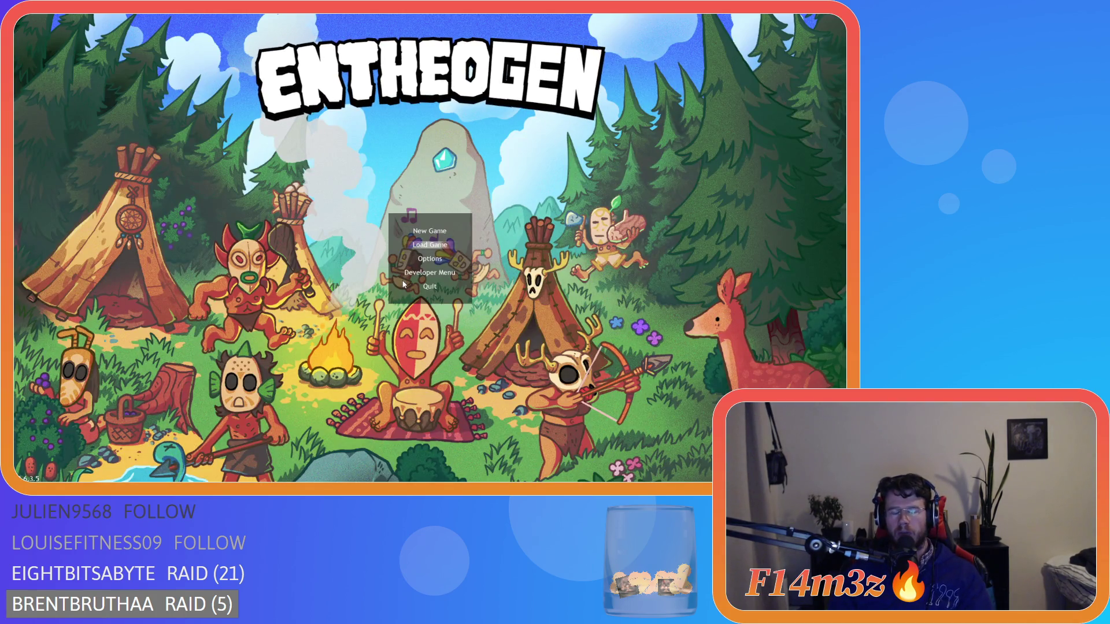
pyautogui.press('Return')
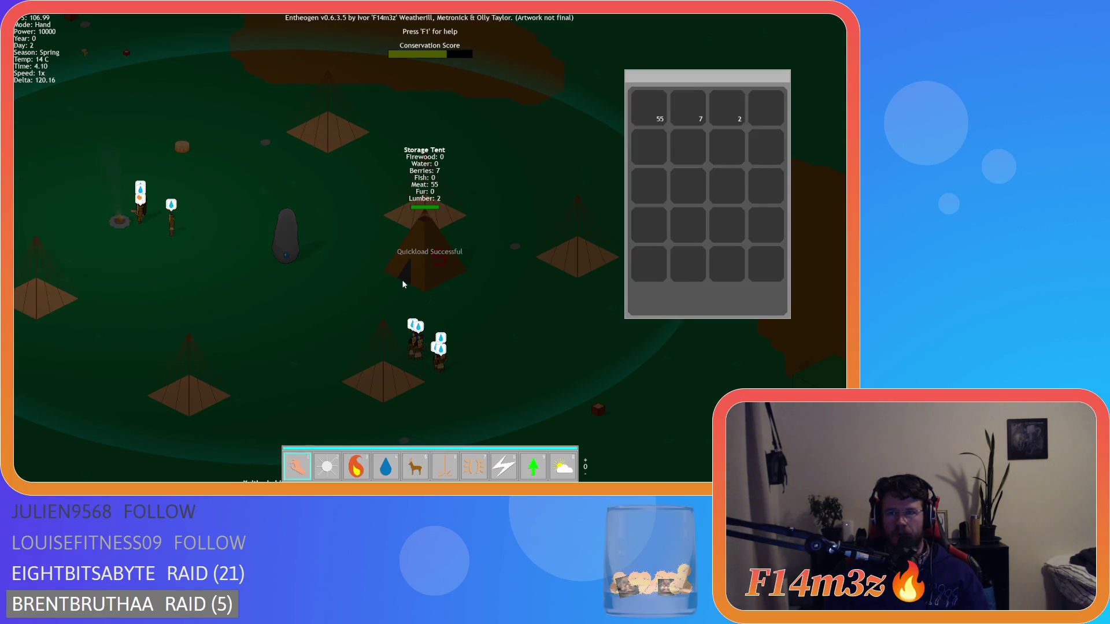
pyautogui.press('Escape')
# - Confirm quitting, set the draw_text y position to Y+120, and rebuild the game
pyautogui.write('yY+1')
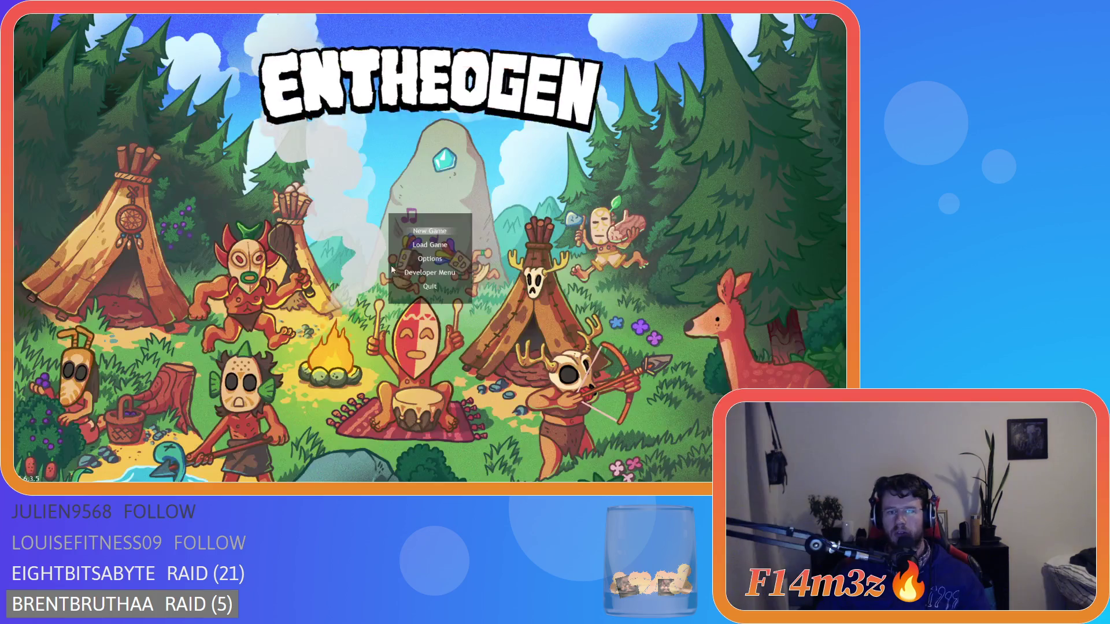
pyautogui.write('20')
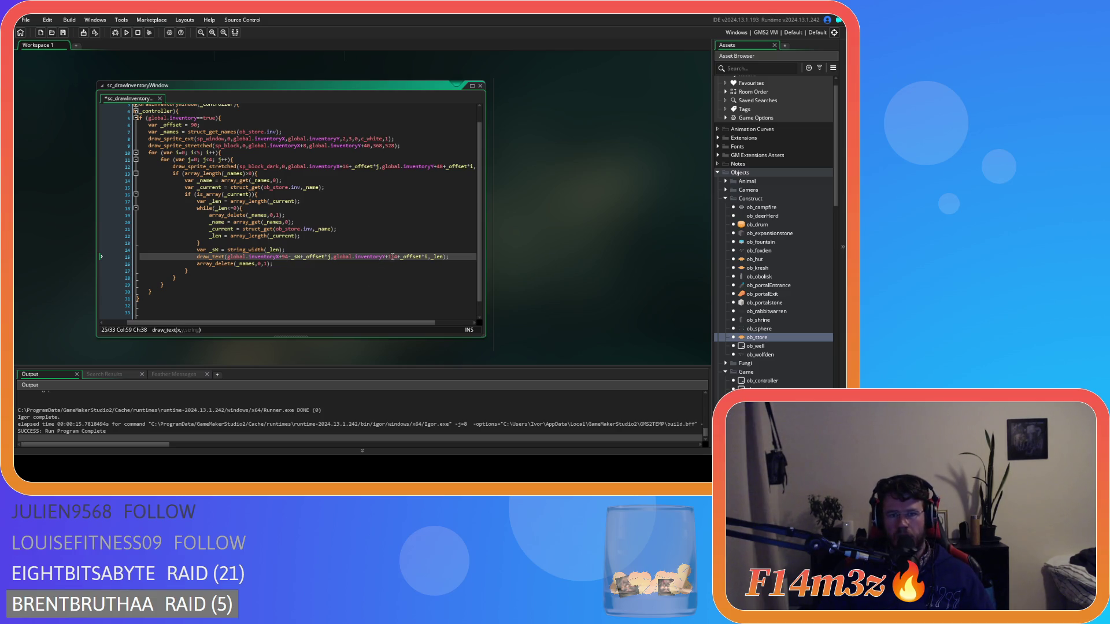
pyautogui.click(420, 258)
pyautogui.press('F5')
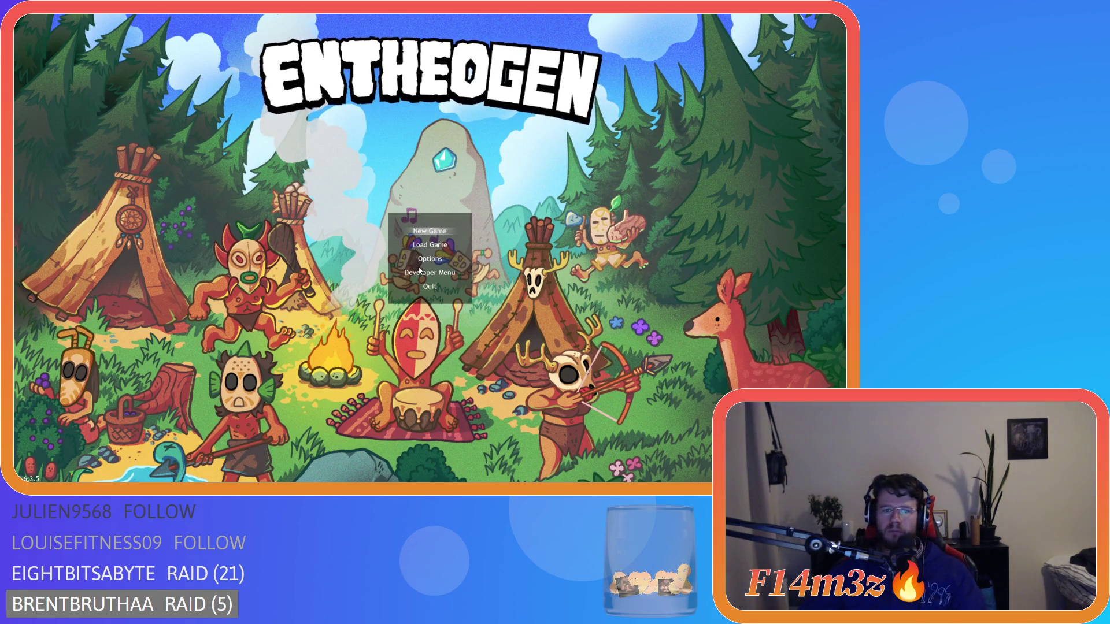
pyautogui.press('Down')
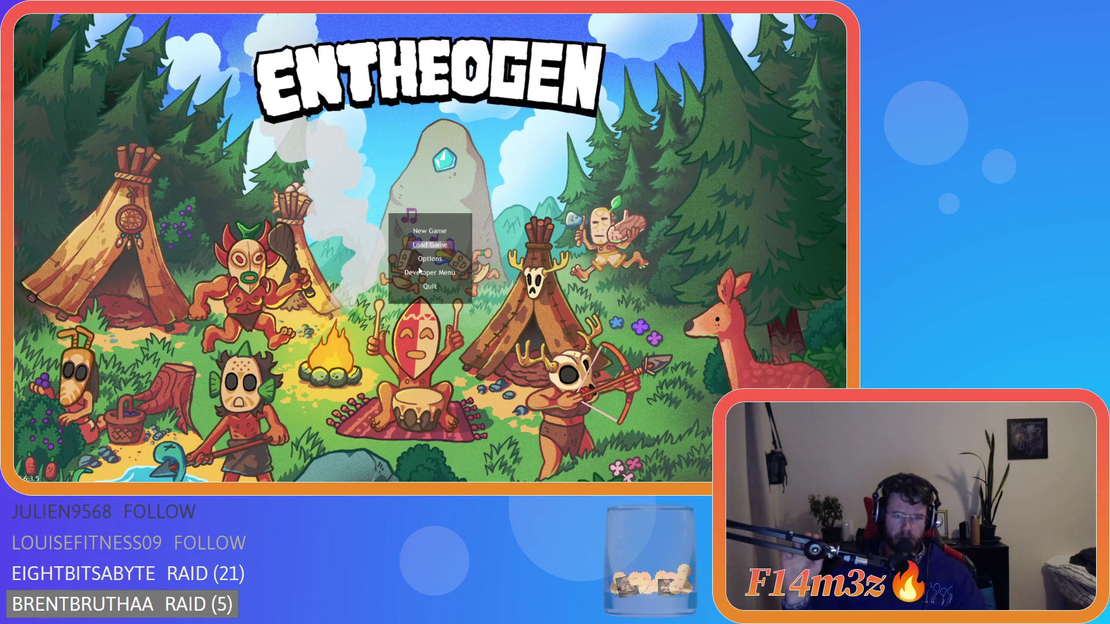
pyautogui.press('Return')
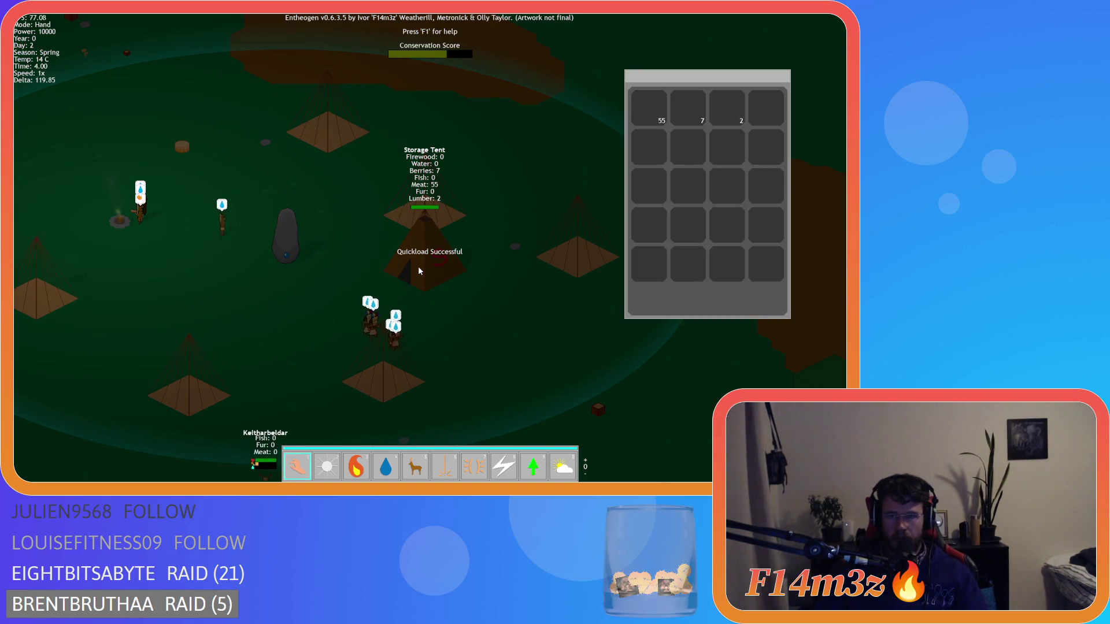
pyautogui.press('s')
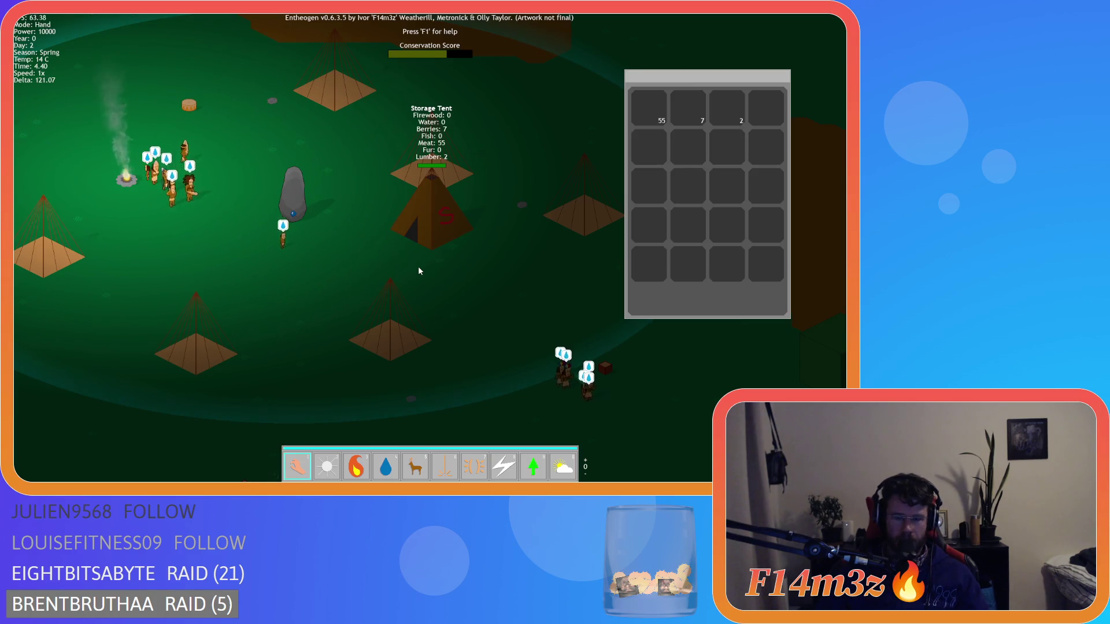
pyautogui.press('Escape')
pyautogui.click(419, 268)
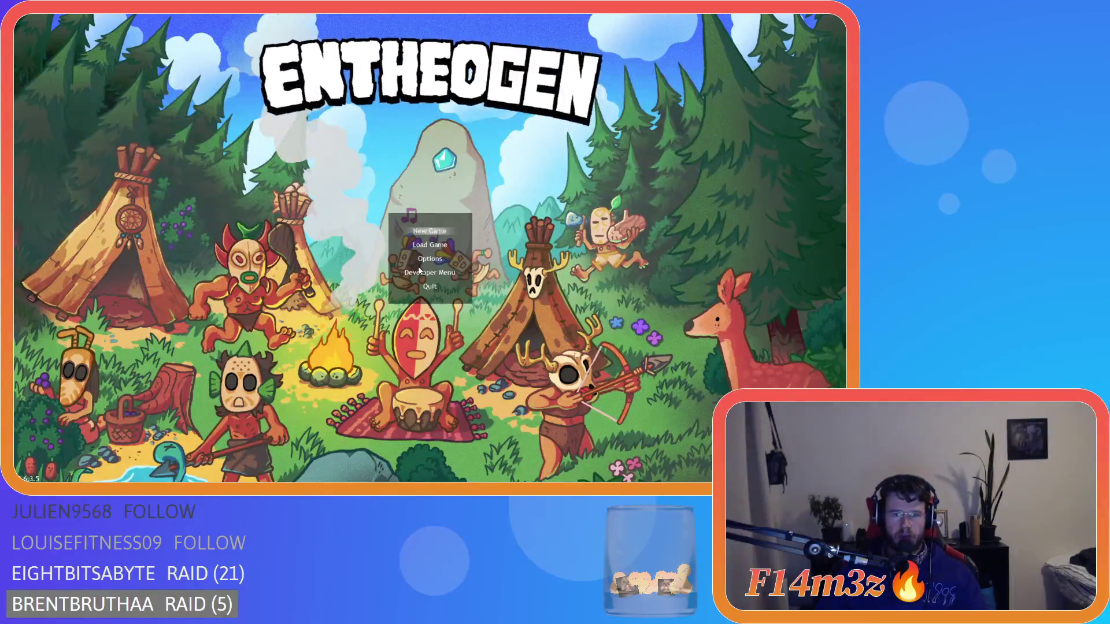
pyautogui.press('Escape')
pyautogui.doubleClick(285, 257)
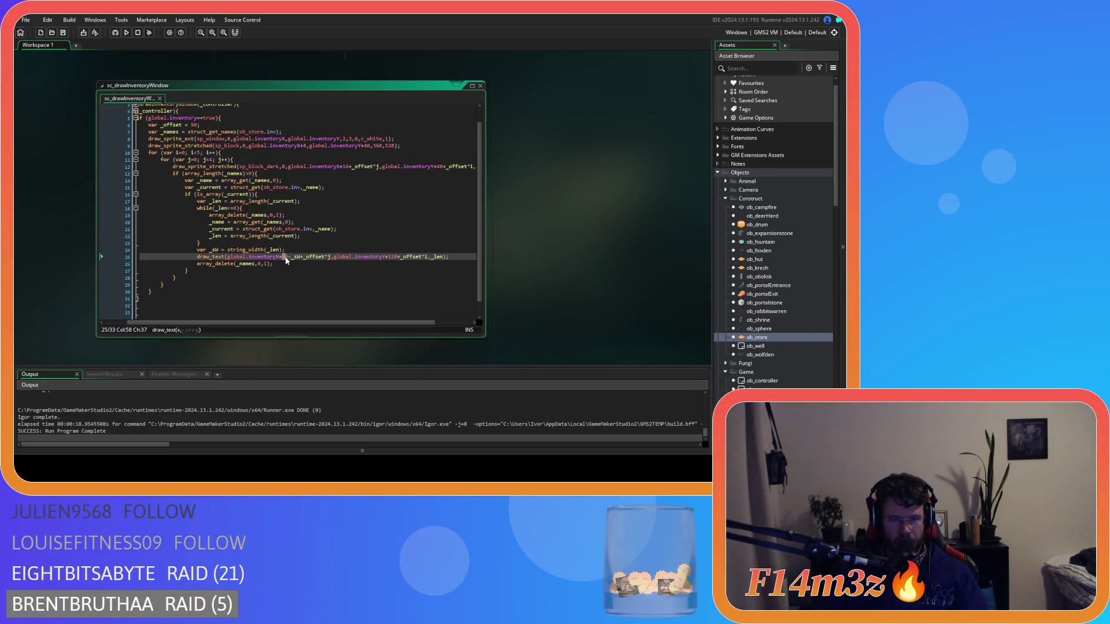
# - Change the draw_text x offset to 90 and rebuild the game
pyautogui.write('0')
pyautogui.click(328, 256)
pyautogui.press('F5')
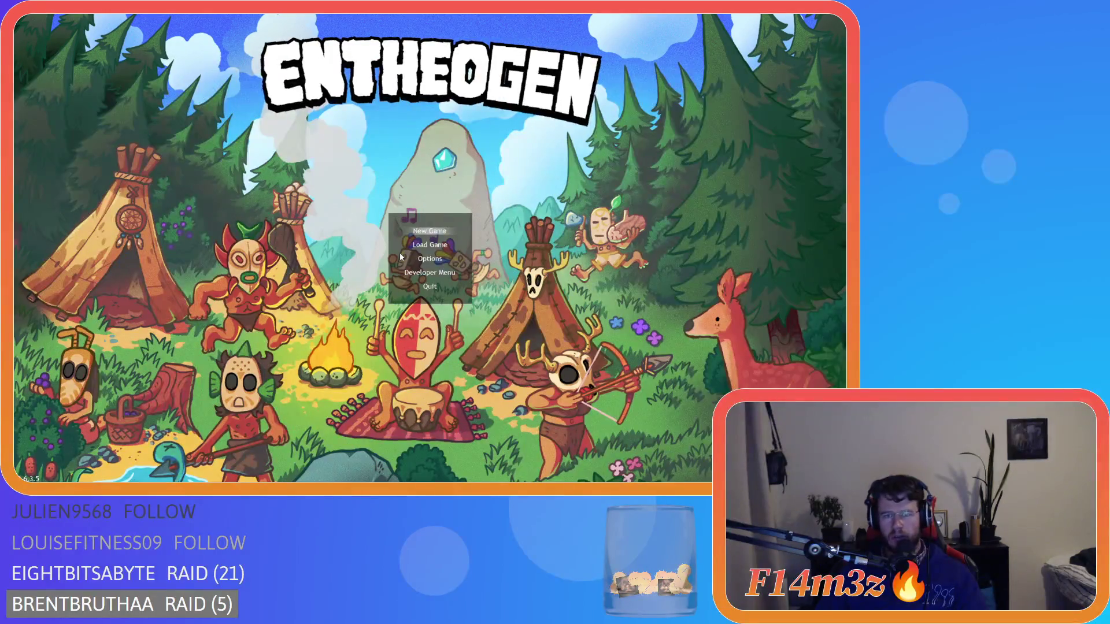
# - Load the saved game, check the Storage Tent grid showing 134, 7 and 2, then quit
pyautogui.press('Down')
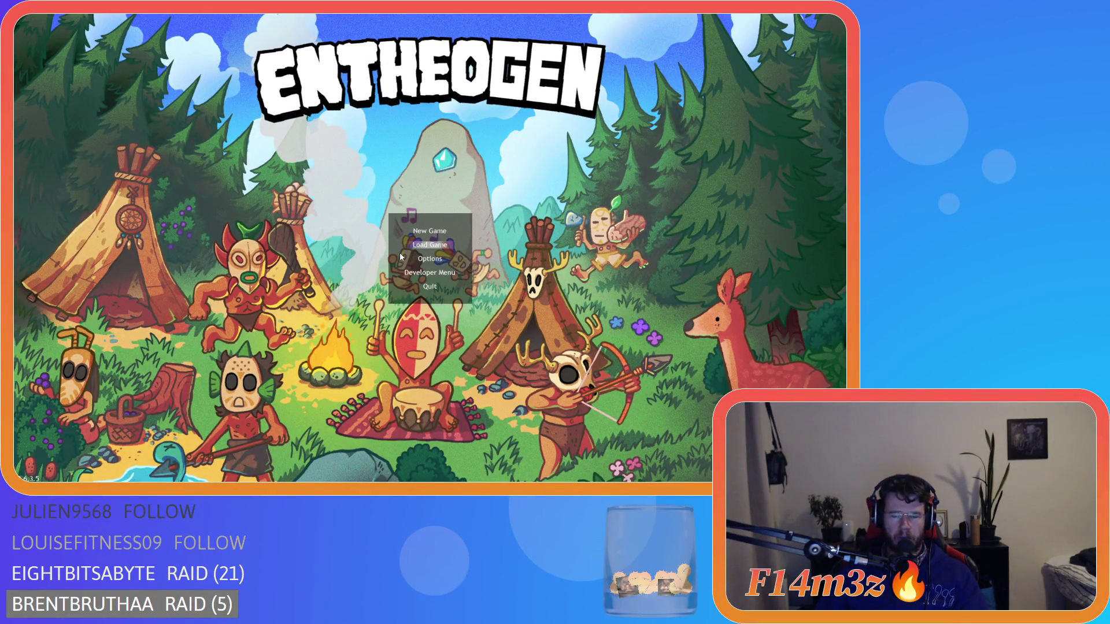
pyautogui.press('Return')
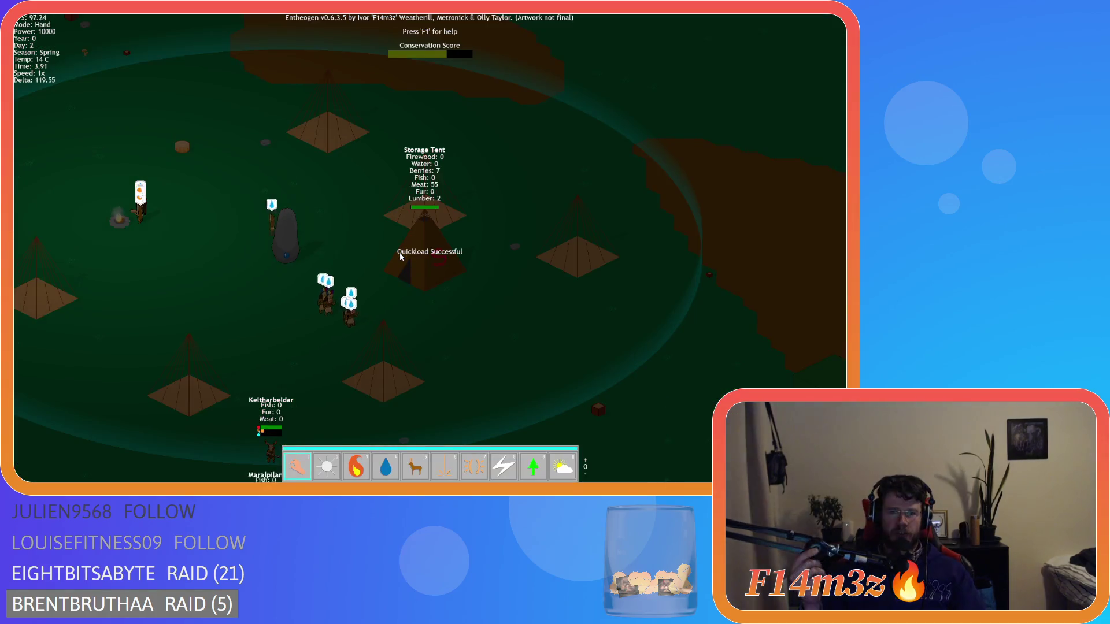
pyautogui.press('w')
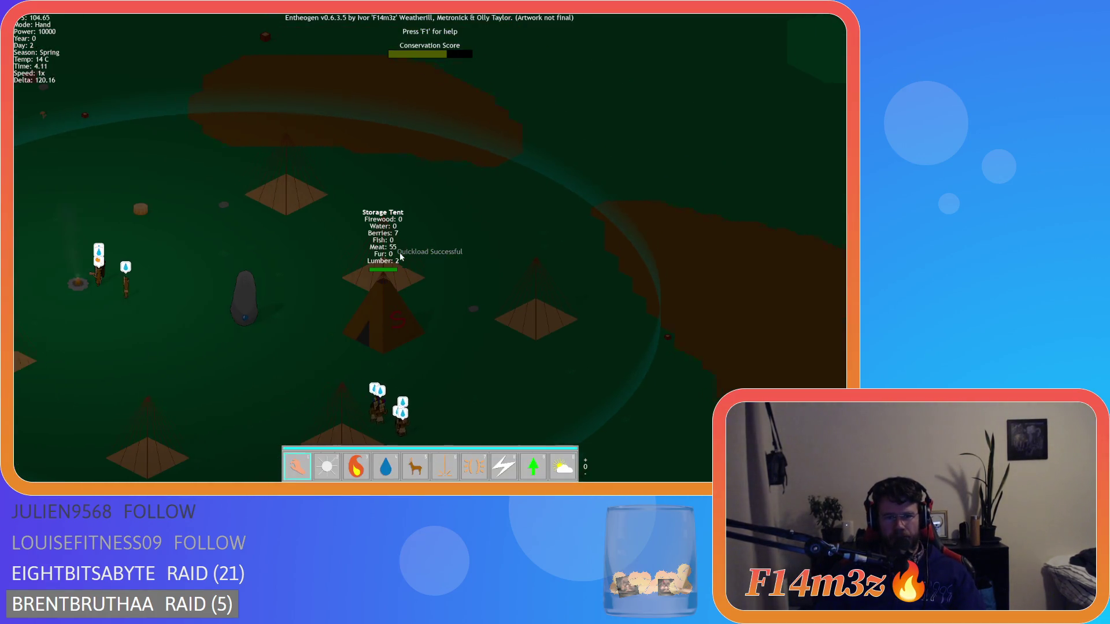
pyautogui.click(400, 256)
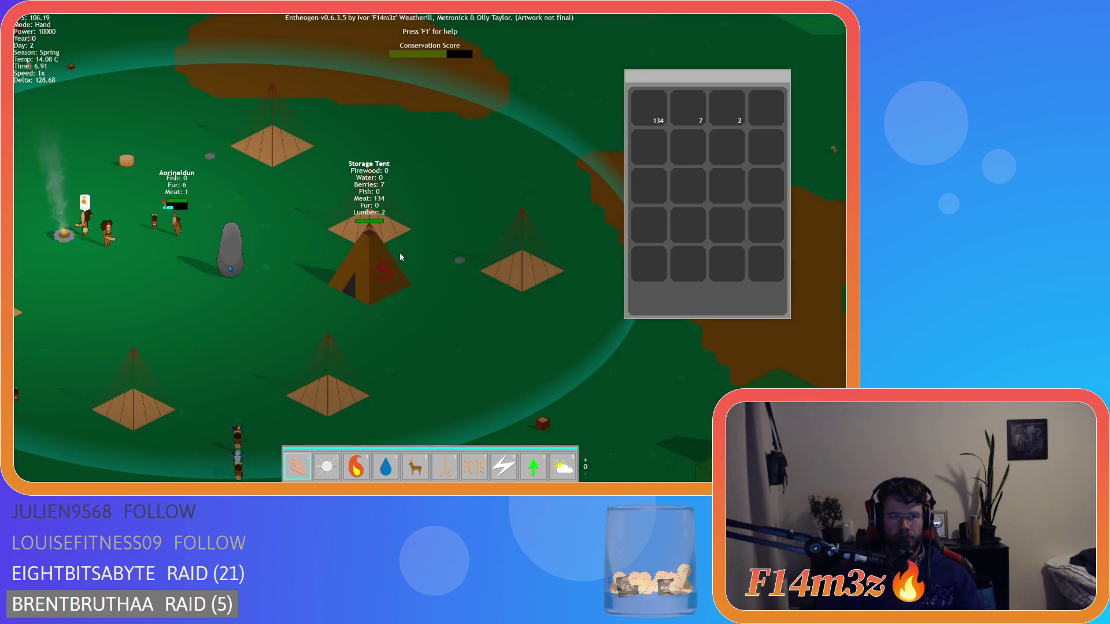
pyautogui.press('Escape')
pyautogui.press('Escape')
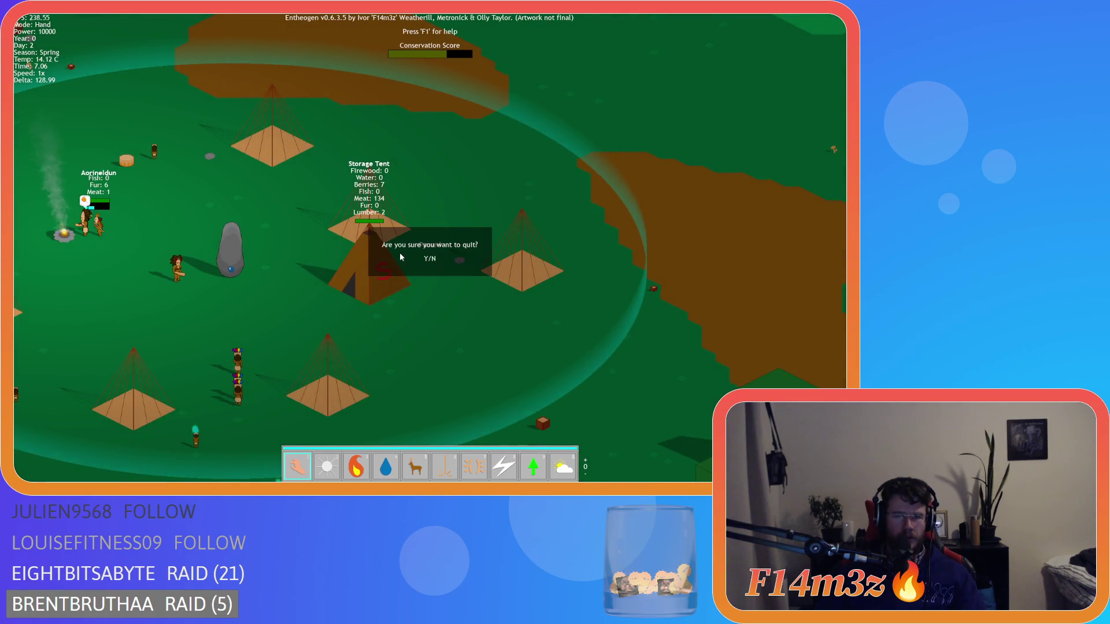
pyautogui.press('y')
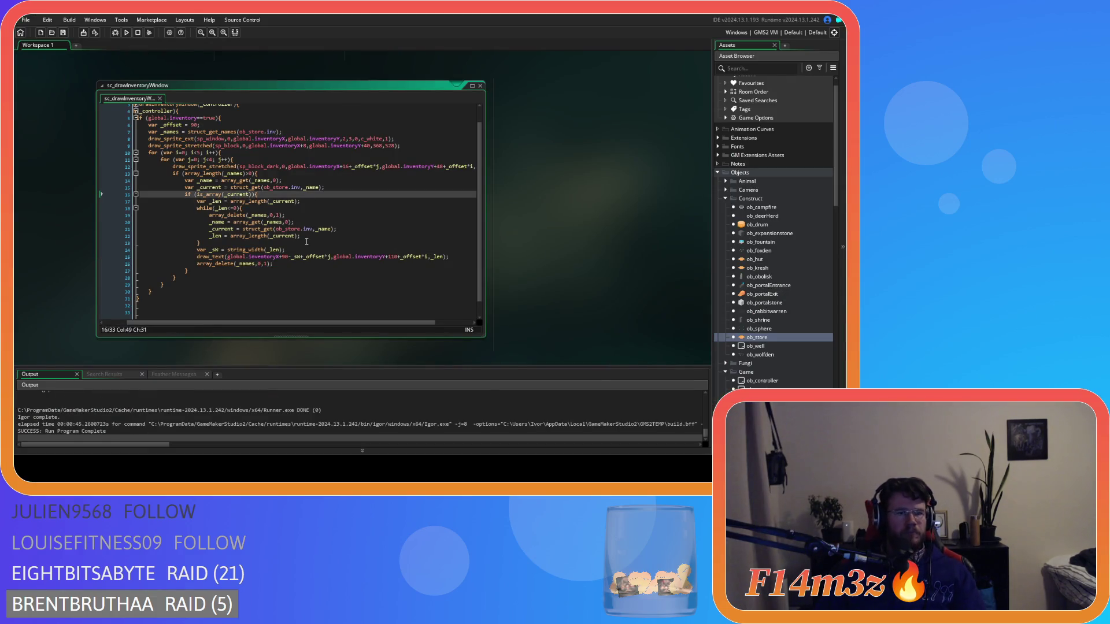
pyautogui.click(306, 272)
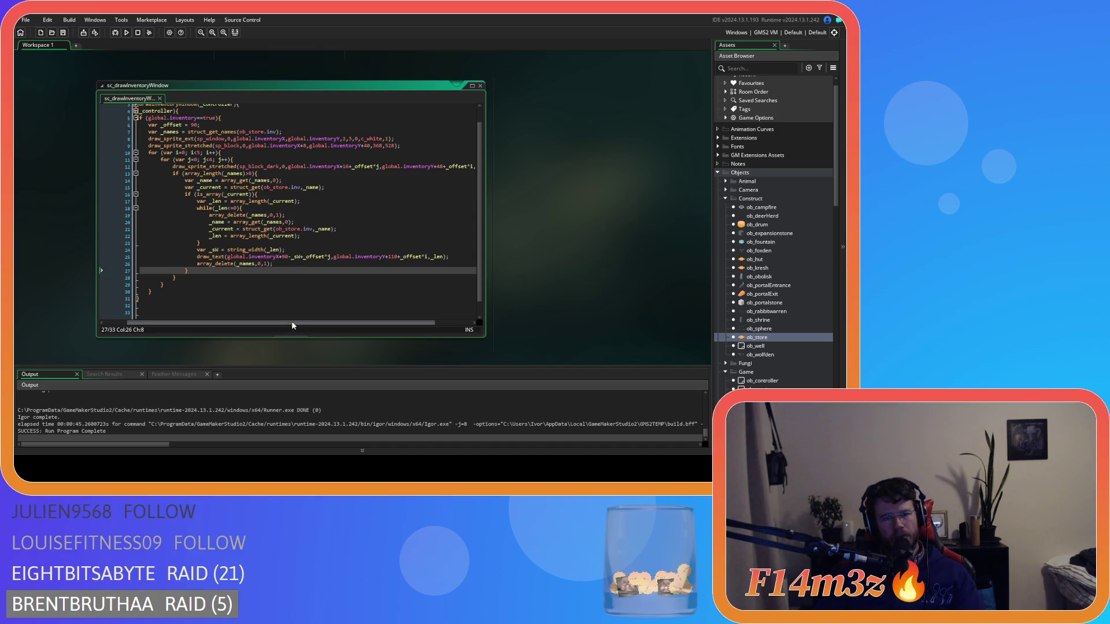
pyautogui.moveTo(291, 321); pyautogui.dragTo(227, 317)
pyautogui.scroll(-1, 386, 292)
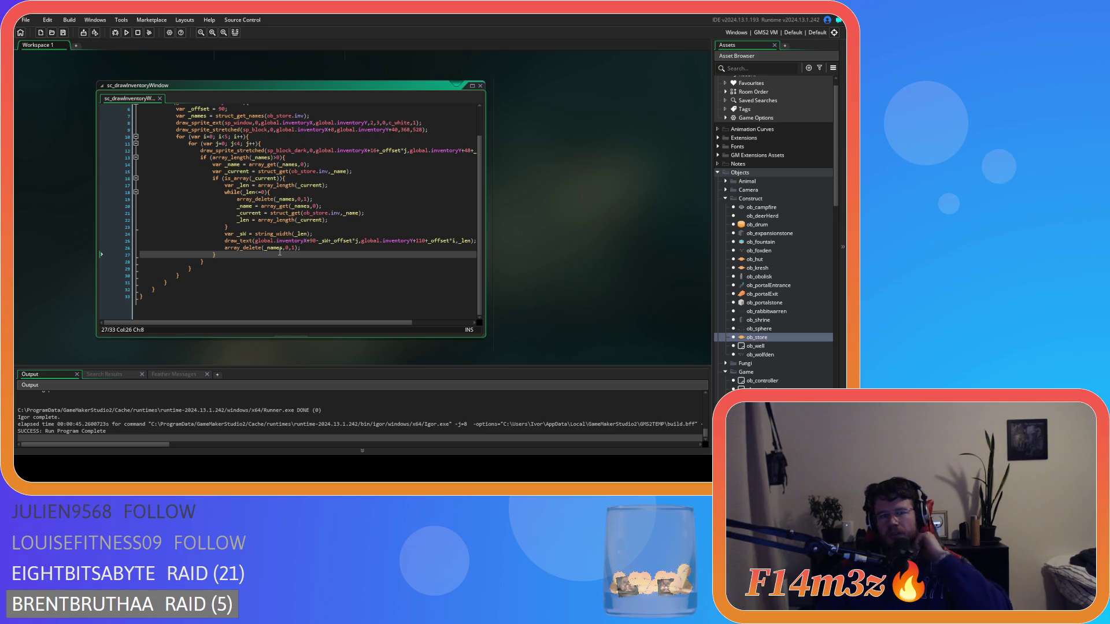
pyautogui.scroll(2, 330, 277)
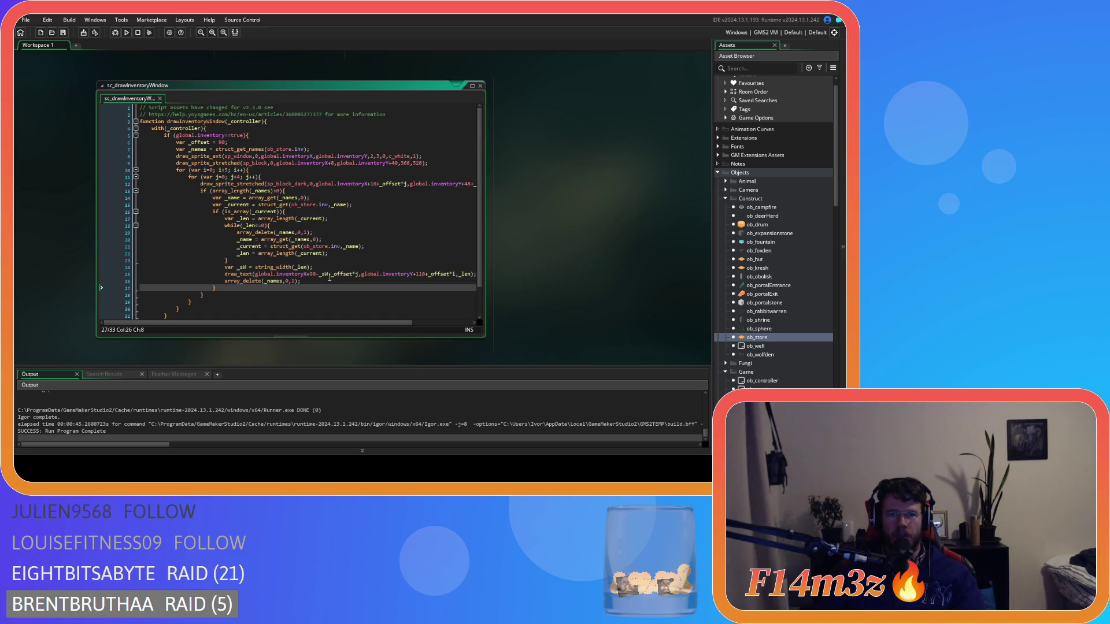
pyautogui.scroll(-2, 329, 278)
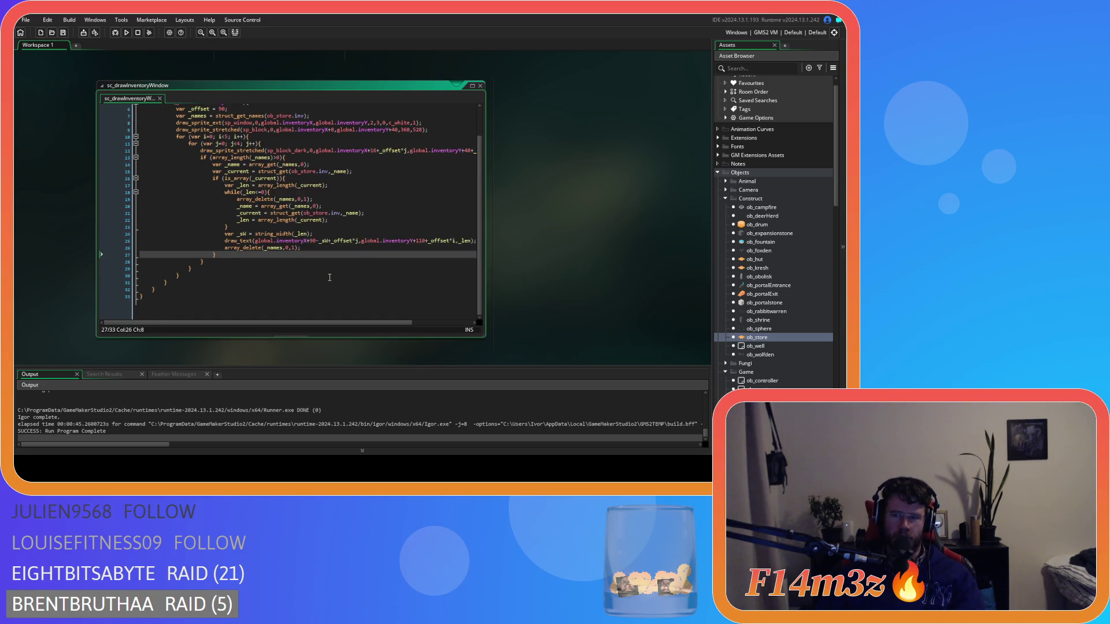
pyautogui.scroll(1, 330, 277)
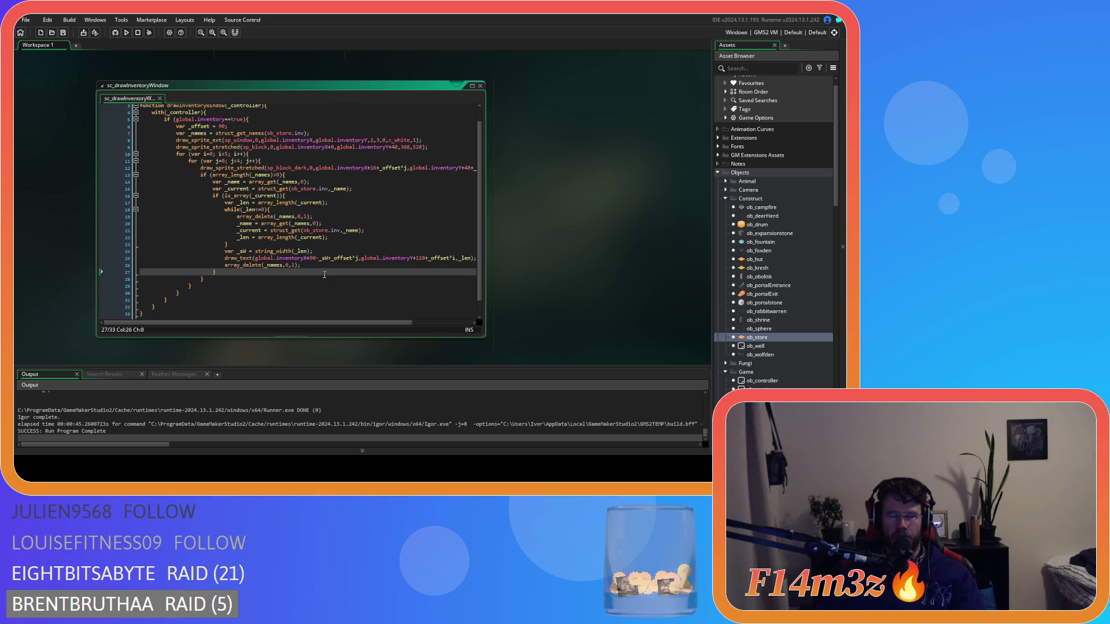
pyautogui.scroll(-1, 323, 276)
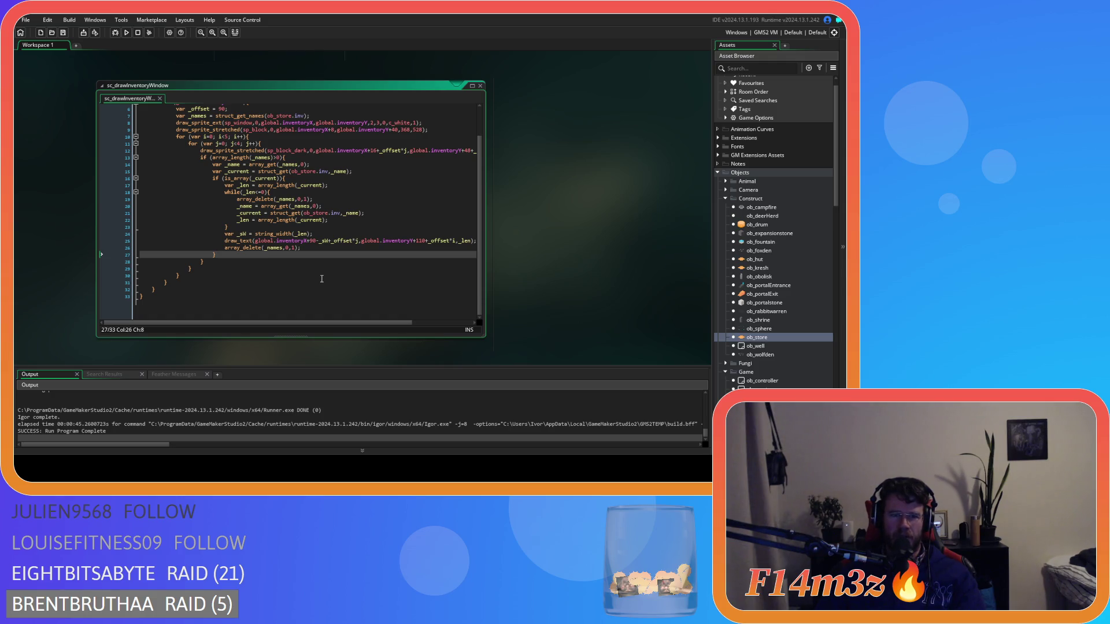
pyautogui.scroll(-5, 748, 375)
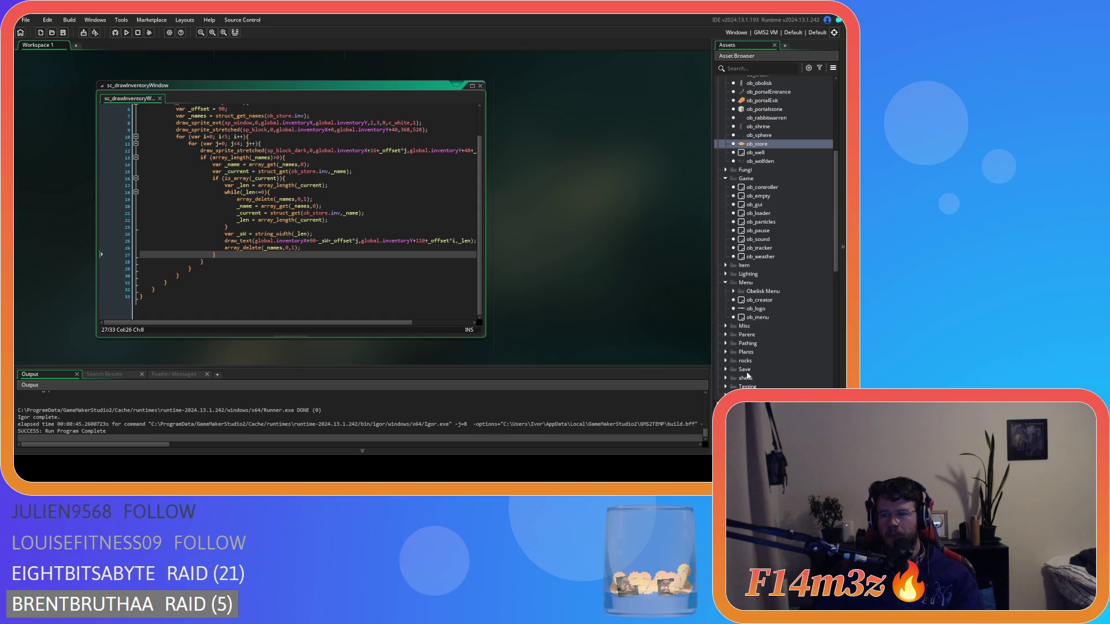
pyautogui.scroll(-5, 763, 347)
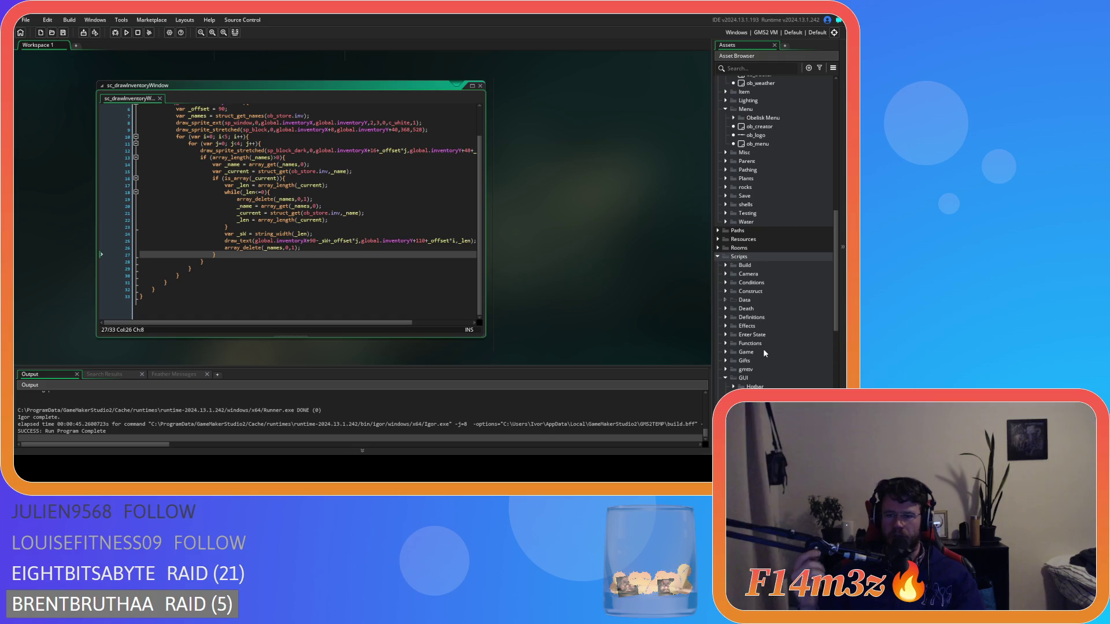
pyautogui.scroll(-6, 764, 353)
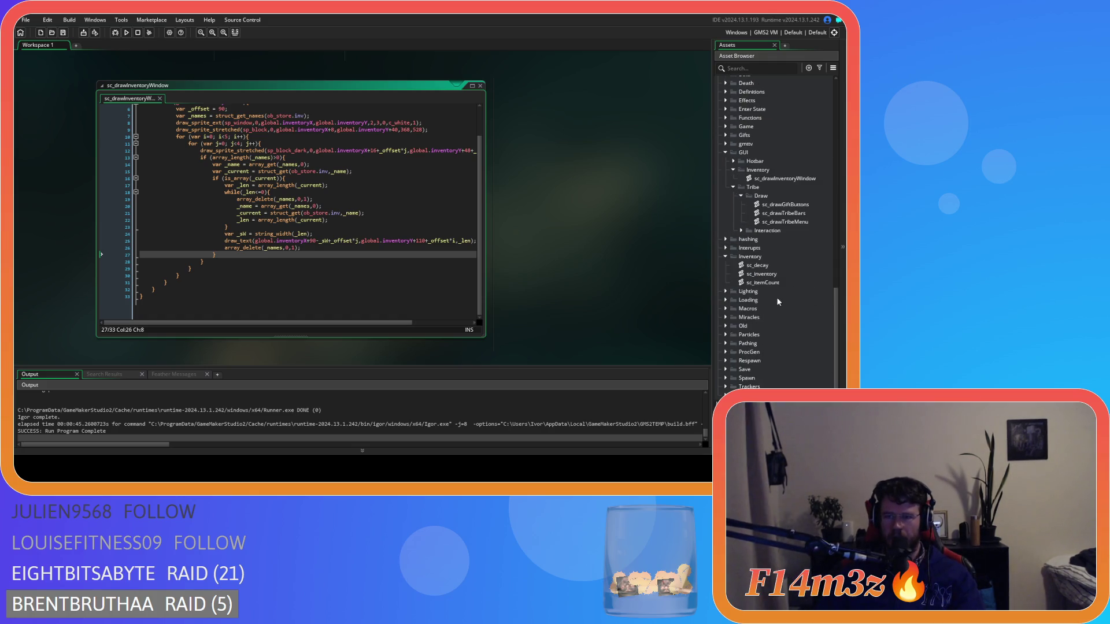
pyautogui.doubleClick(783, 274)
# - Add a _sprite parameter to item() and assign sprite = _sprite below perishable
pyautogui.scroll(-10, 296, 240)
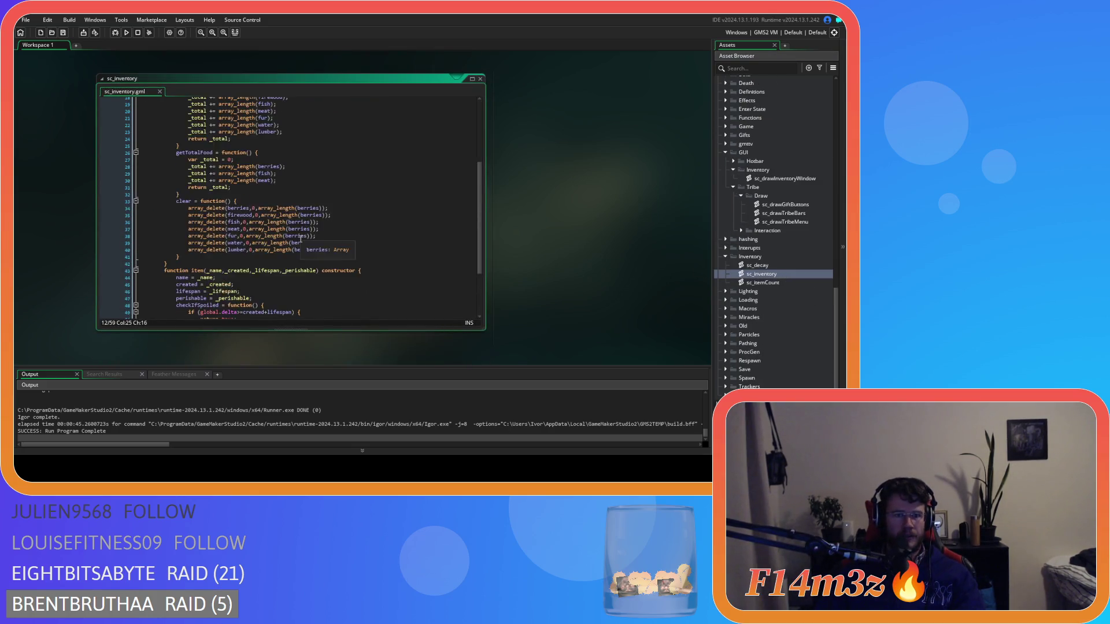
pyautogui.click(316, 190)
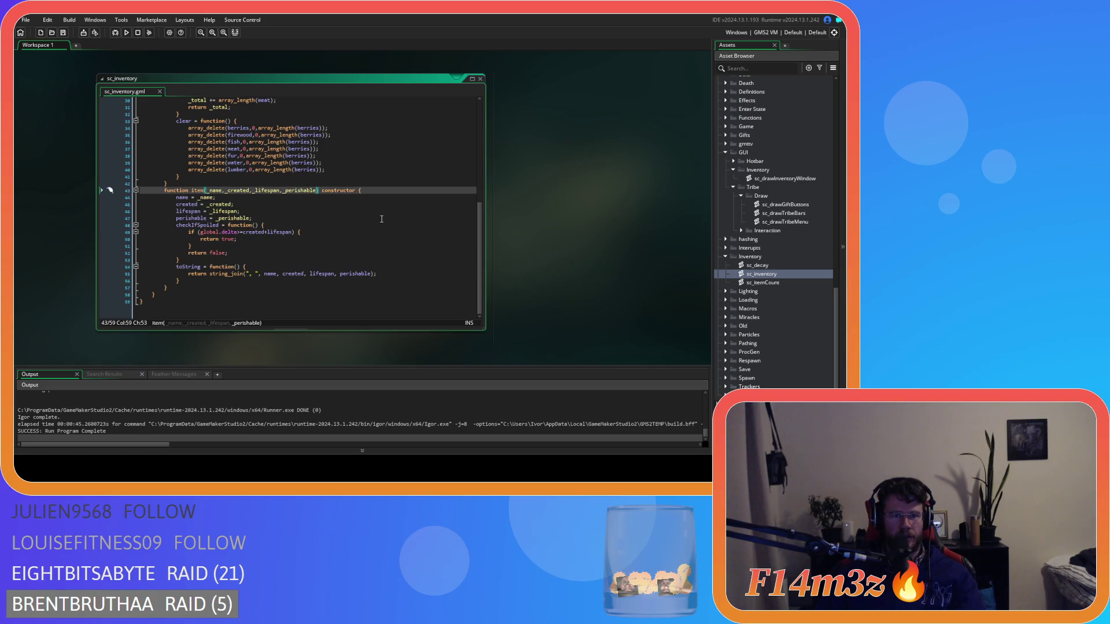
pyautogui.write(',_sprite')
pyautogui.hotkey('shift', 'Left')
pyautogui.hotkey('shift', 'Left')
pyautogui.hotkey('shift', 'Left')
pyautogui.click(283, 225)
pyautogui.click(294, 214)
pyautogui.press('Return')
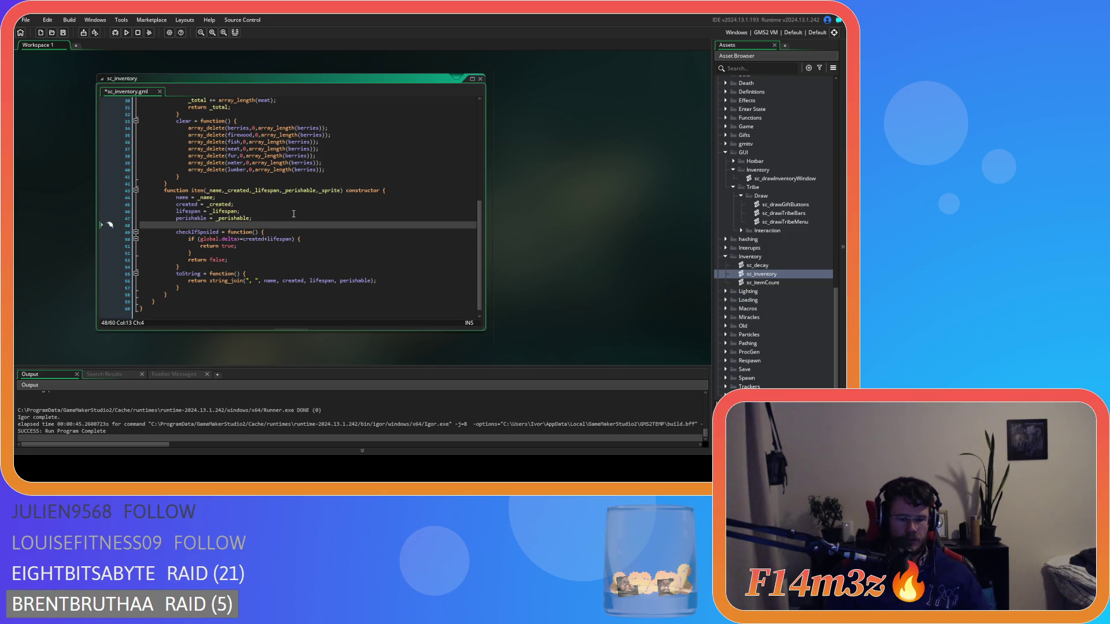
pyautogui.write('sprite = ')
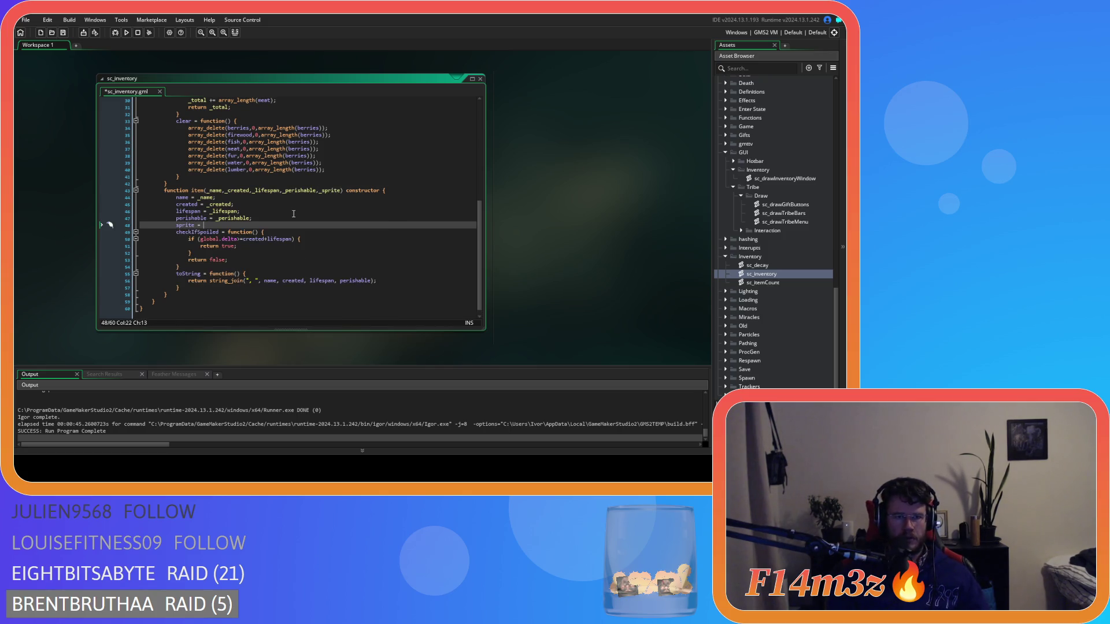
pyautogui.write('_sprite;')
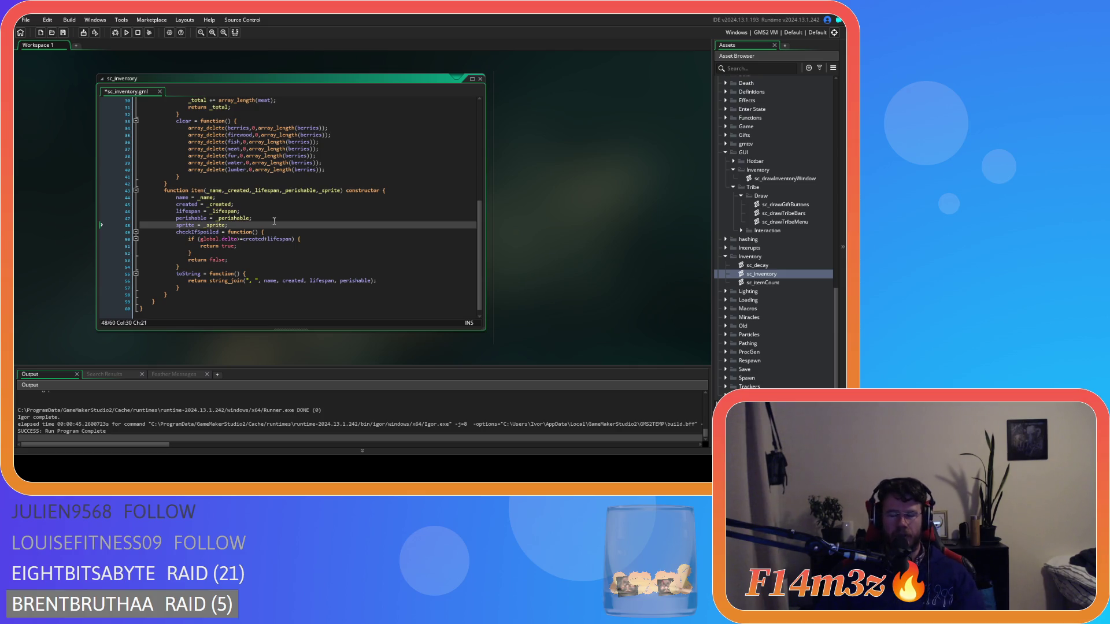
# - Open the sc_loadInventory script from the Loading folder
pyautogui.scroll(-1, 739, 329)
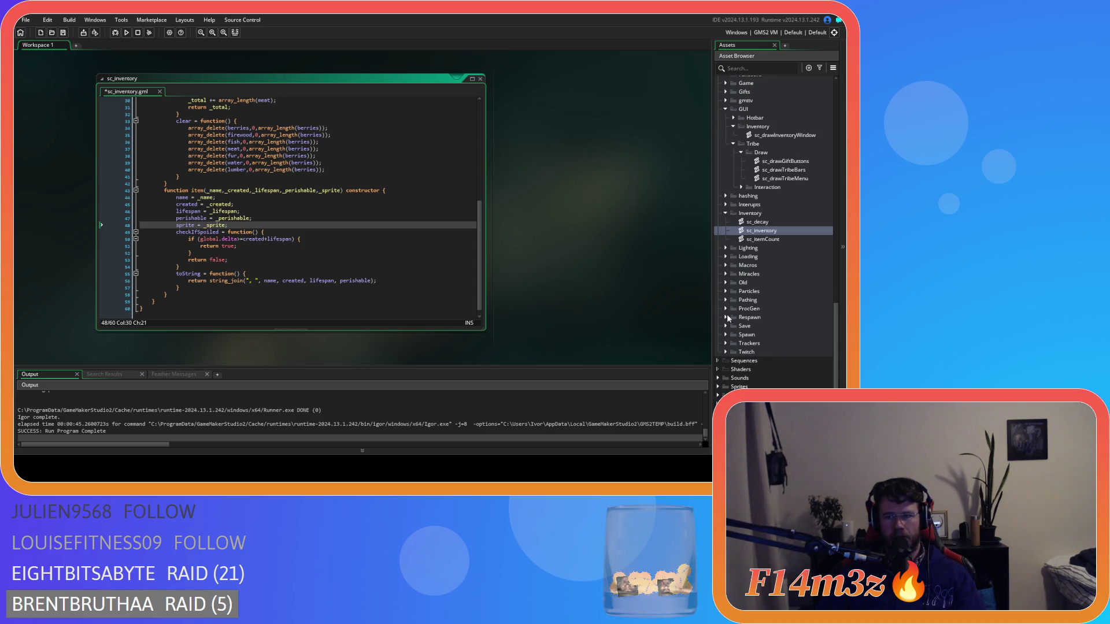
pyautogui.click(726, 257)
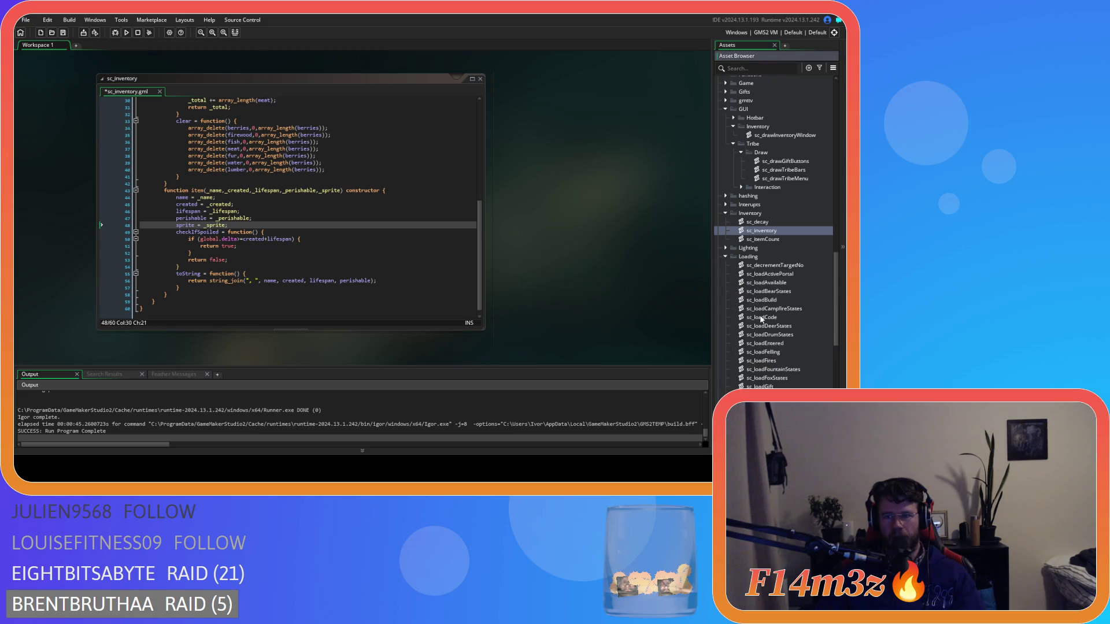
pyautogui.scroll(-2, 780, 253)
pyautogui.scroll(-1, 803, 253)
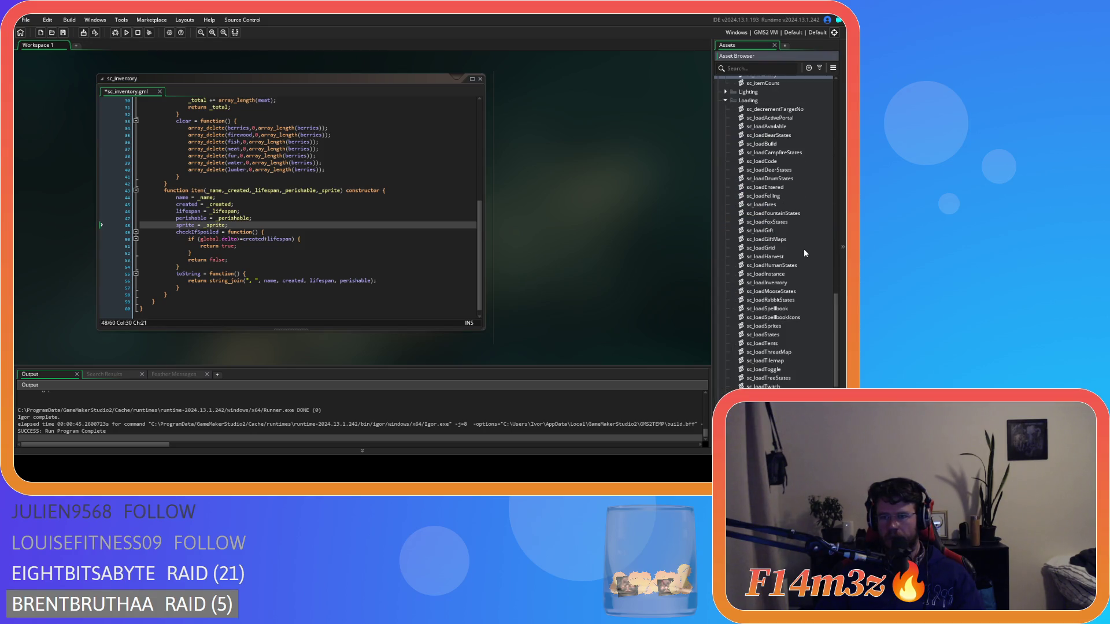
pyautogui.doubleClick(793, 284)
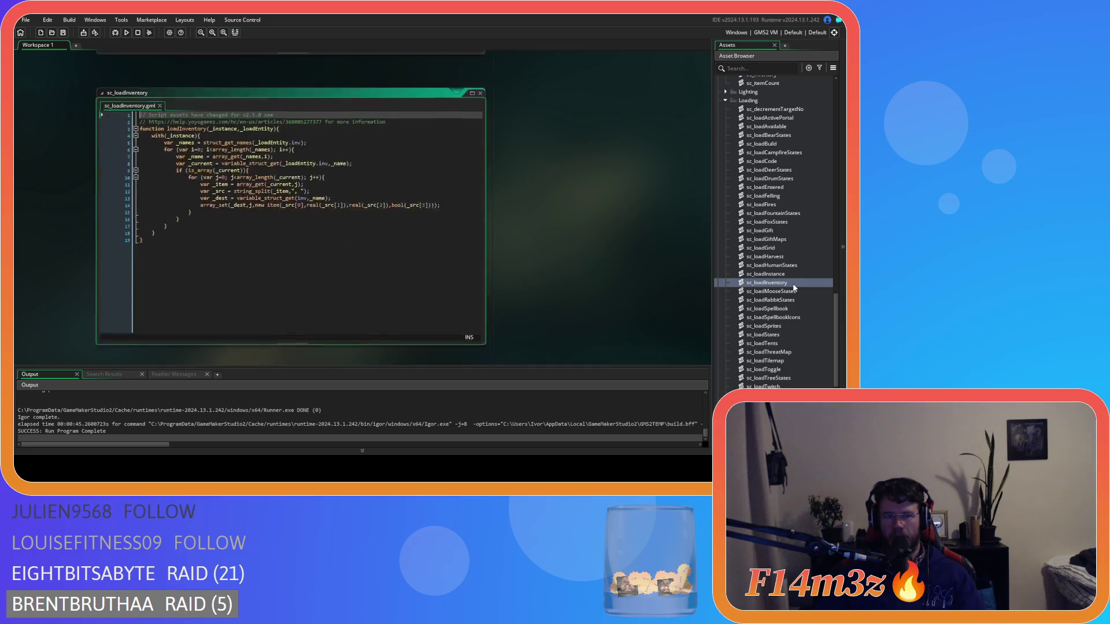
# - Jump from the item() call on line 14 of sc_loadInventory to its constructor in sc_inventory
pyautogui.click(396, 225)
pyautogui.click(369, 190)
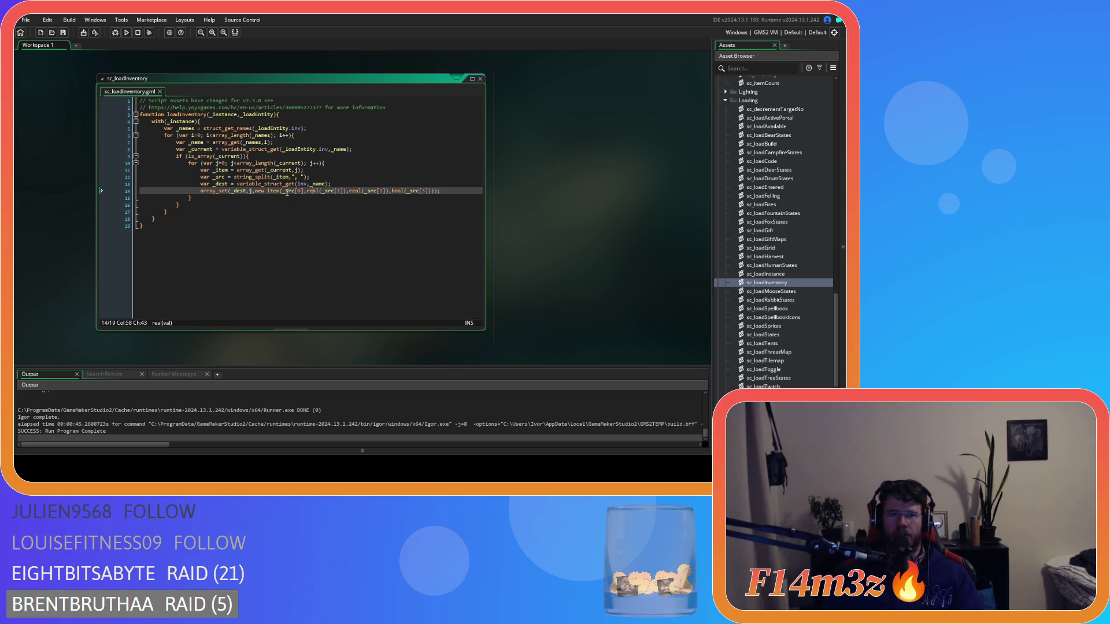
pyautogui.click(285, 191)
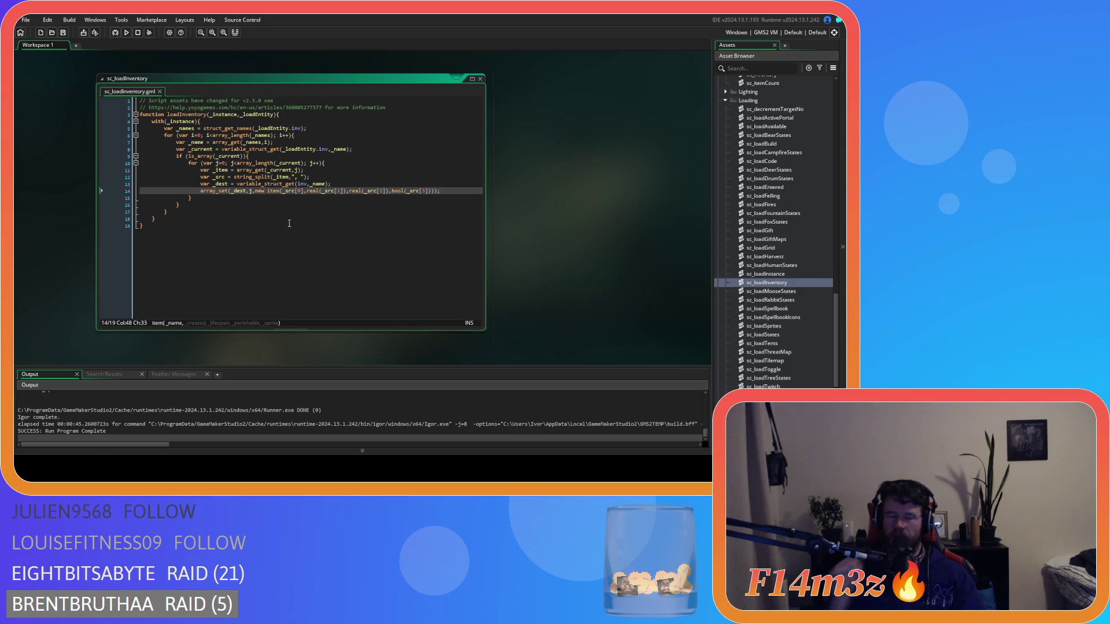
pyautogui.press('F12')
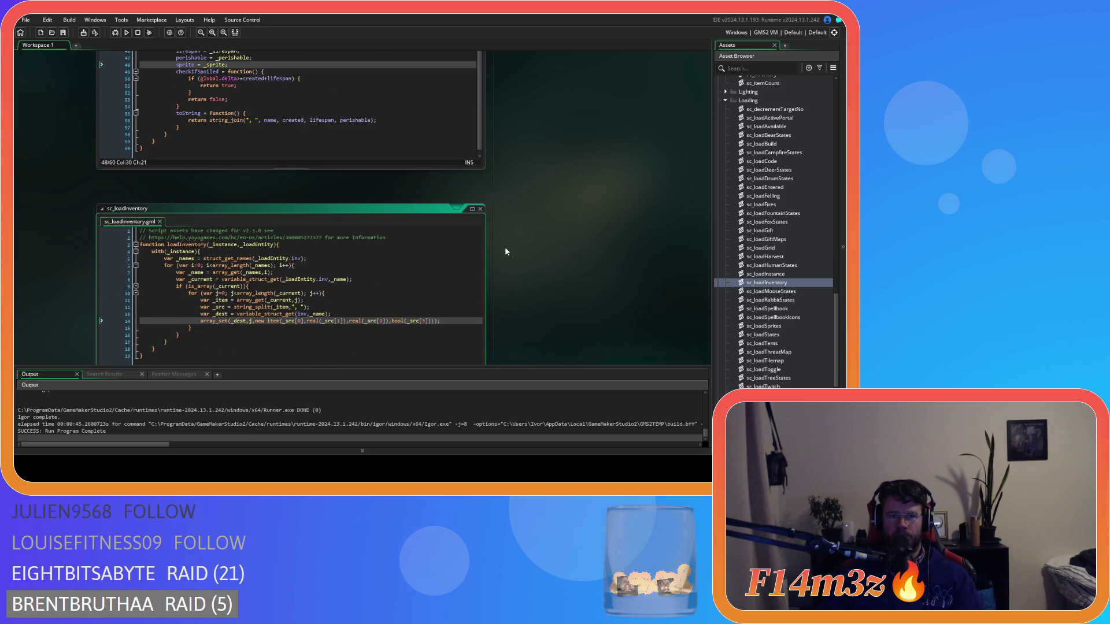
pyautogui.scroll(-1, 505, 248)
pyautogui.scroll(-1, 506, 249)
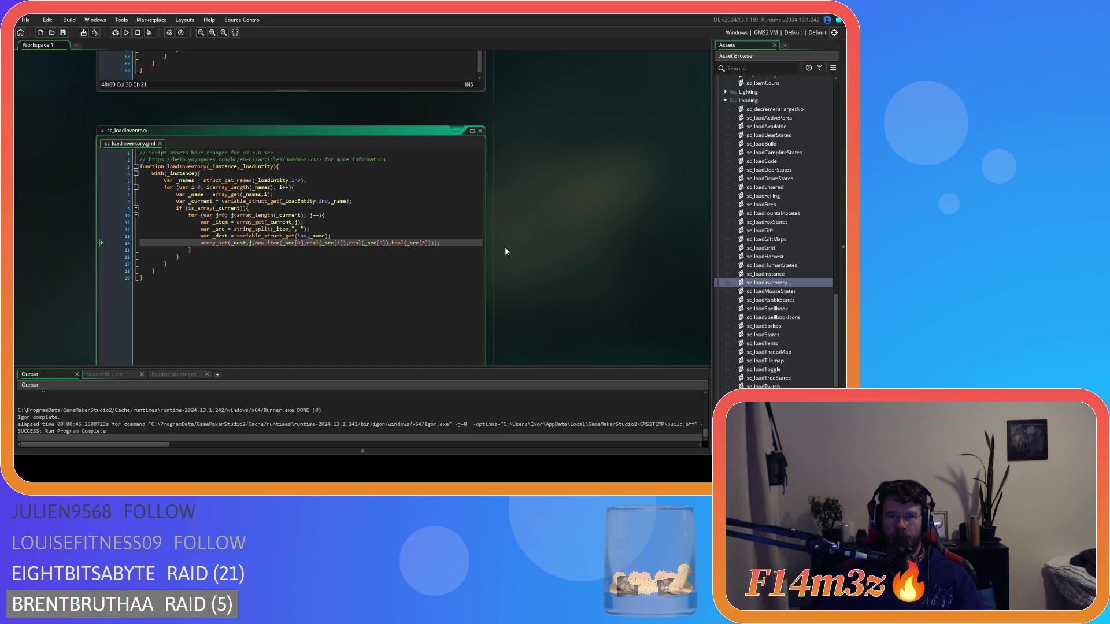
pyautogui.click(481, 132)
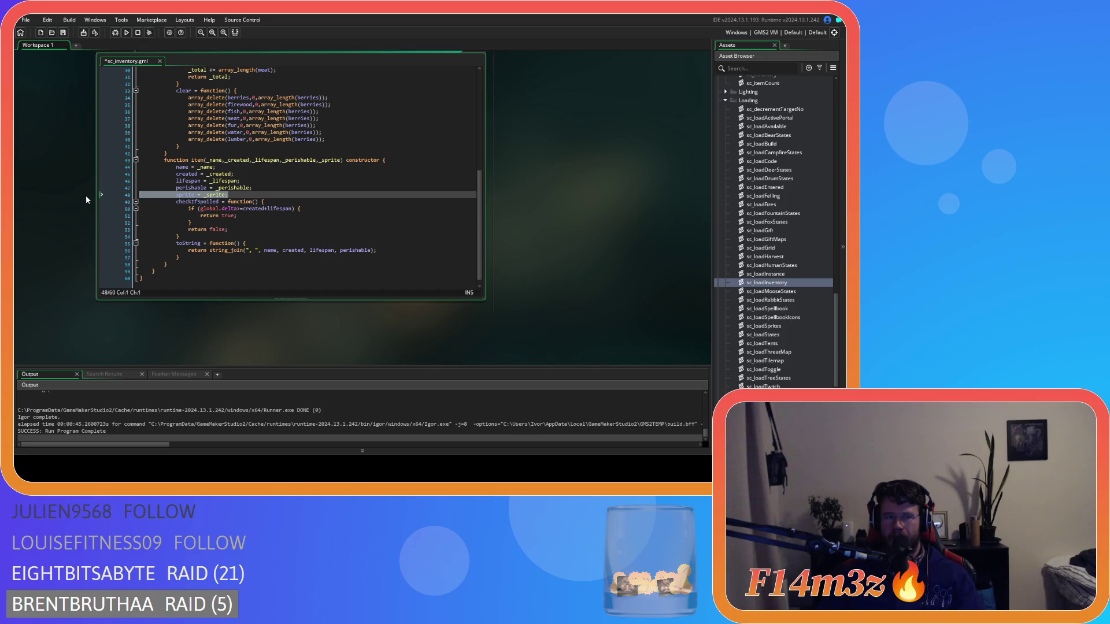
# - Remove the sprite = _sprite line and the _sprite parameter from item(), then save sc_inventory
pyautogui.hotkey('ctrl', 'd')
pyautogui.press('Down')
pyautogui.click(342, 160)
pyautogui.press('BackSpace')
pyautogui.press('BackSpace')
pyautogui.press('BackSpace')
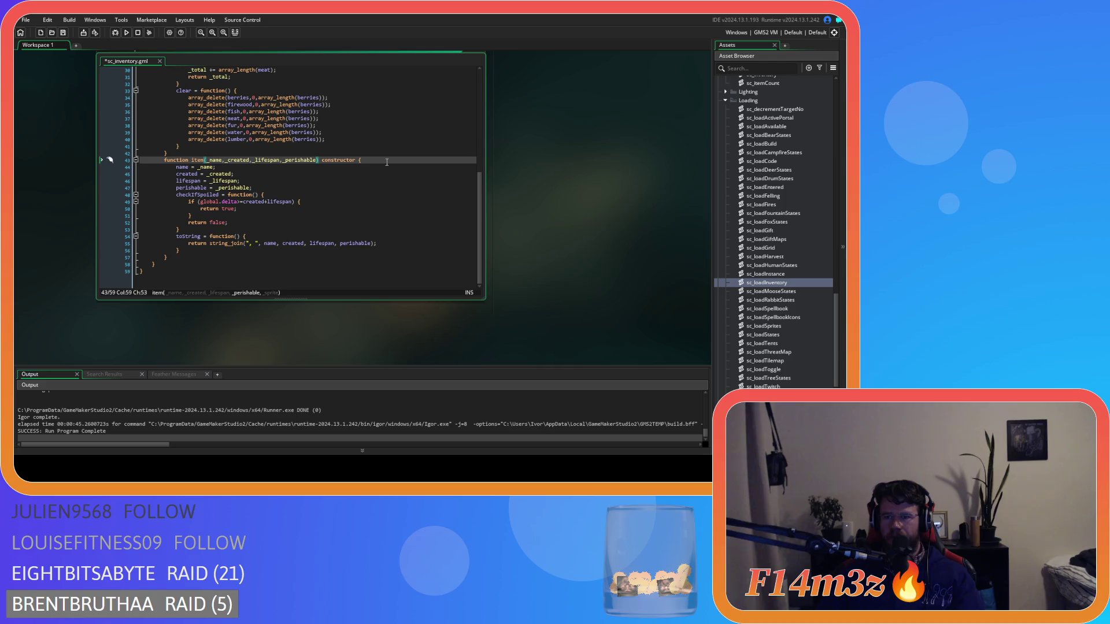
pyautogui.hotkey('ctrl', 's')
pyautogui.click(386, 166)
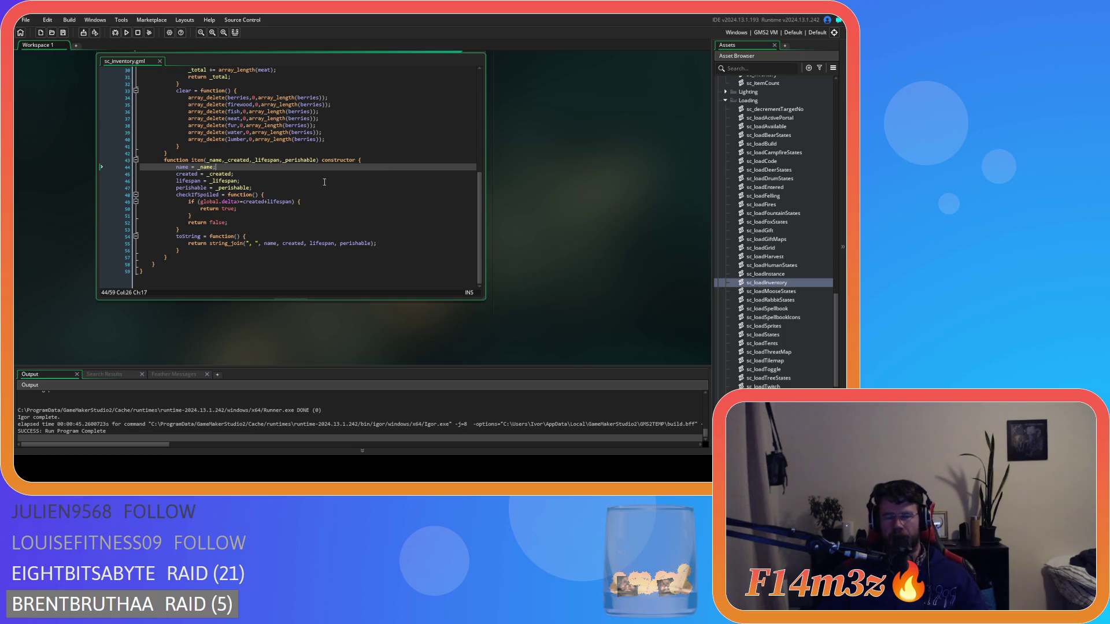
pyautogui.click(302, 189)
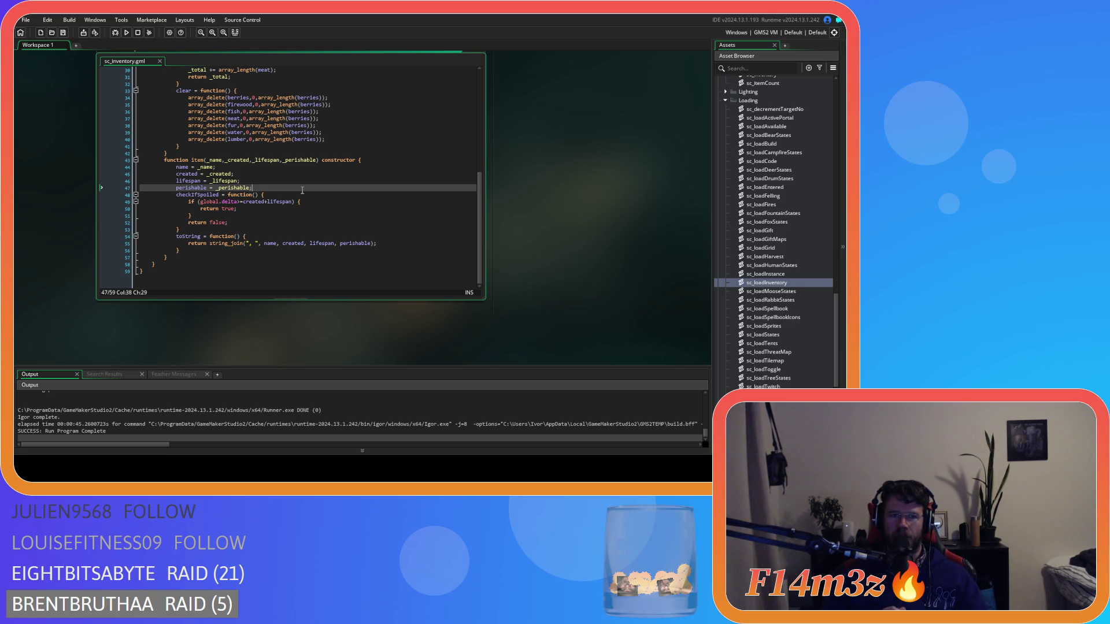
pyautogui.scroll(4, 302, 190)
pyautogui.scroll(-4, 302, 190)
pyautogui.scroll(3, 580, 267)
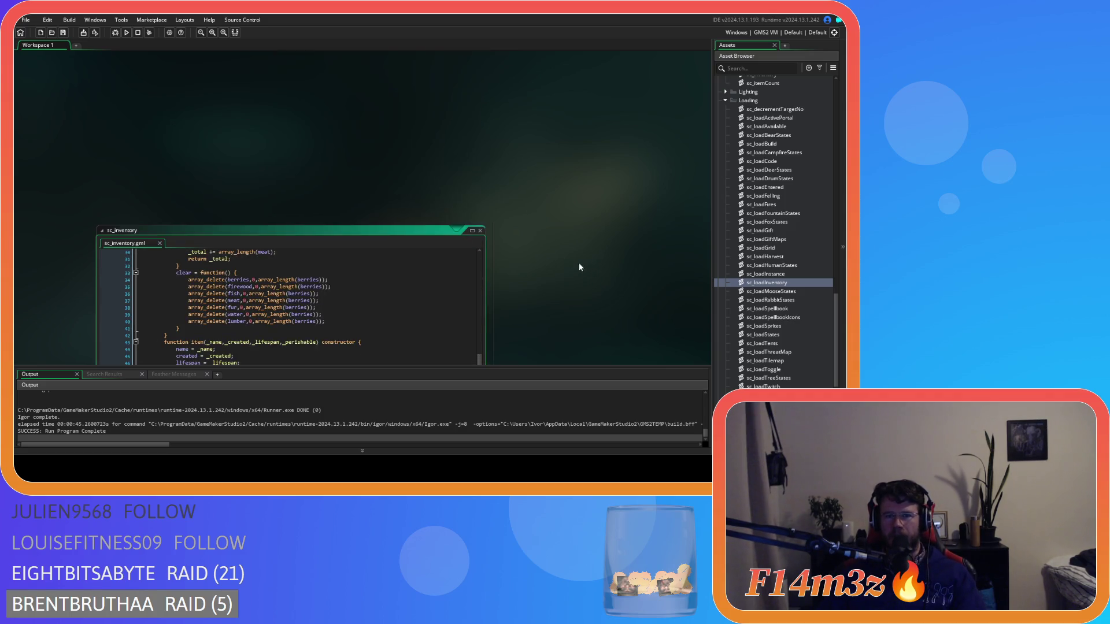
# - Close sc_inventory and open the sc_drawInventoryWindow script
pyautogui.click(480, 230)
pyautogui.scroll(7, 726, 294)
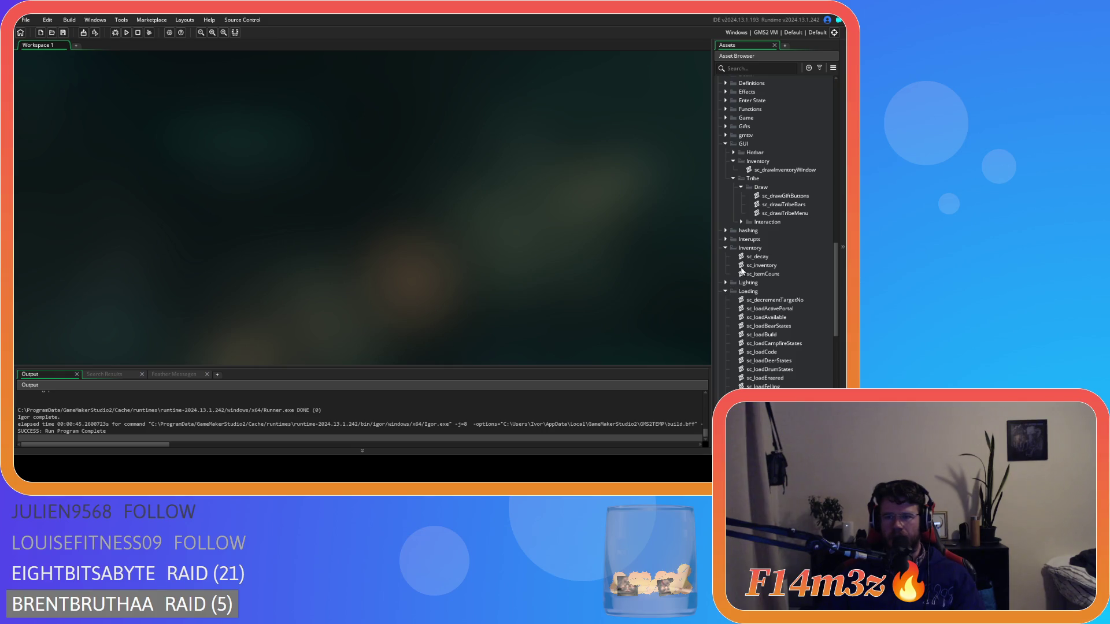
pyautogui.click(769, 266)
pyautogui.scroll(1, 771, 227)
pyautogui.doubleClick(785, 205)
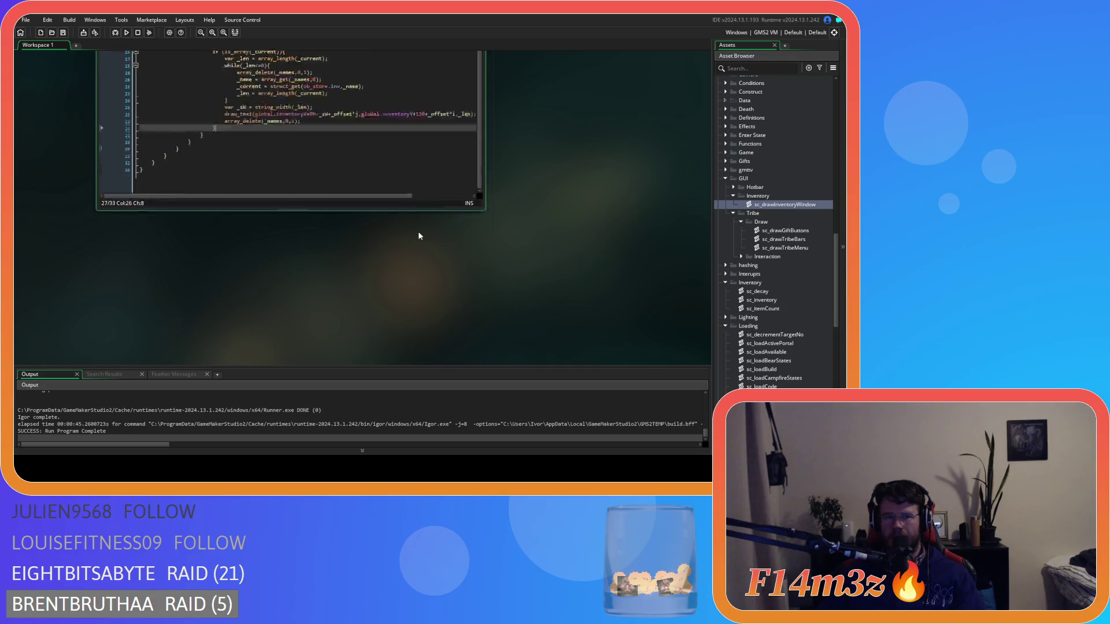
pyautogui.moveTo(292, 317)
pyautogui.mouseDown()
pyautogui.moveTo(354, 318)
pyautogui.moveTo(318, 319)
pyautogui.mouseUp()
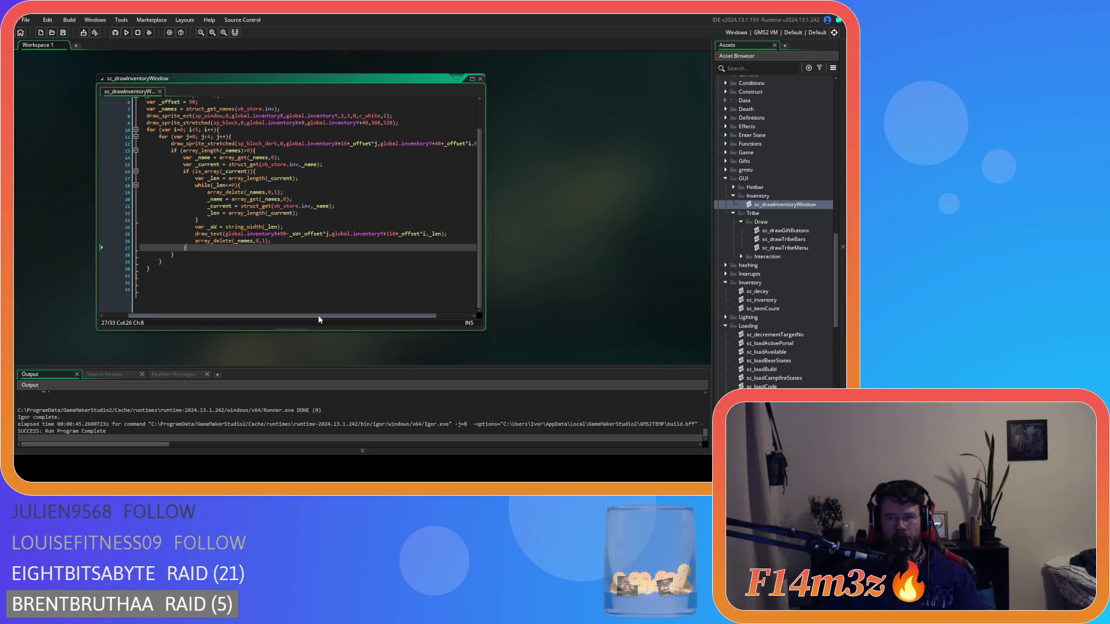
pyautogui.scroll(1, 295, 231)
# - Insert an if (_name==""){ block below the string_width line
pyautogui.click(293, 233)
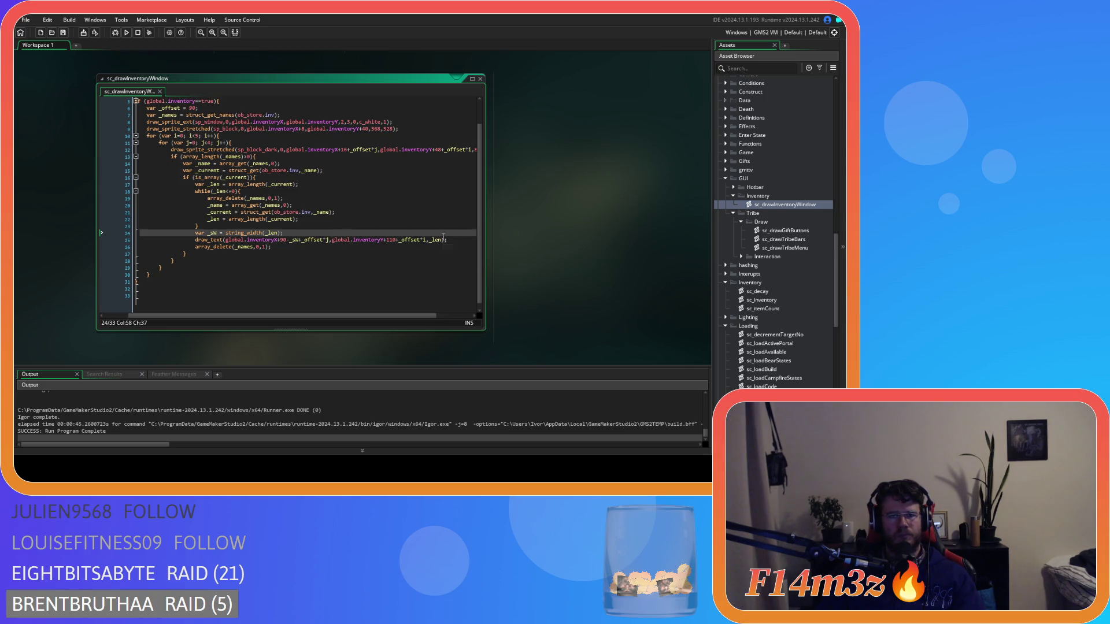
pyautogui.click(448, 238)
pyautogui.click(382, 235)
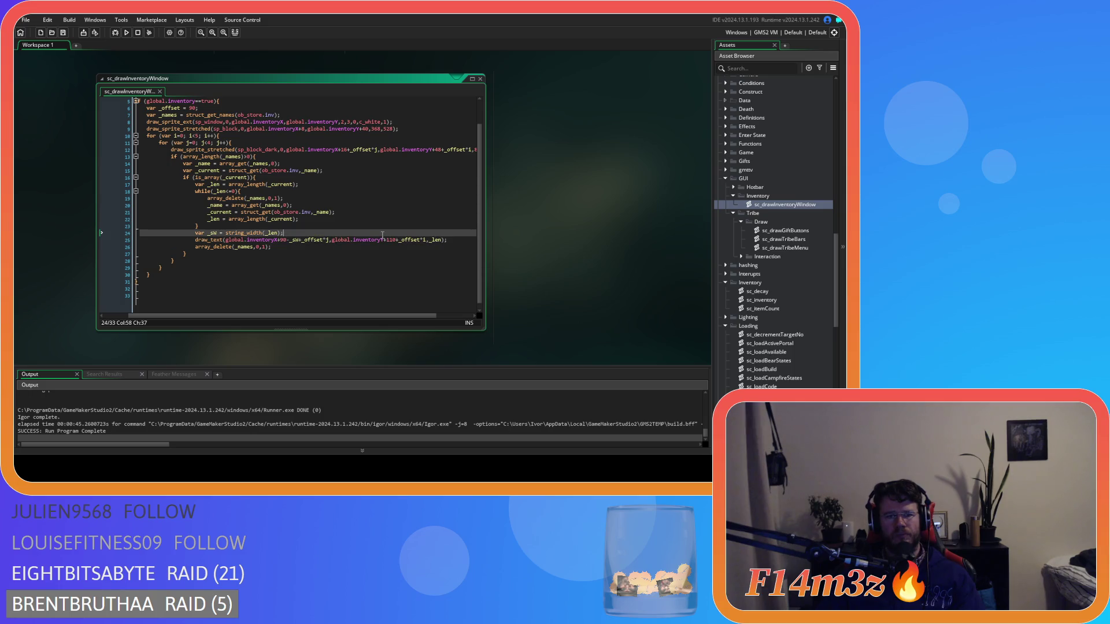
pyautogui.press('Return')
pyautogui.write('if ')
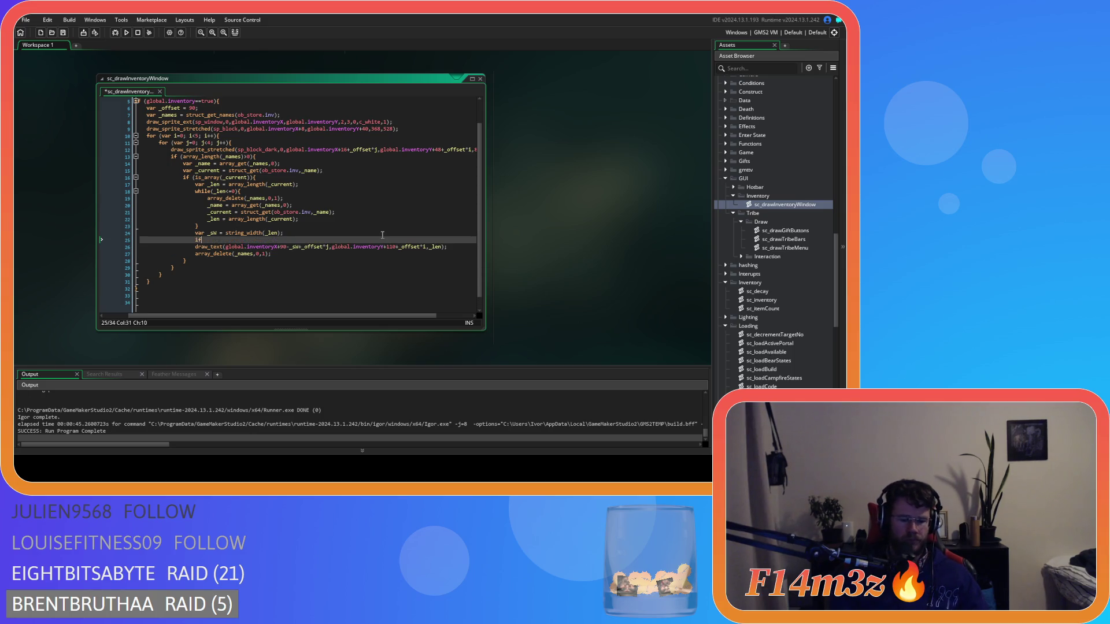
pyautogui.write('(')
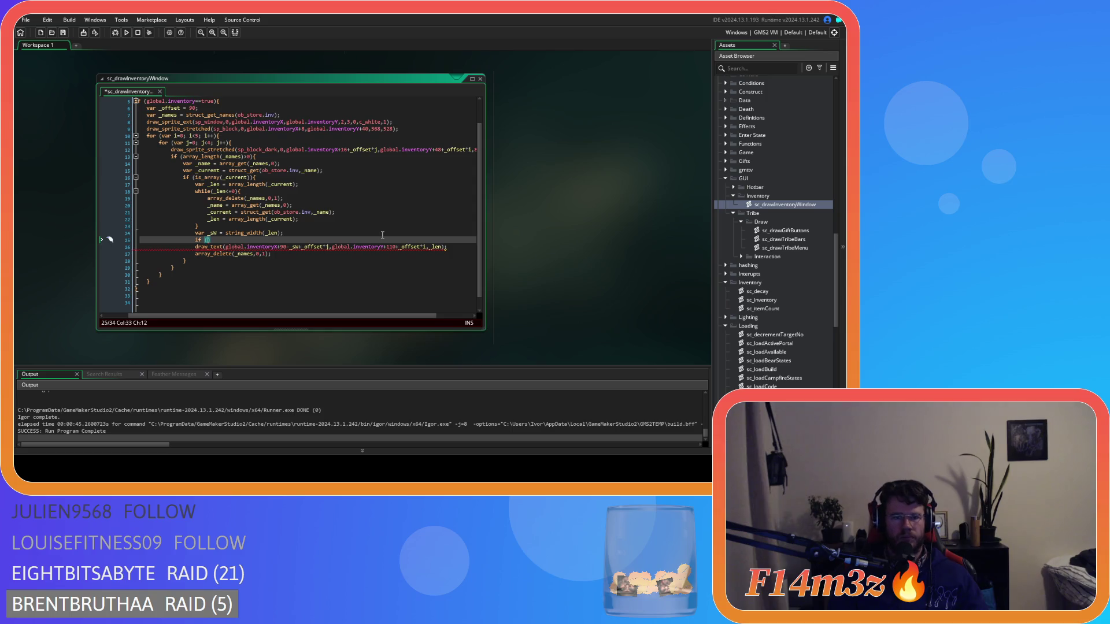
pyautogui.write('_name')
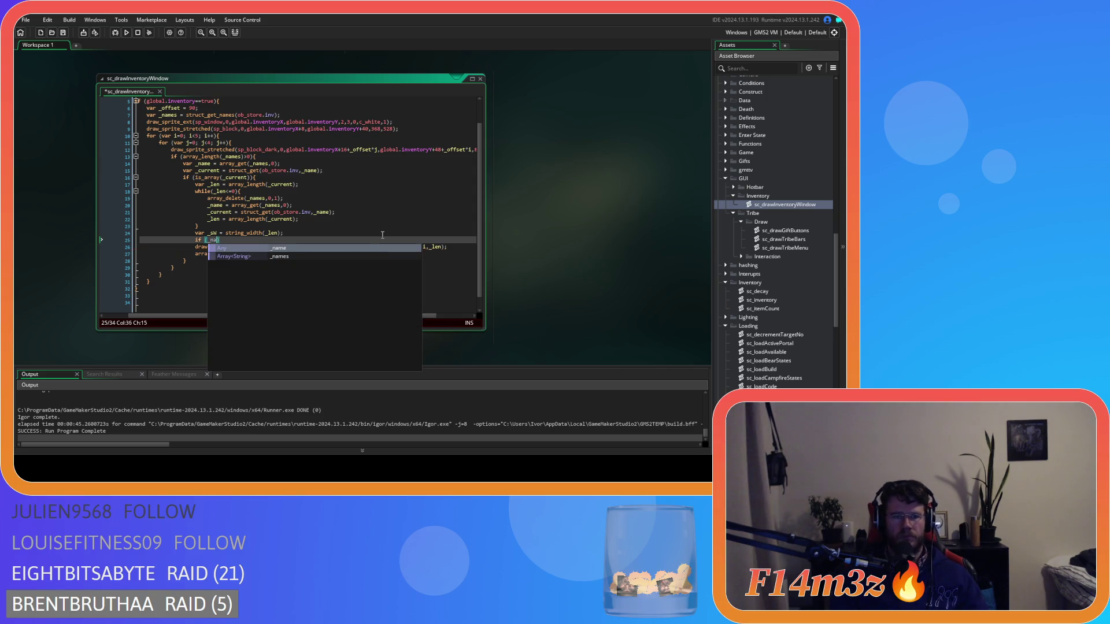
pyautogui.write('=')
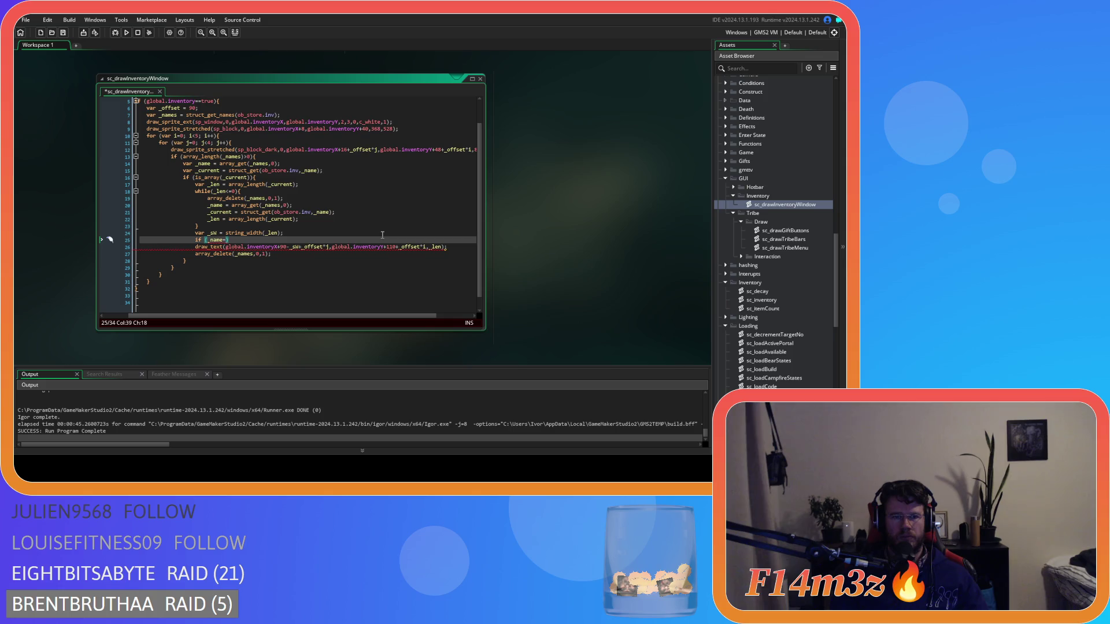
pyautogui.write('=""')
pyautogui.press('Right')
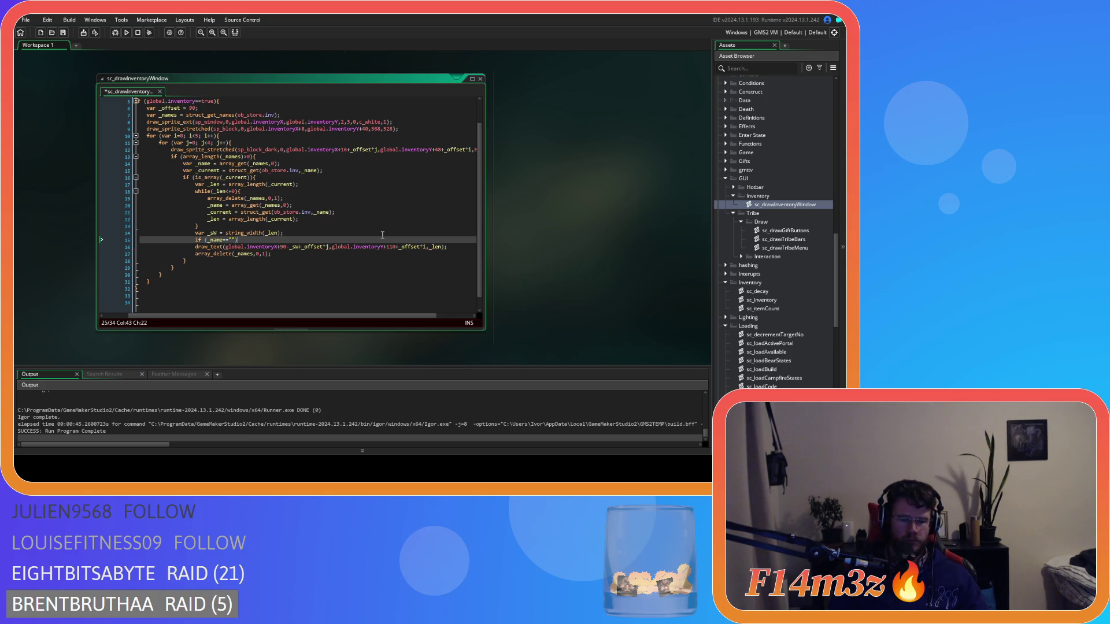
pyautogui.write('{')
pyautogui.press('Return')
pyautogui.write('else')
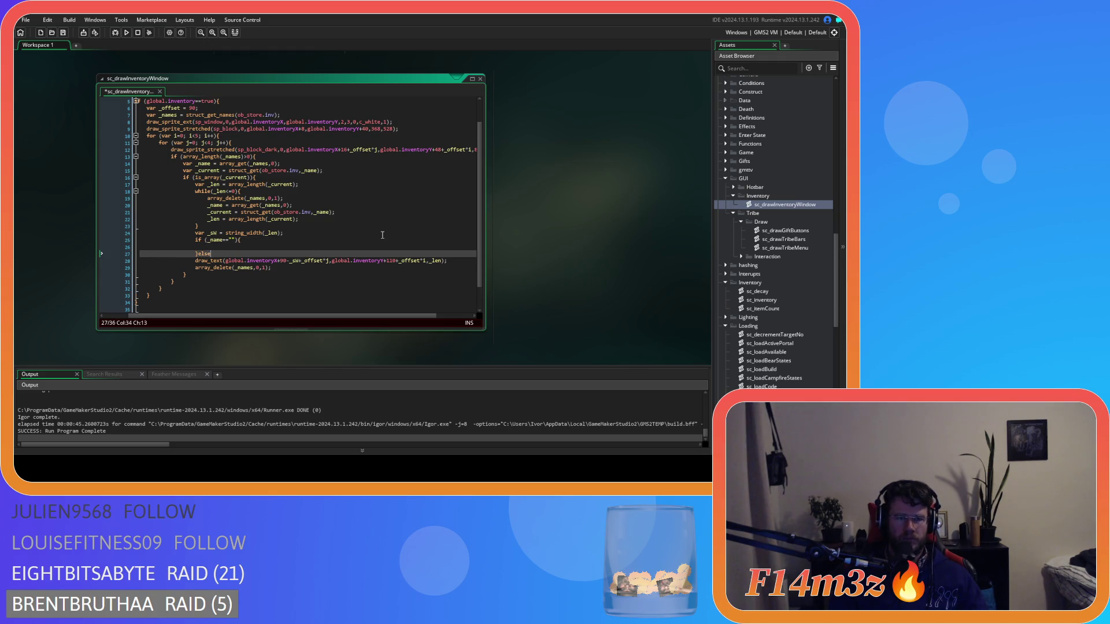
# - Build an else if (_name=="") branch and paste copies until there are six
pyautogui.moveTo(241, 239); pyautogui.dragTo(198, 240)
pyautogui.hotkey('ctrl', 'c')
pyautogui.click(275, 254)
pyautogui.hotkey('ctrl', 'v')
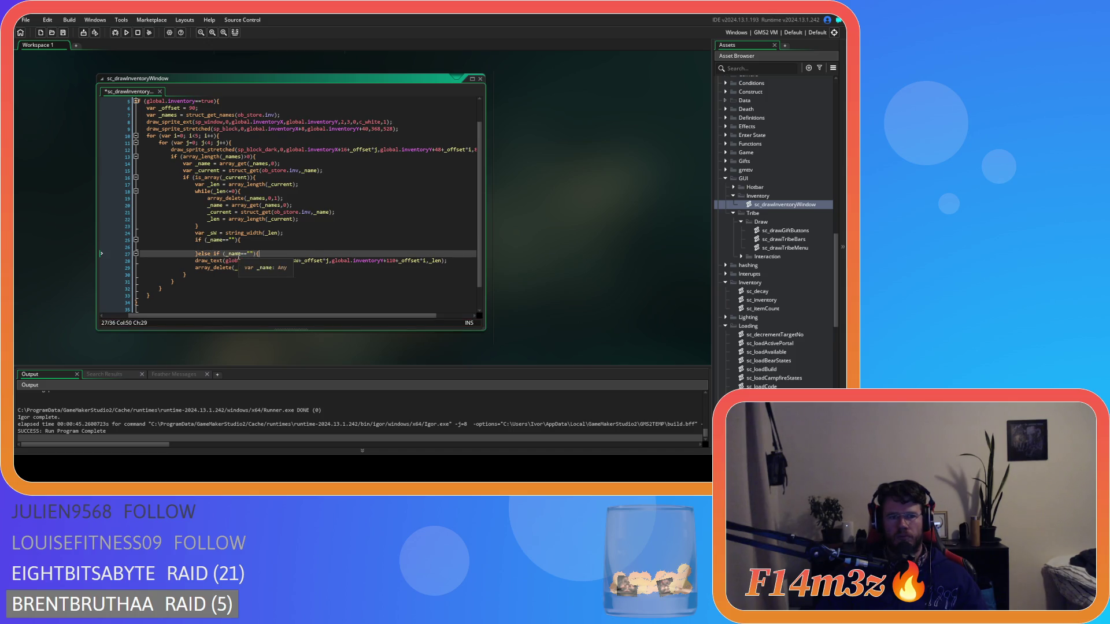
pyautogui.press('Return')
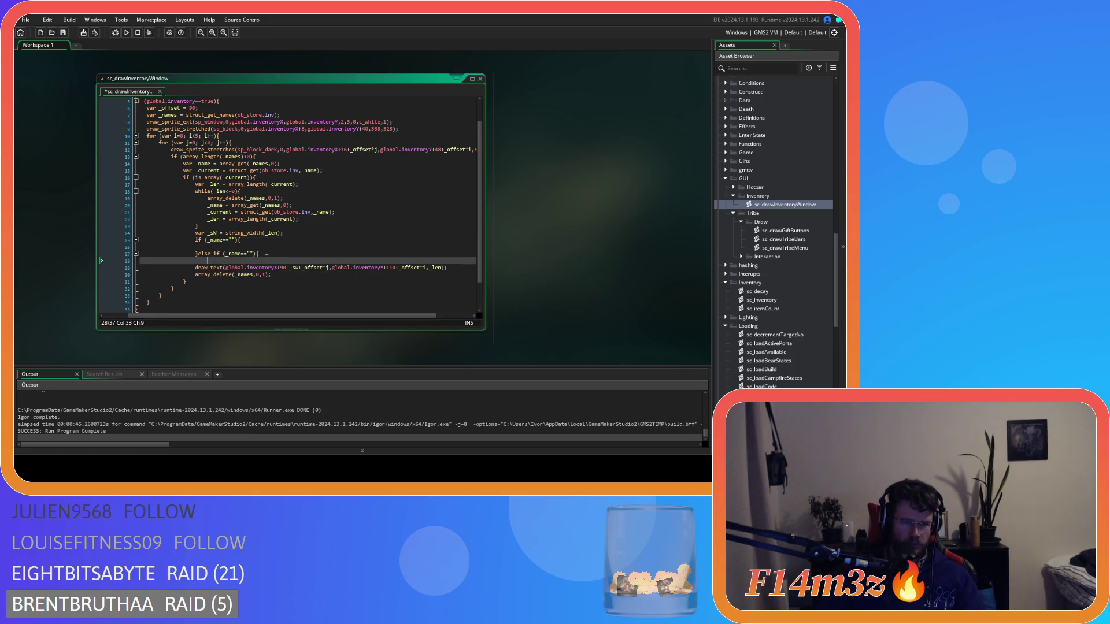
pyautogui.press('Return')
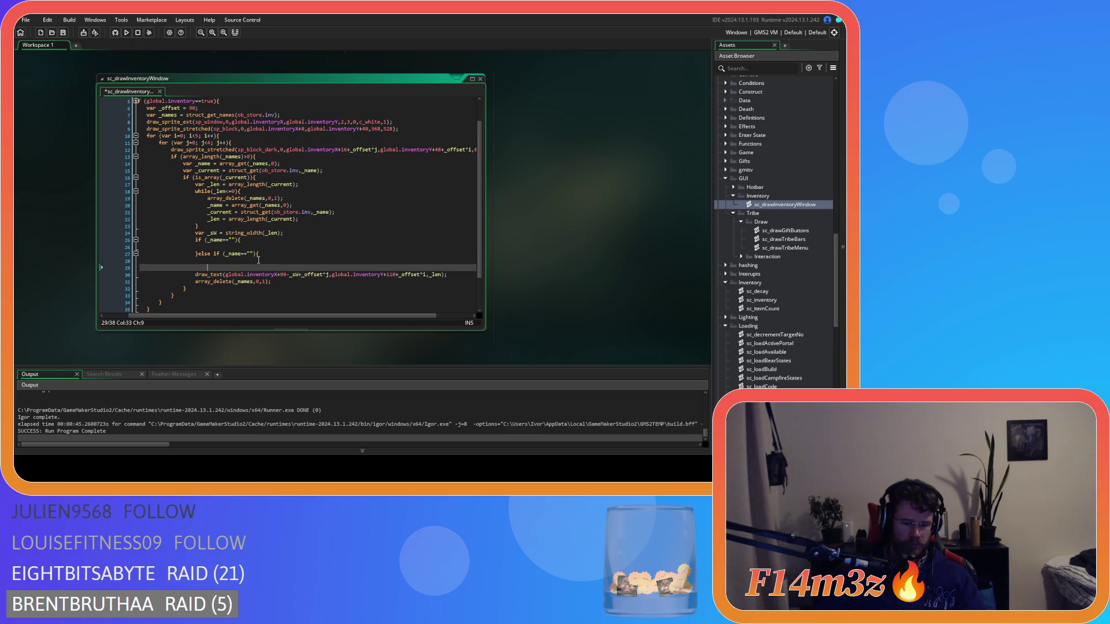
pyautogui.write('}')
pyautogui.moveTo(259, 260); pyautogui.dragTo(190, 258)
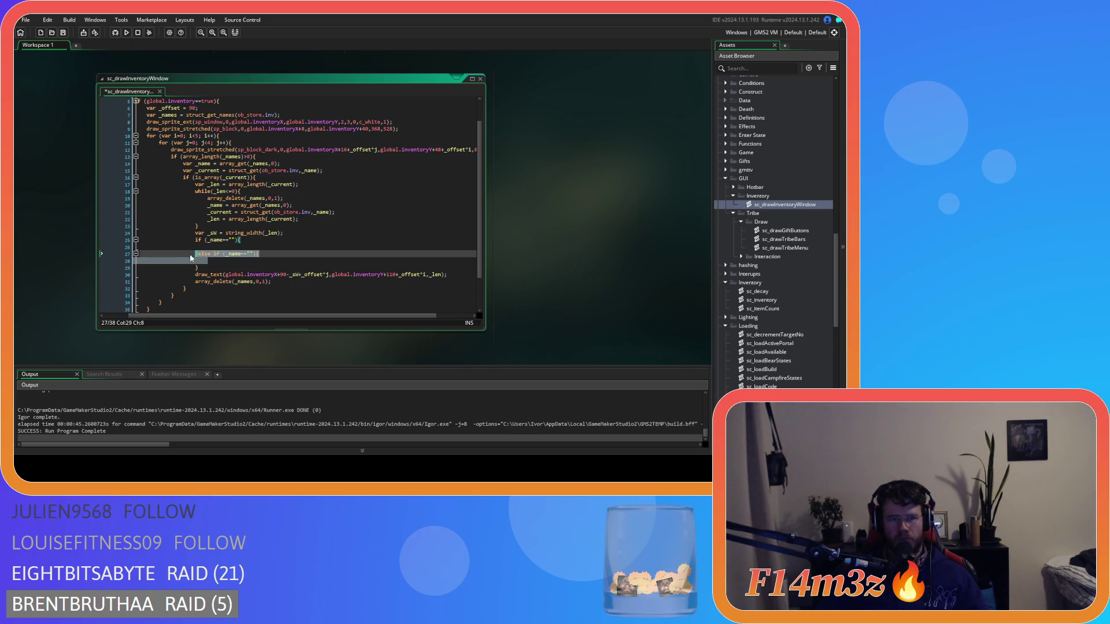
pyautogui.hotkey('ctrl', 'c')
pyautogui.hotkey('ctrl', 'v')
pyautogui.hotkey('ctrl', 'v')
pyautogui.hotkey('ctrl', 'v')
pyautogui.click(262, 248)
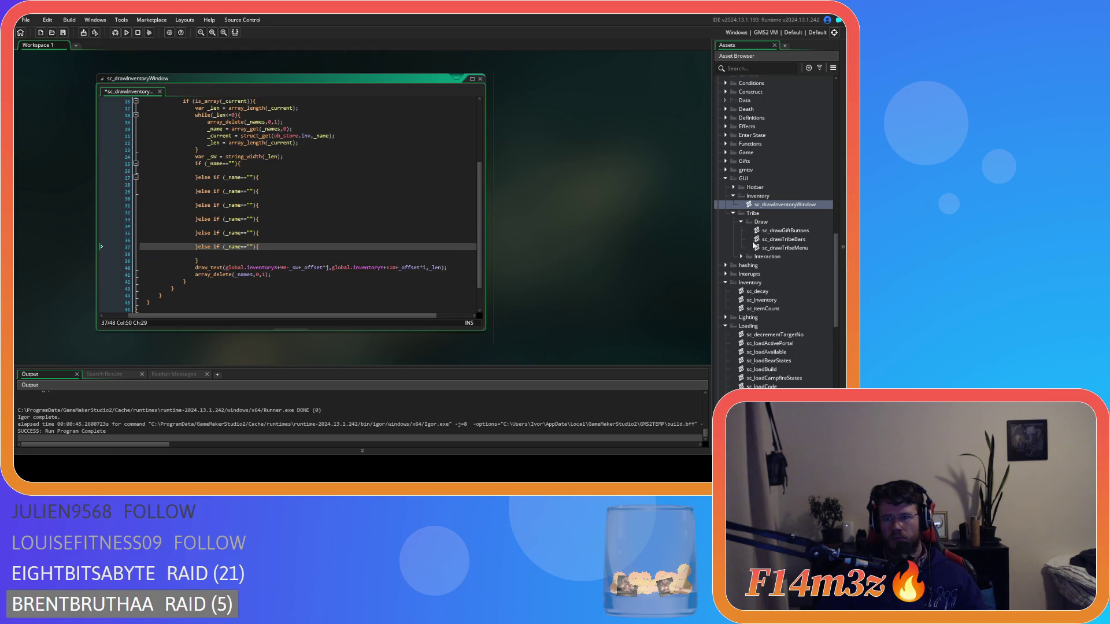
pyautogui.scroll(2, 780, 251)
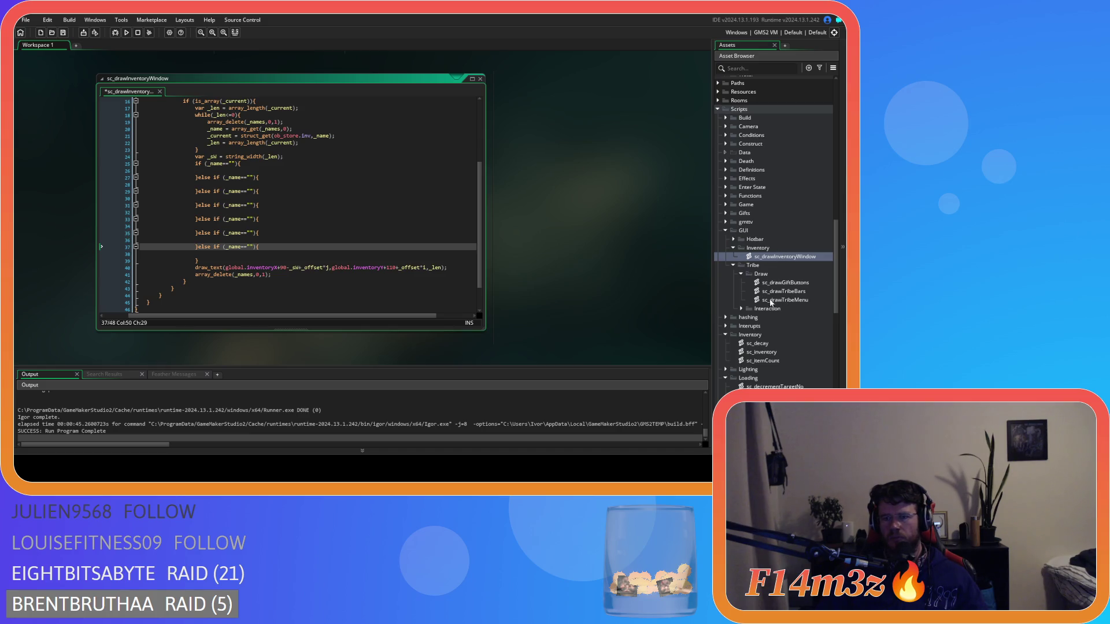
pyautogui.scroll(-12, 771, 302)
pyautogui.scroll(6, 769, 301)
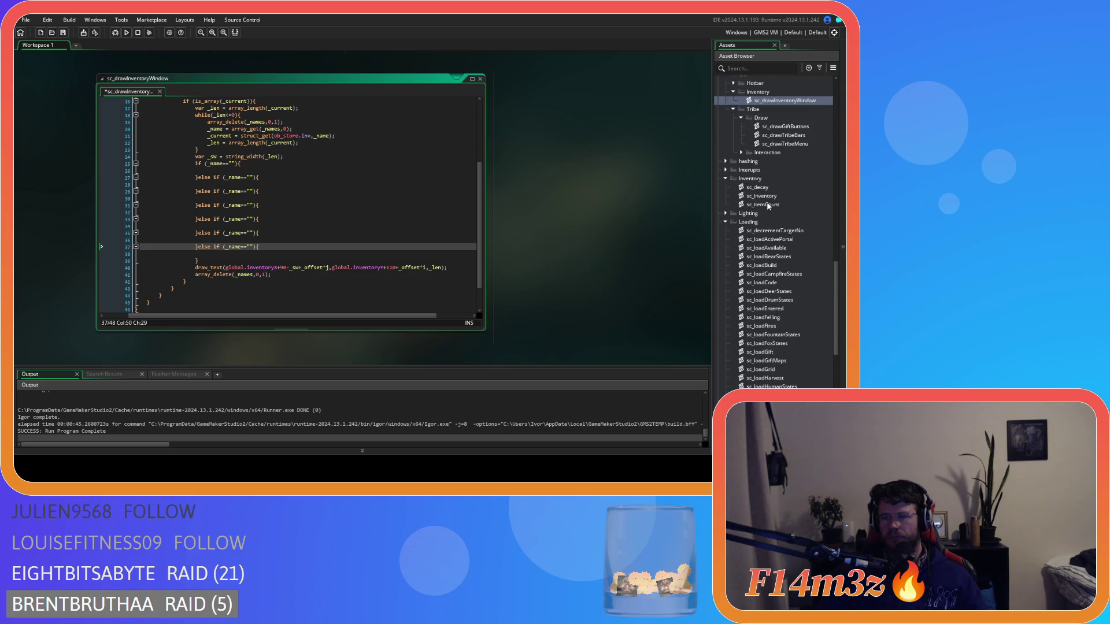
# - Open sc_inventory alongside to check the item names used by the inventory
pyautogui.doubleClick(764, 197)
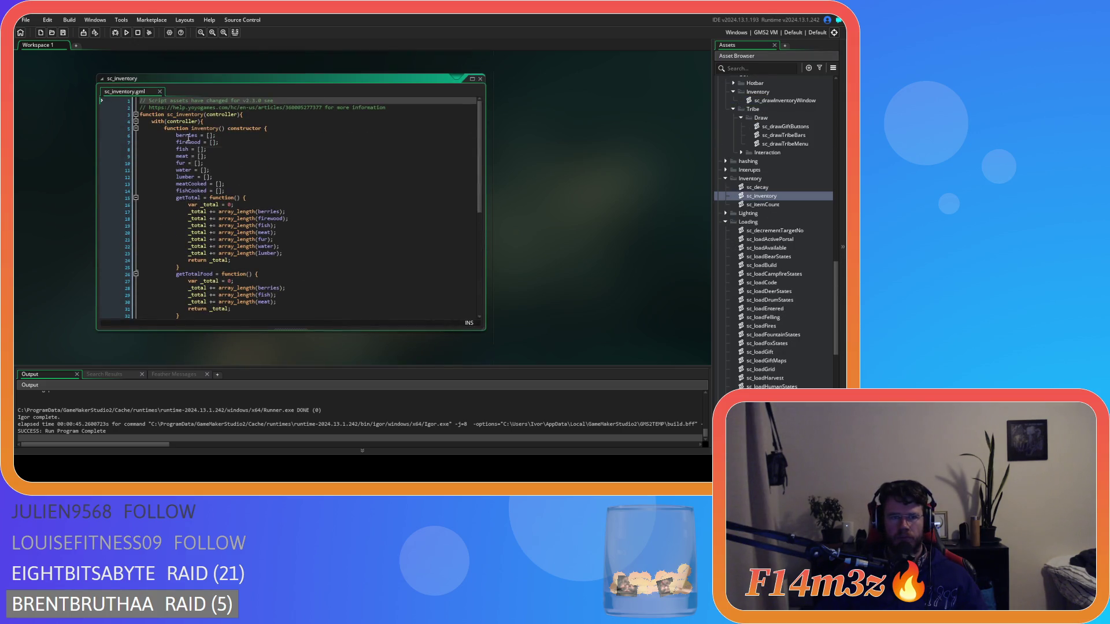
pyautogui.scroll(5, 558, 198)
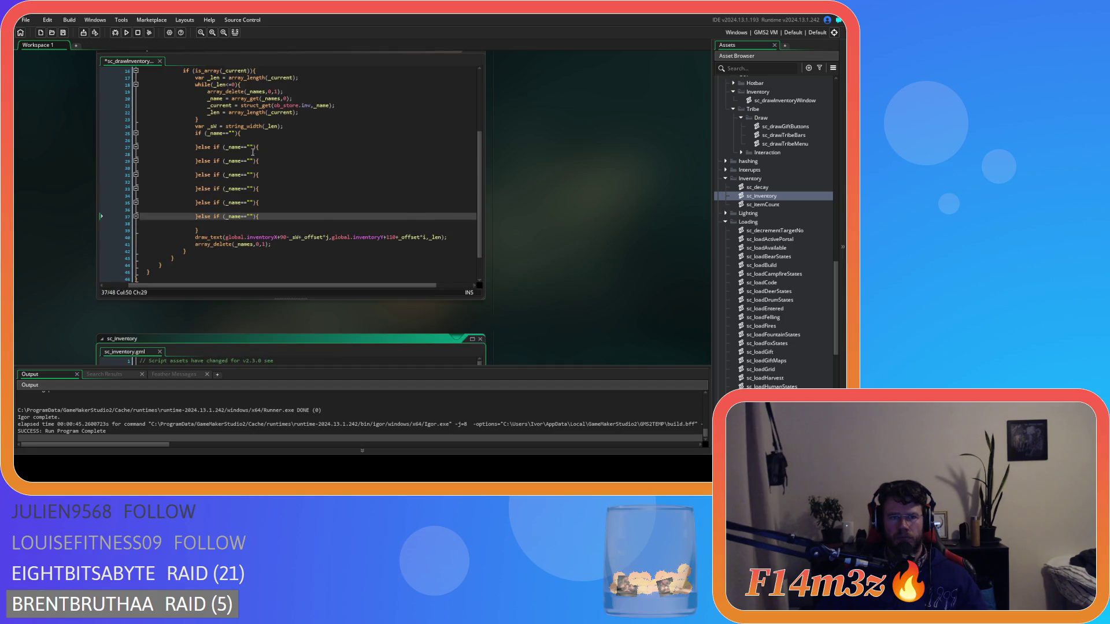
pyautogui.click(251, 148)
pyautogui.scroll(-3, 550, 268)
pyautogui.scroll(3, 549, 268)
# - Fill the first else-if condition's quotes with "Berry"
pyautogui.write('berries')
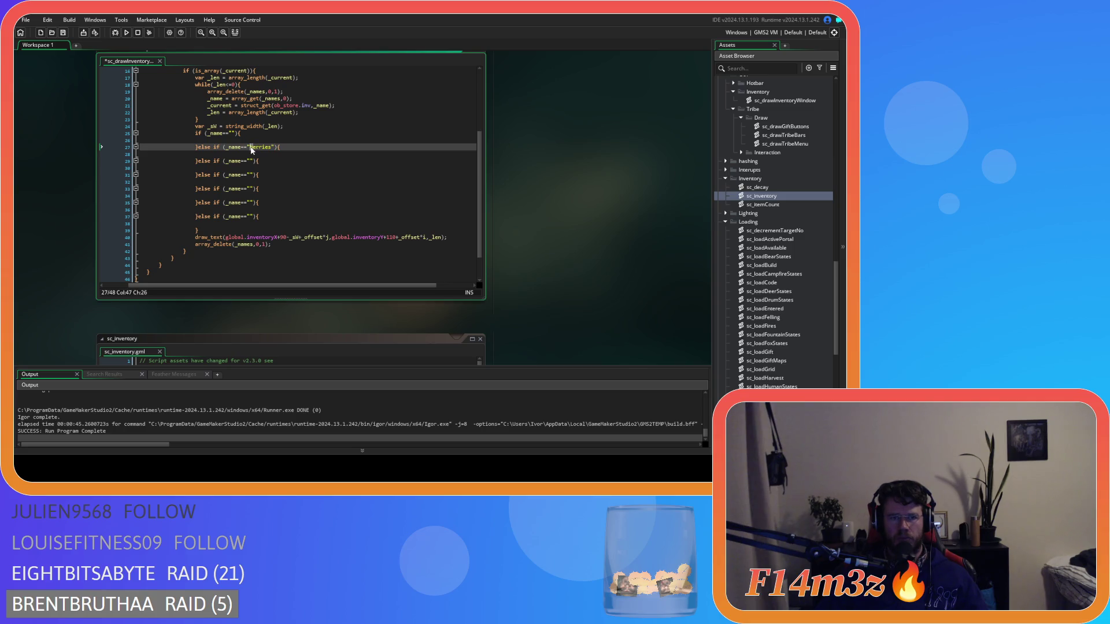
pyautogui.write('B')
pyautogui.press('Right')
pyautogui.press('Right')
pyautogui.press('Right')
pyautogui.scroll(-5, 552, 215)
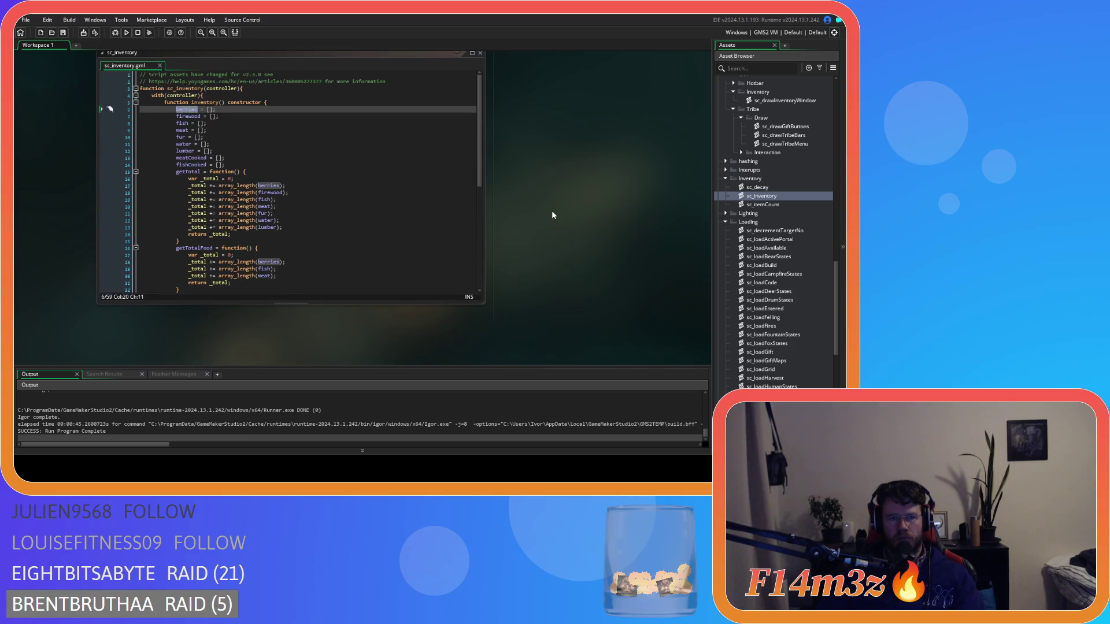
pyautogui.scroll(5, 552, 210)
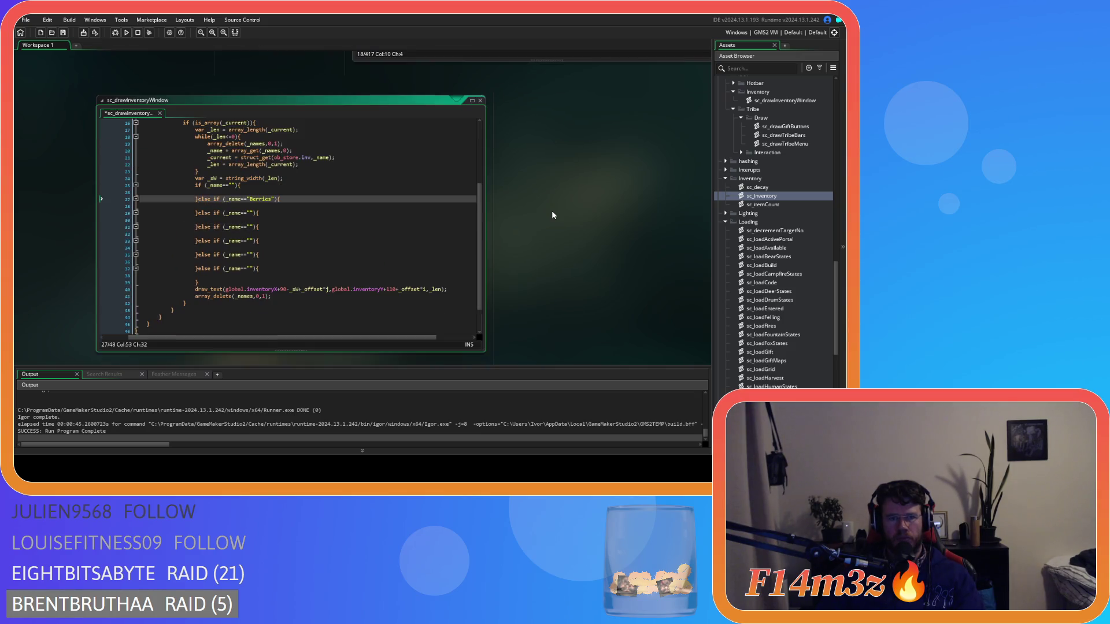
pyautogui.press('BackSpace')
pyautogui.press('BackSpace')
pyautogui.press('Delete')
pyautogui.write('y')
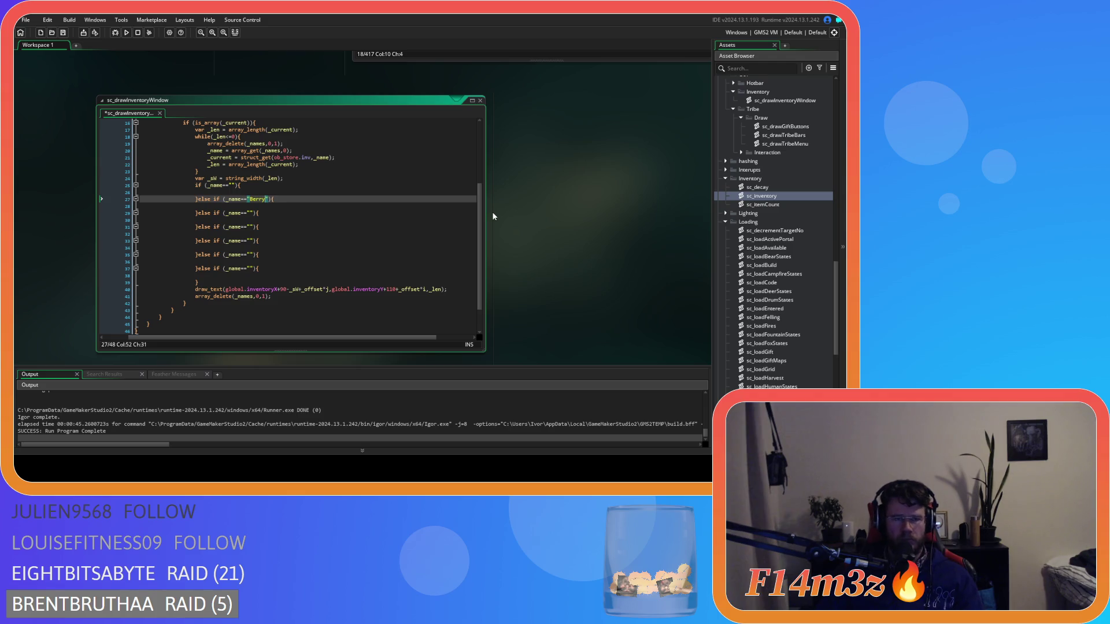
pyautogui.scroll(-3, 551, 253)
pyautogui.scroll(1, 554, 249)
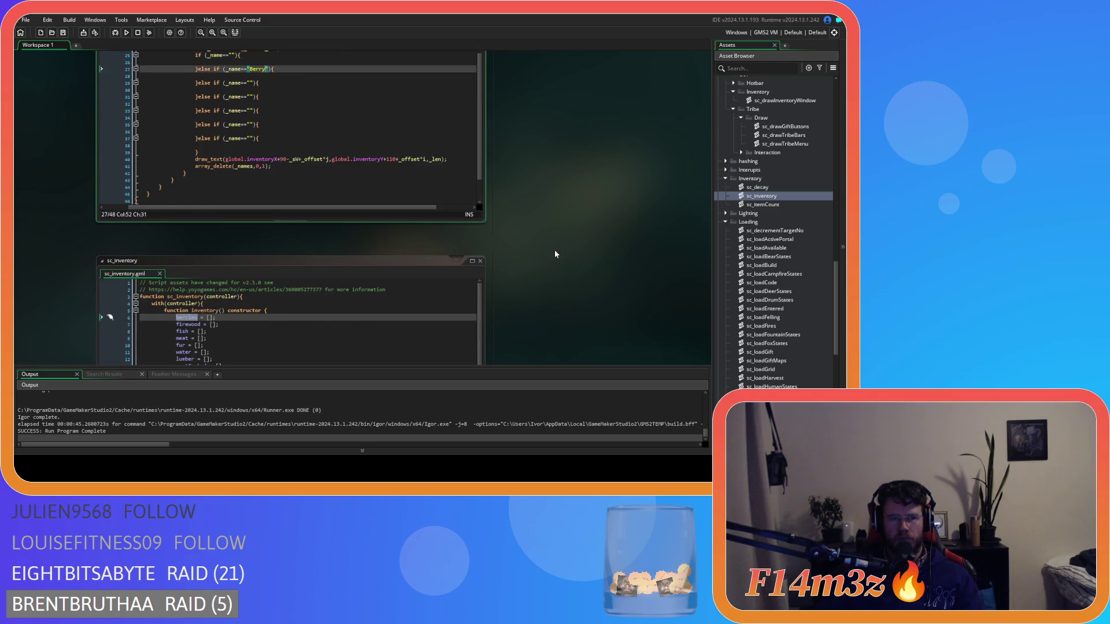
# - Fill the second and third conditions with "Firewood" and "Fish"
pyautogui.click(250, 110)
pyautogui.write('Firewood')
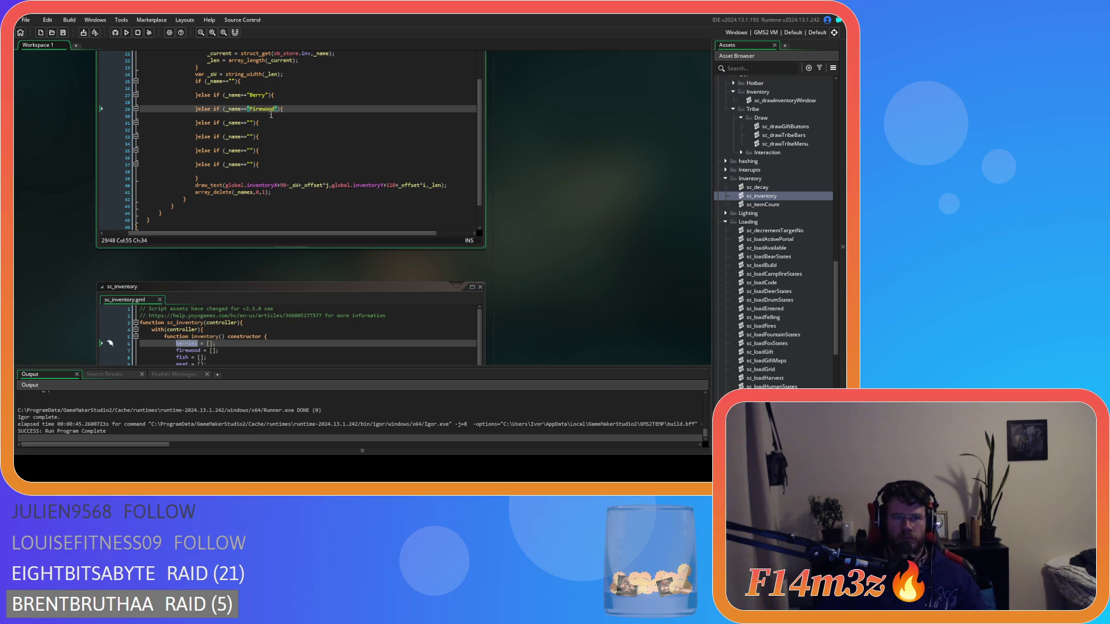
pyautogui.press('Down')
pyautogui.press('Down')
pyautogui.press('Left')
pyautogui.press('Left')
pyautogui.press('Left')
pyautogui.write('Fish')
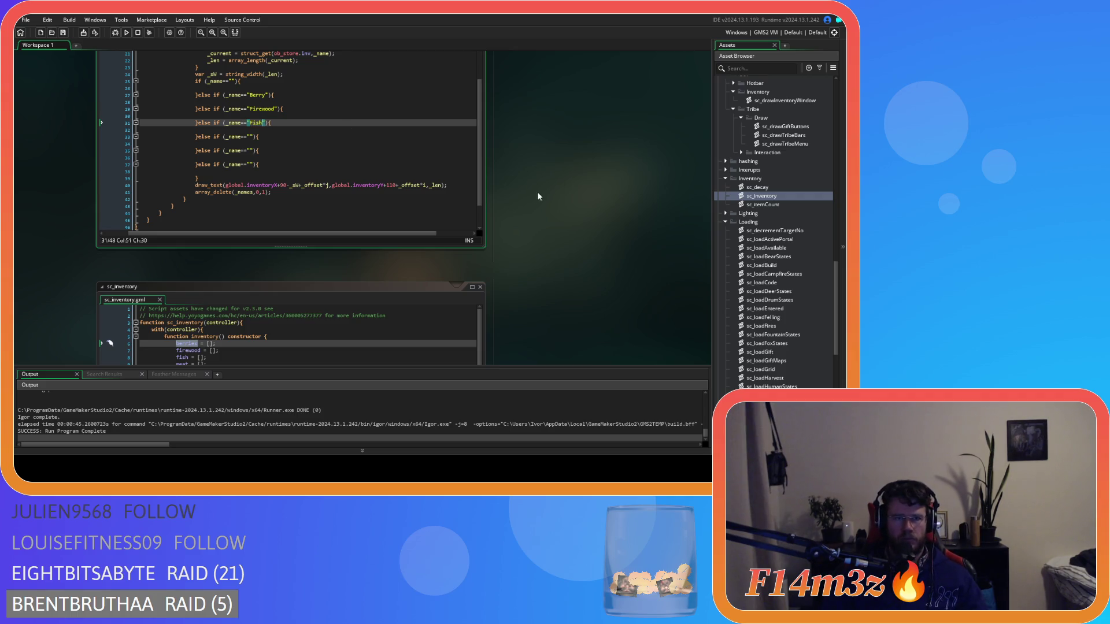
pyautogui.scroll(-3, 517, 202)
pyautogui.scroll(1, 482, 202)
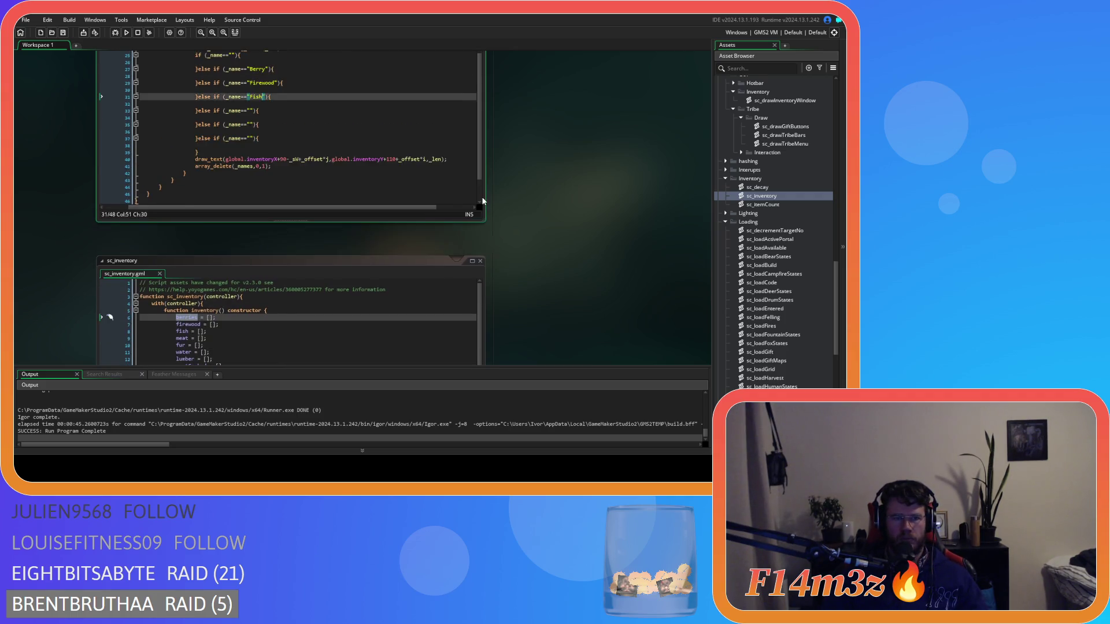
# - Fill the fourth, fifth and sixth conditions with "Meat", "Fur" and "Water"
pyautogui.click(250, 85)
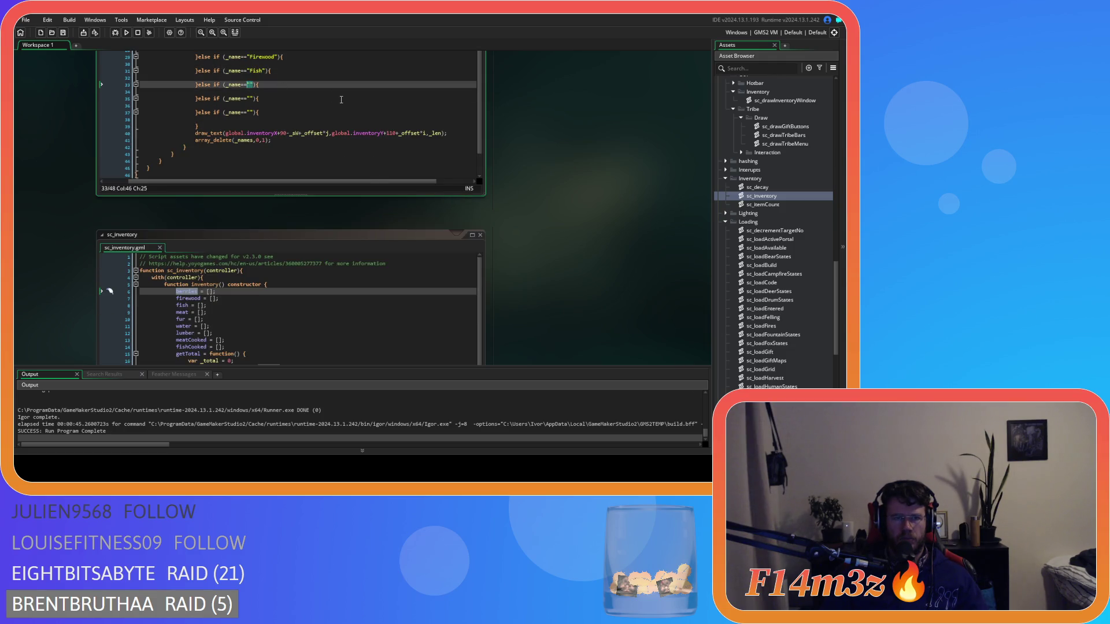
pyautogui.write('Meat')
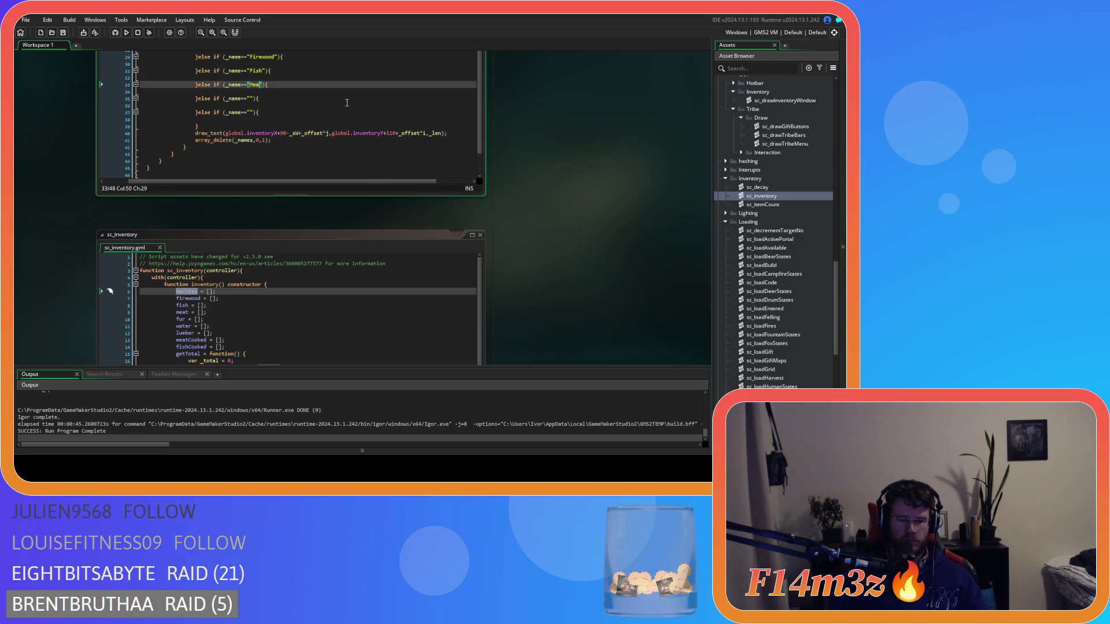
pyautogui.click(250, 98)
pyautogui.write('Fur')
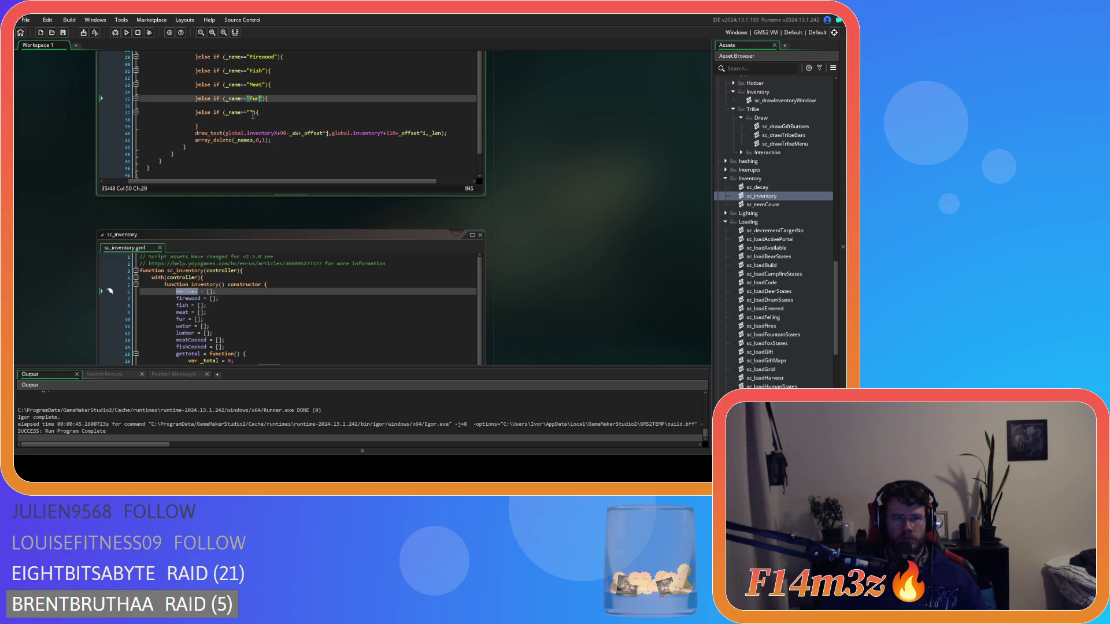
pyautogui.click(252, 113)
pyautogui.write('Water')
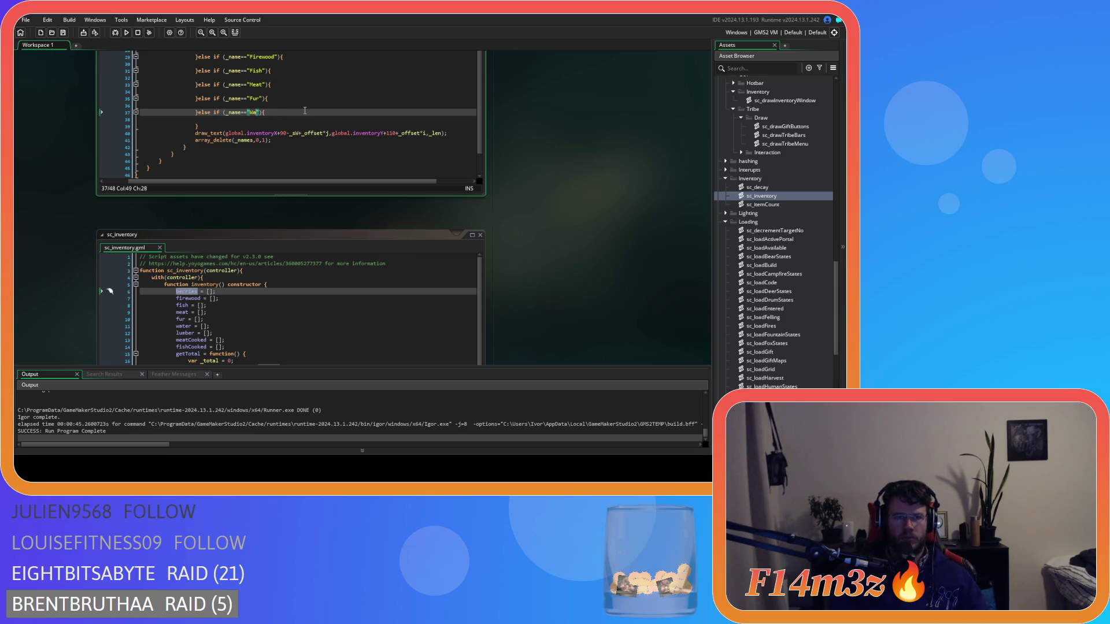
pyautogui.write('r')
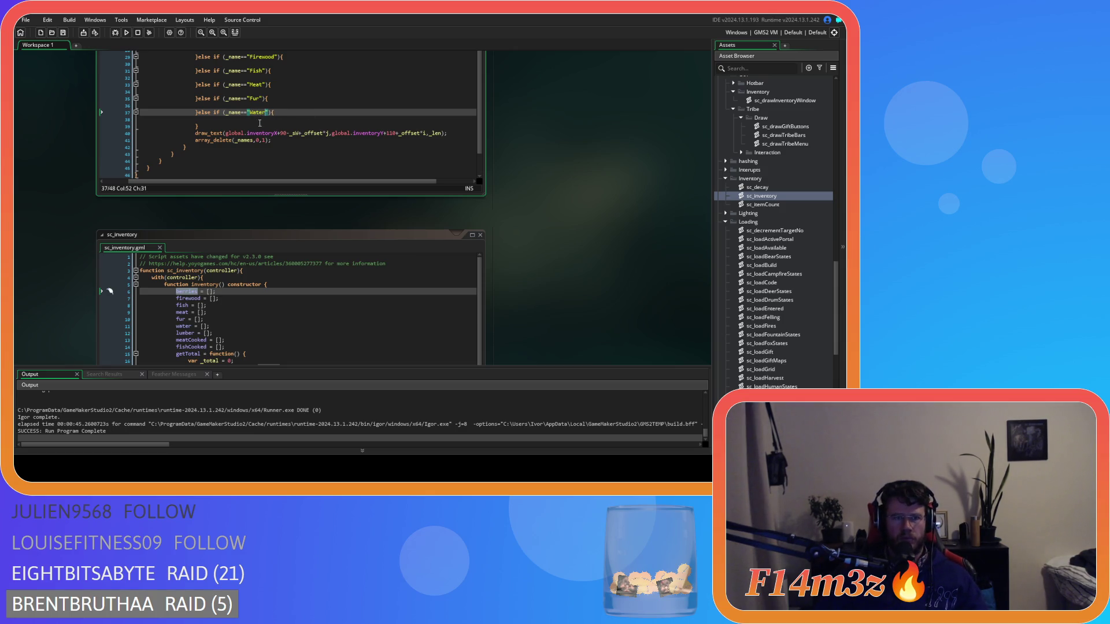
# - Duplicate the Water branch and change the copy's name to "Lumber"
pyautogui.click(211, 120)
pyautogui.moveTo(212, 124); pyautogui.dragTo(198, 113)
pyautogui.hotkey('ctrl', 'd')
pyautogui.doubleClick(257, 126)
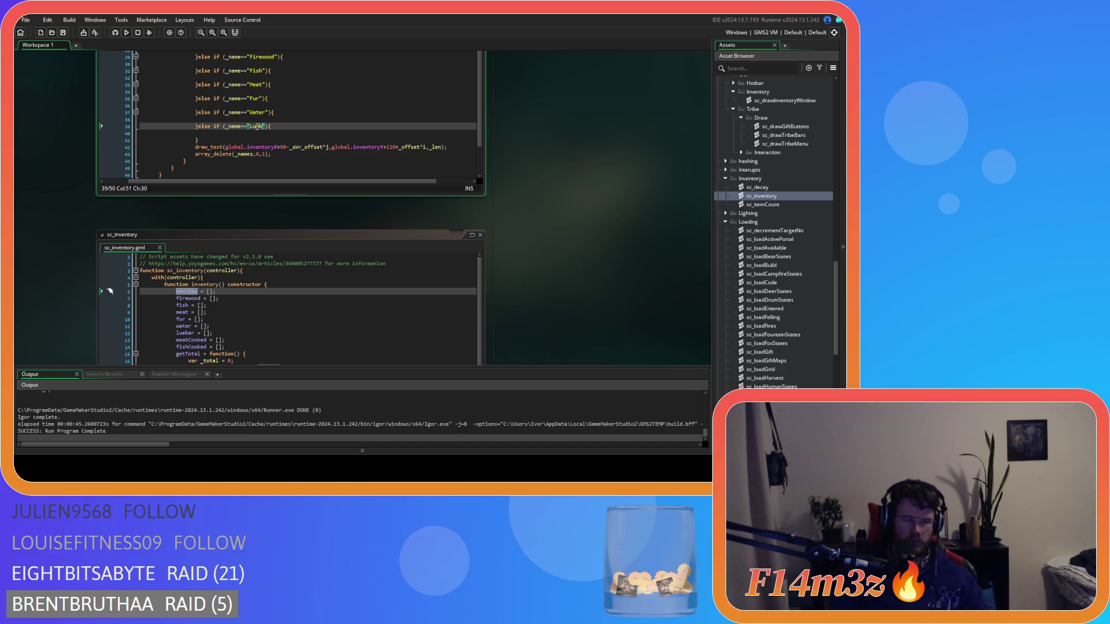
pyautogui.write('Lumber')
pyautogui.press('Up')
pyautogui.scroll(4, 298, 132)
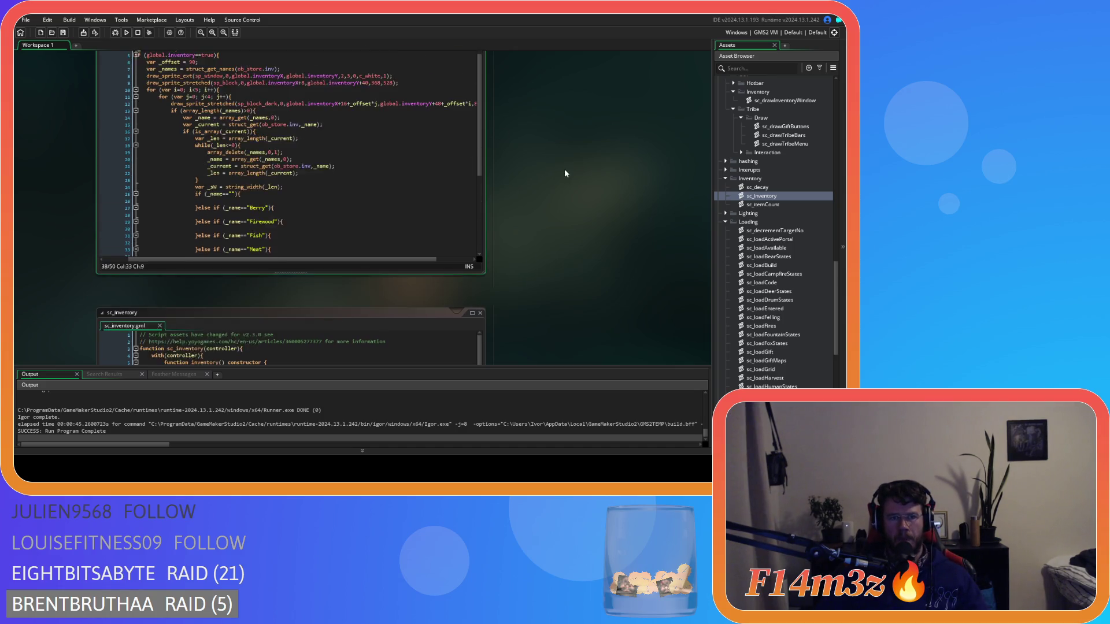
pyautogui.scroll(3, 564, 169)
pyautogui.click(359, 243)
pyautogui.press('Down')
pyautogui.press('Down')
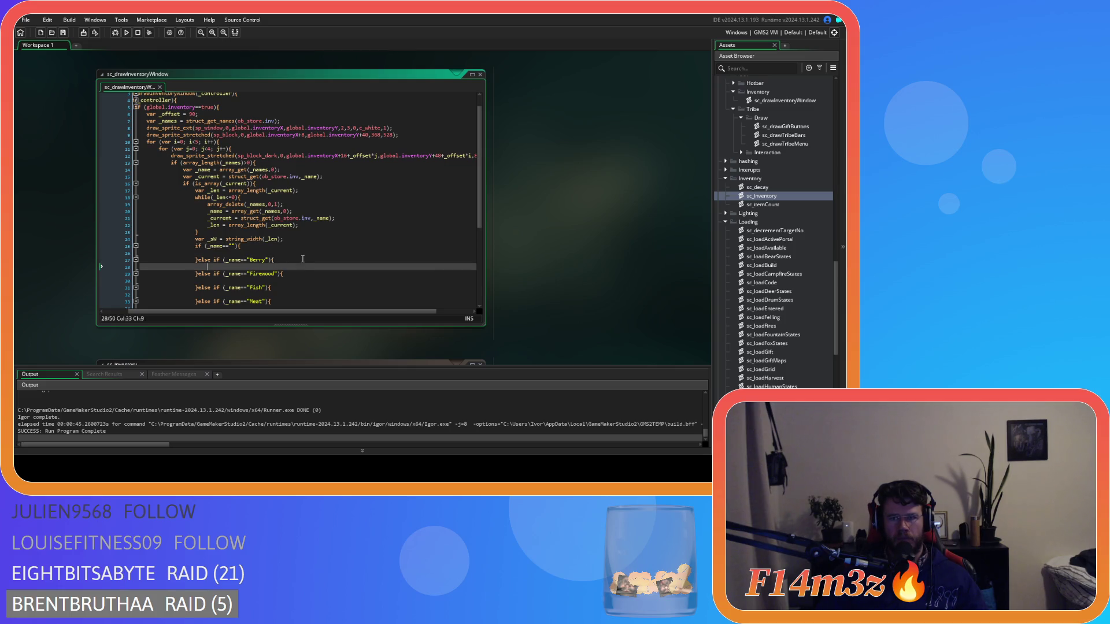
pyautogui.scroll(5, 779, 136)
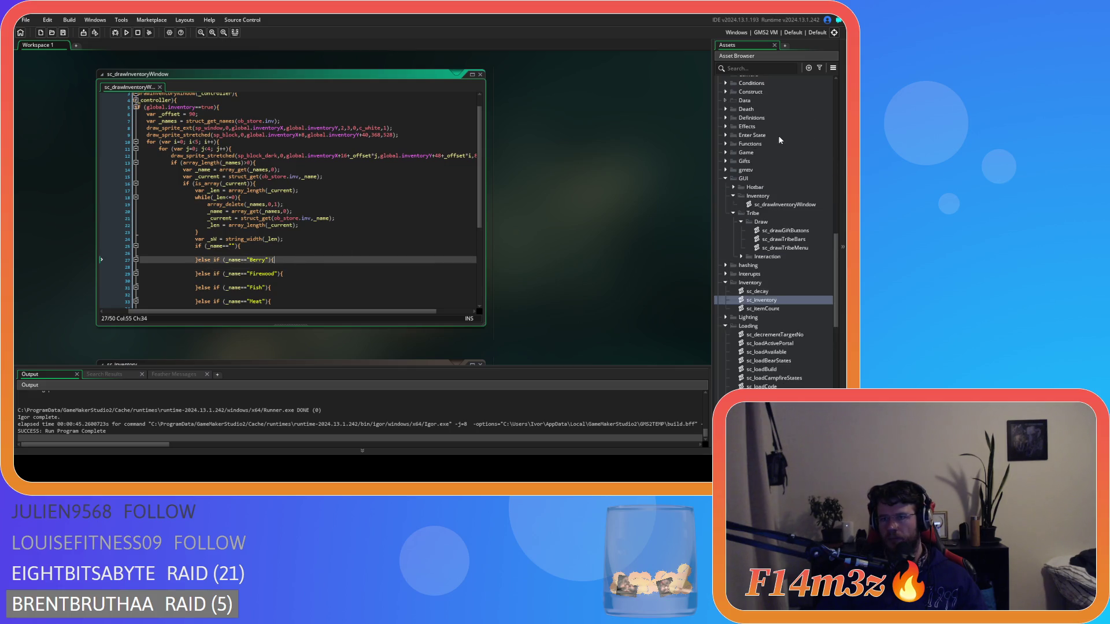
pyautogui.scroll(10, 745, 152)
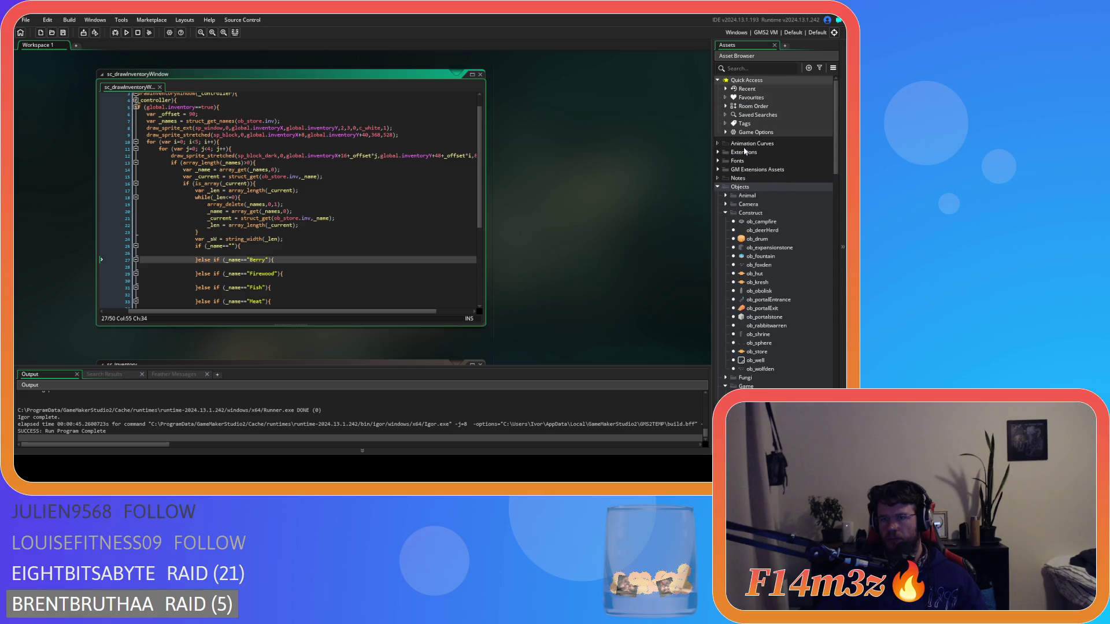
# - Search ob_human's code for the berry item's name, then jump to sc_inventory's berries array
pyautogui.click(727, 197)
pyautogui.click(733, 204)
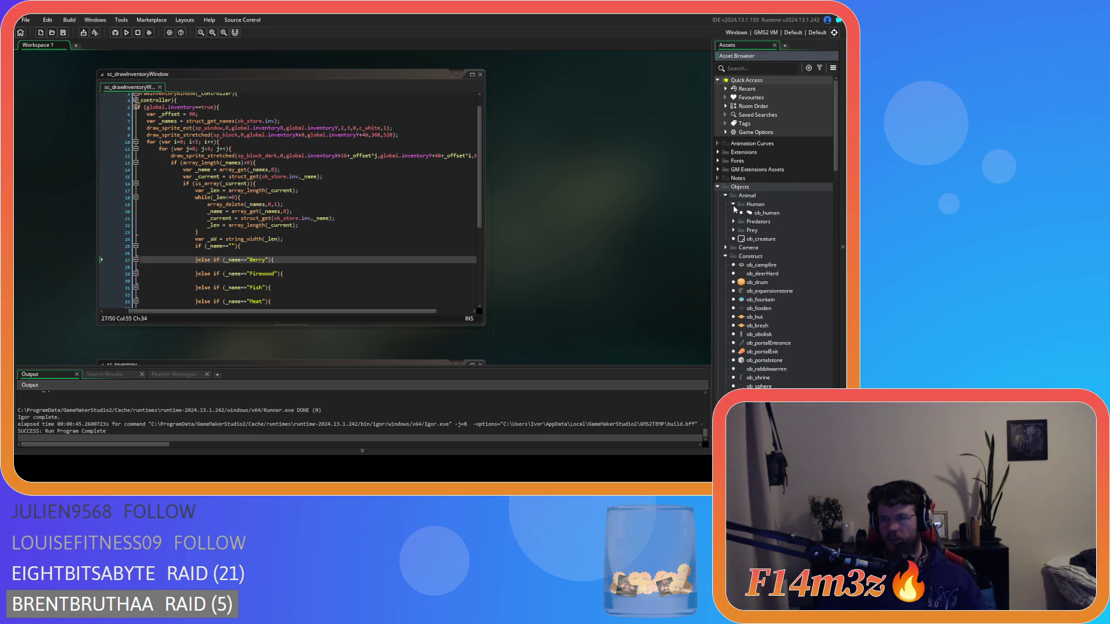
pyautogui.click(750, 212)
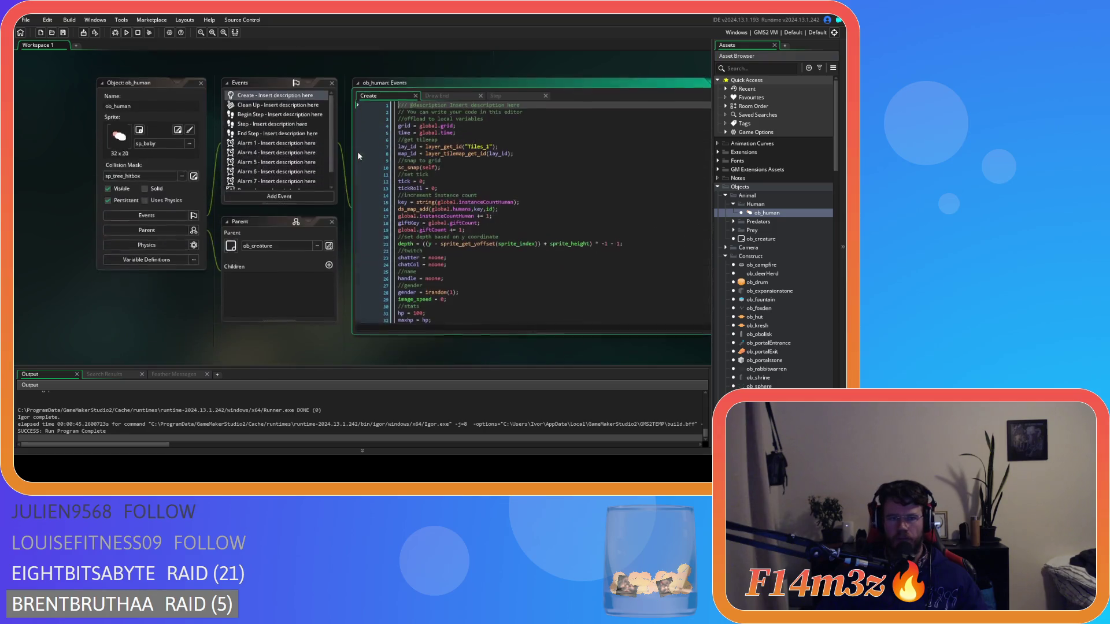
pyautogui.hotkey('ctrl', 'f')
pyautogui.write('N')
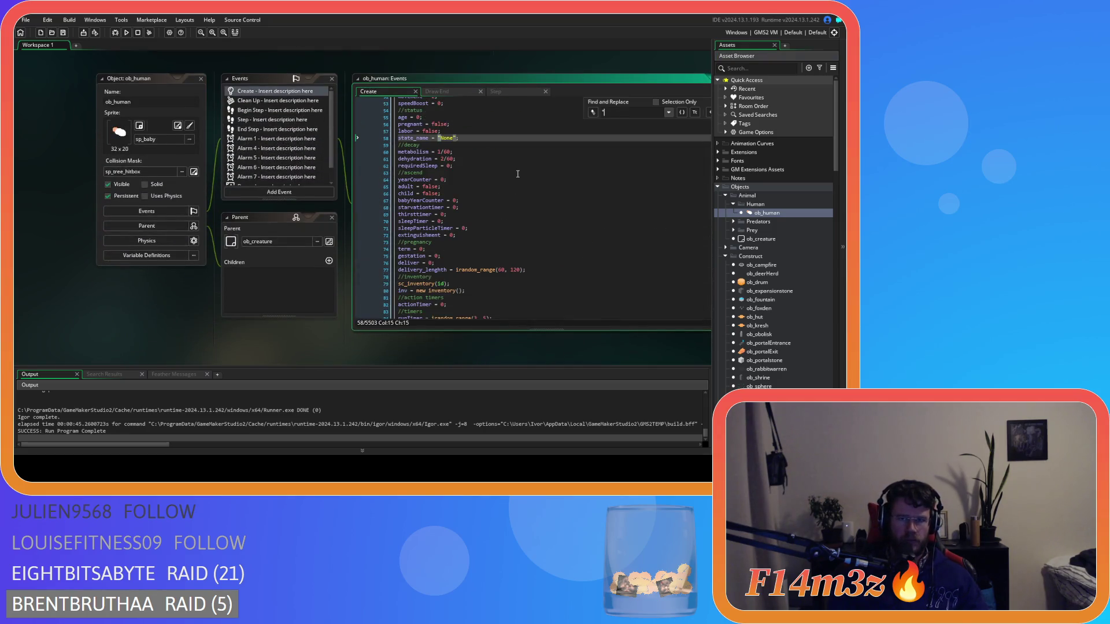
pyautogui.write('Berry')
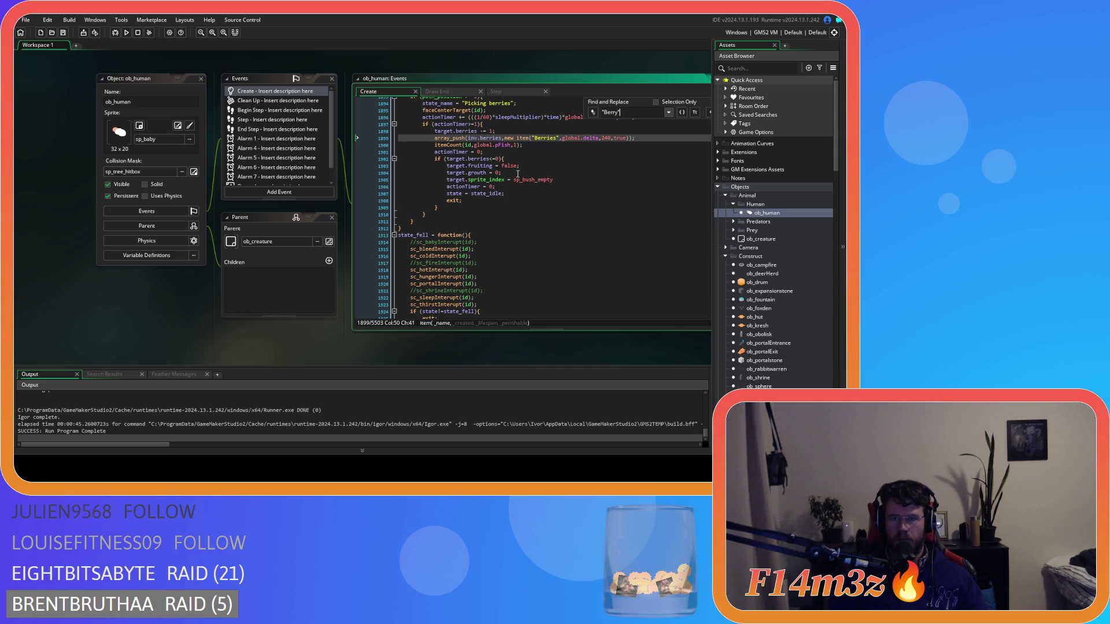
pyautogui.press('BackSpace')
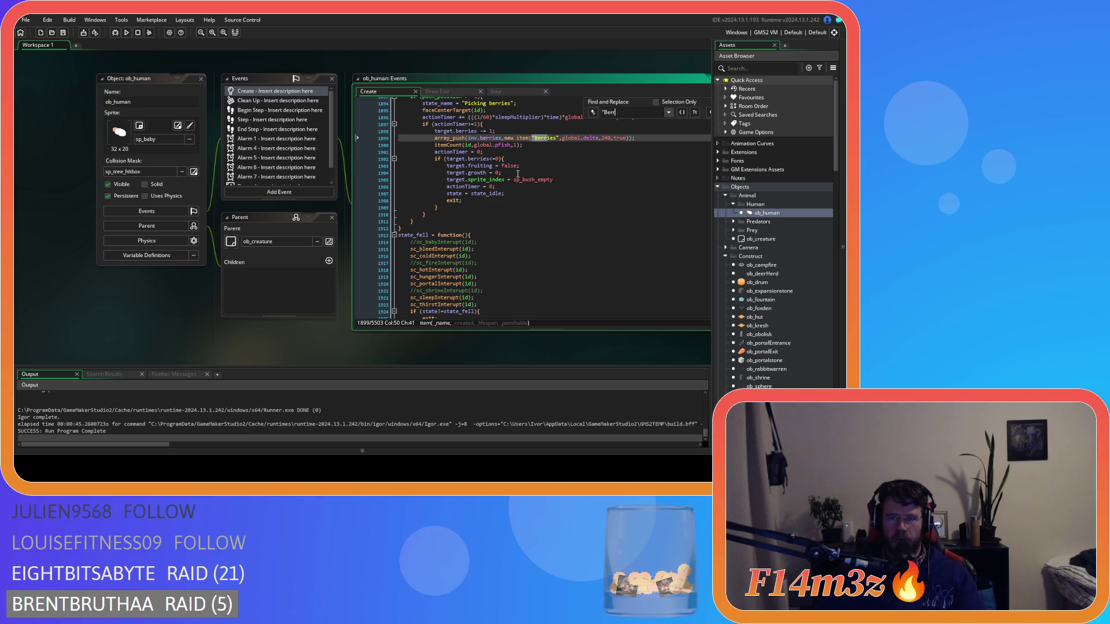
pyautogui.click(518, 67)
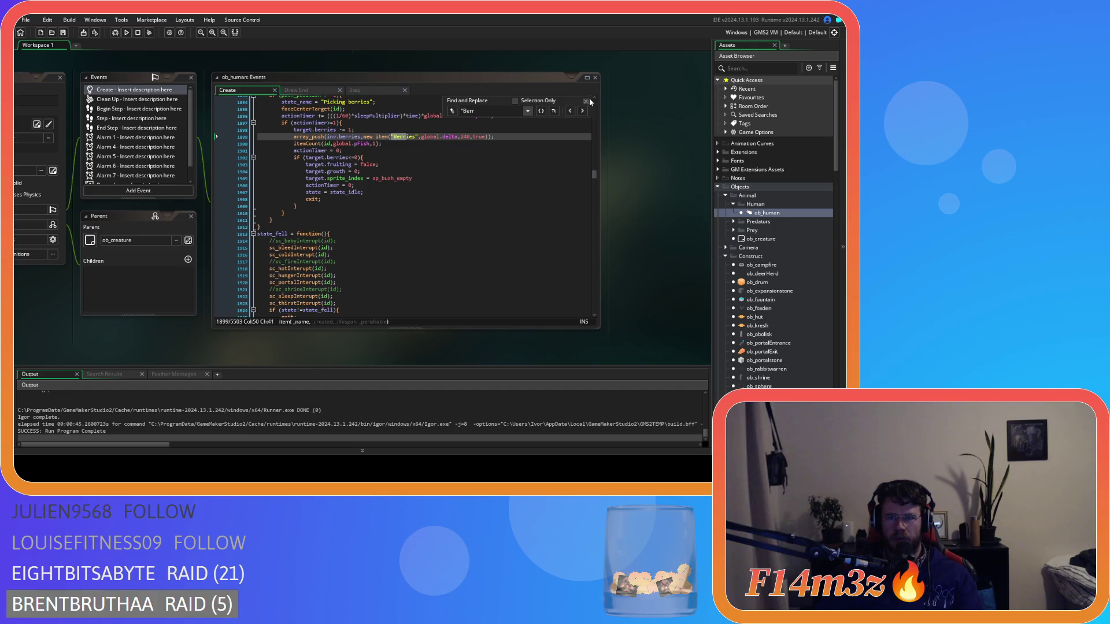
pyautogui.press('F12')
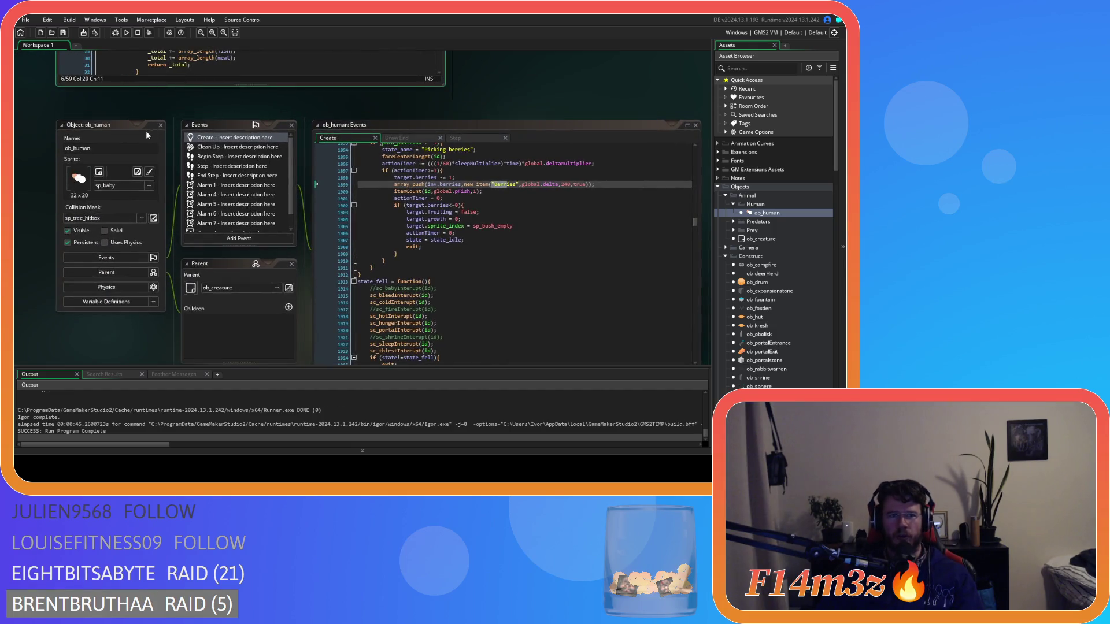
pyautogui.scroll(5, 543, 278)
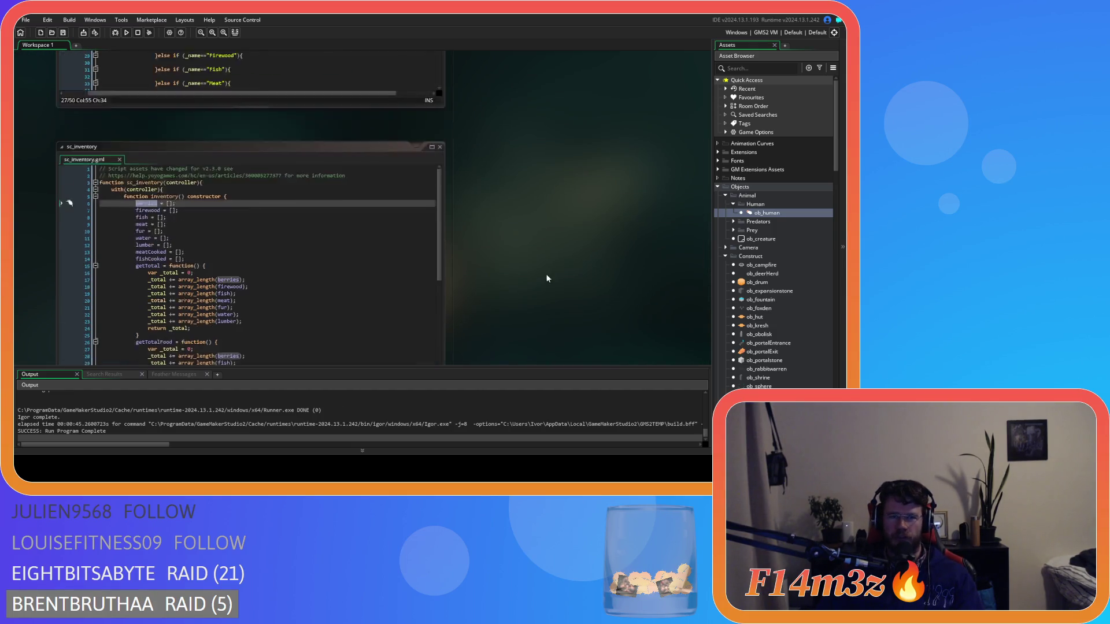
# - Rename the "Berry" check to "Berries" and delete the empty case above it
pyautogui.doubleClick(217, 197)
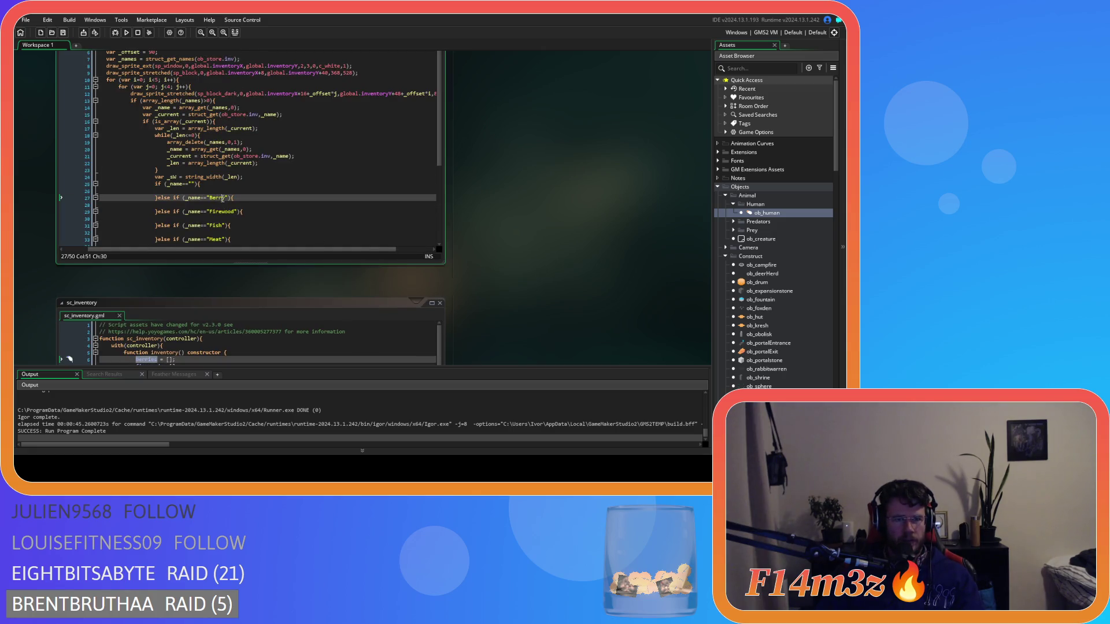
pyautogui.write('Berries')
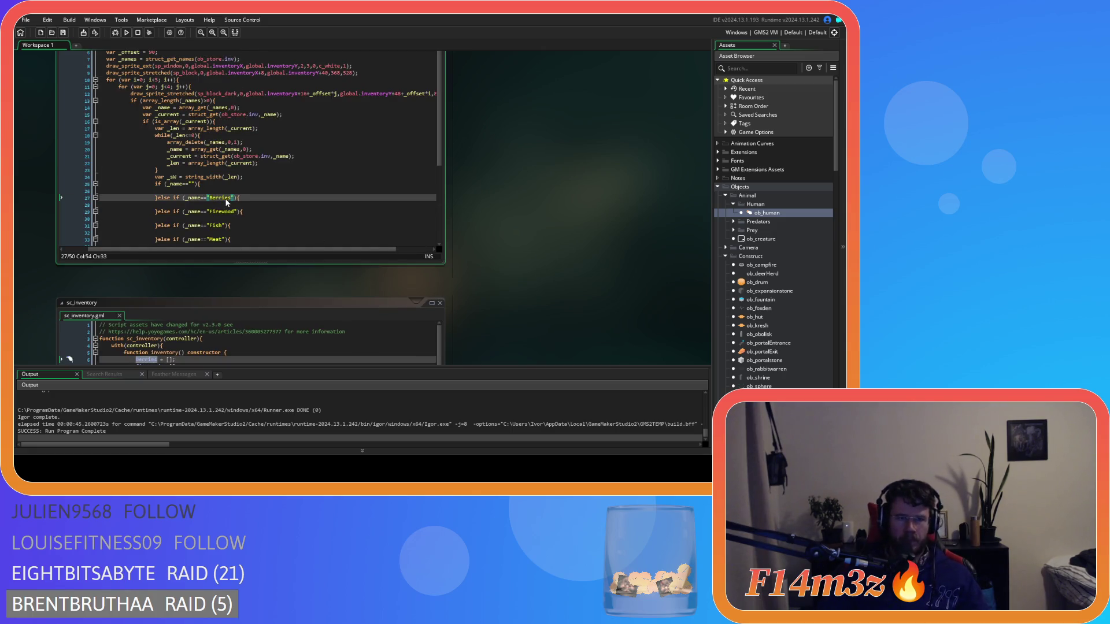
pyautogui.scroll(-5, 249, 179)
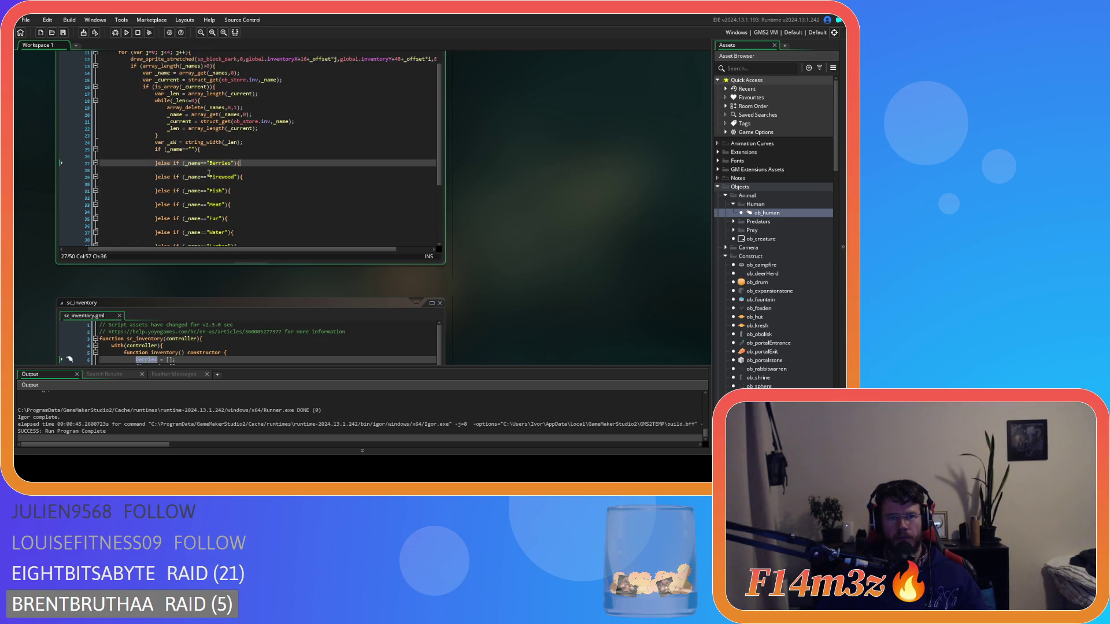
pyautogui.click(191, 115)
pyautogui.moveTo(172, 129); pyautogui.dragTo(155, 115)
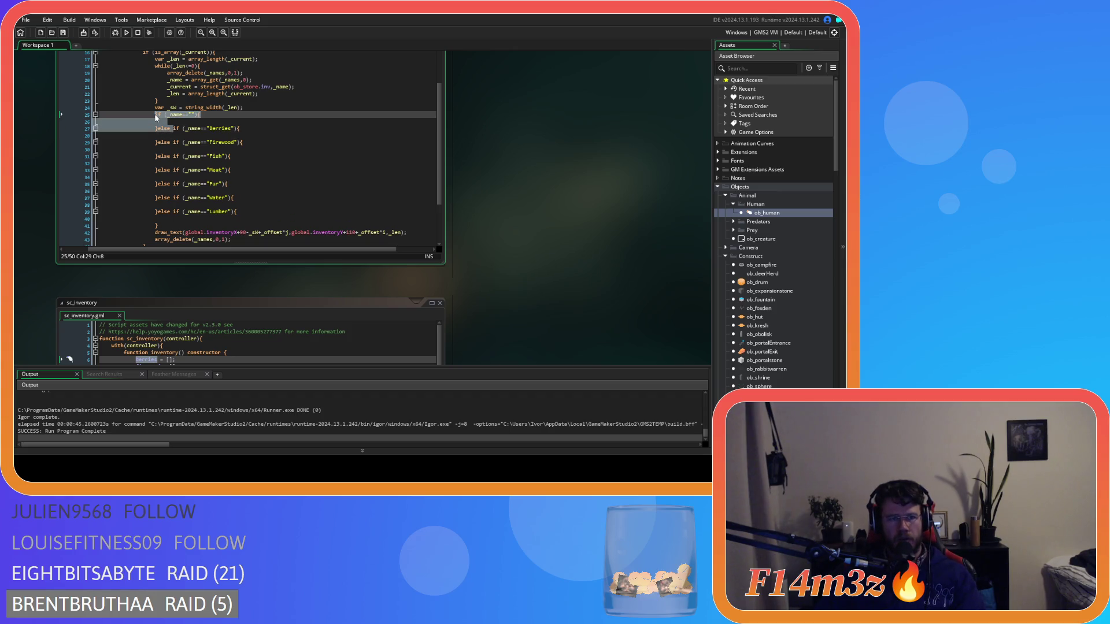
pyautogui.press('BackSpace')
# - Copy the draw_text call from line 40 into the Berries case
pyautogui.click(275, 121)
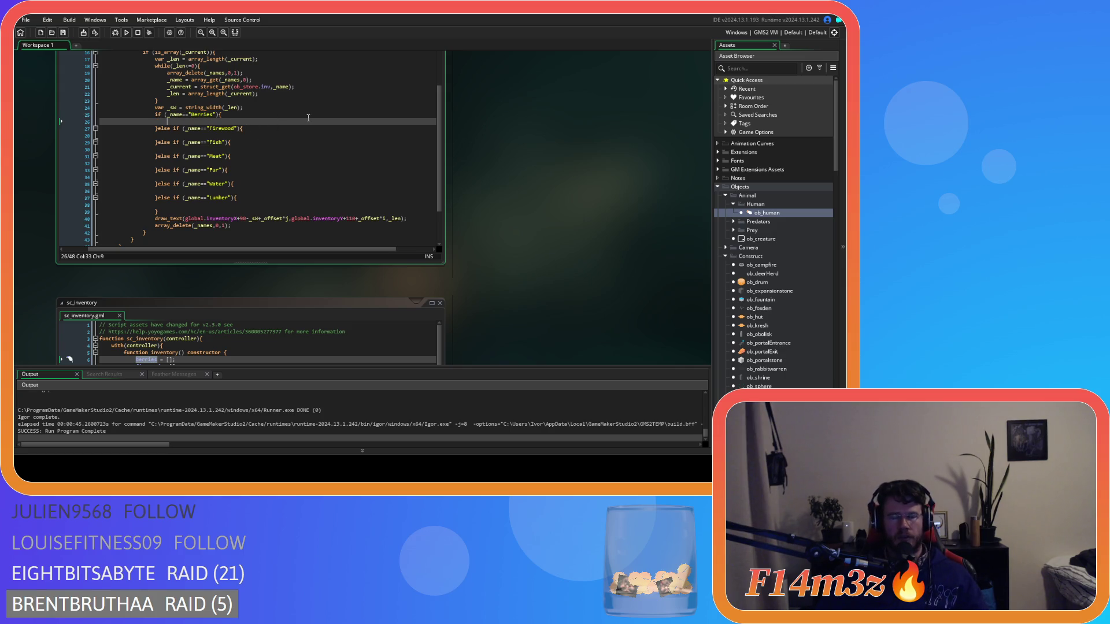
pyautogui.moveTo(410, 219); pyautogui.dragTo(155, 219)
pyautogui.hotkey('ctrl', 'c')
pyautogui.click(219, 121)
pyautogui.hotkey('ctrl', 'v')
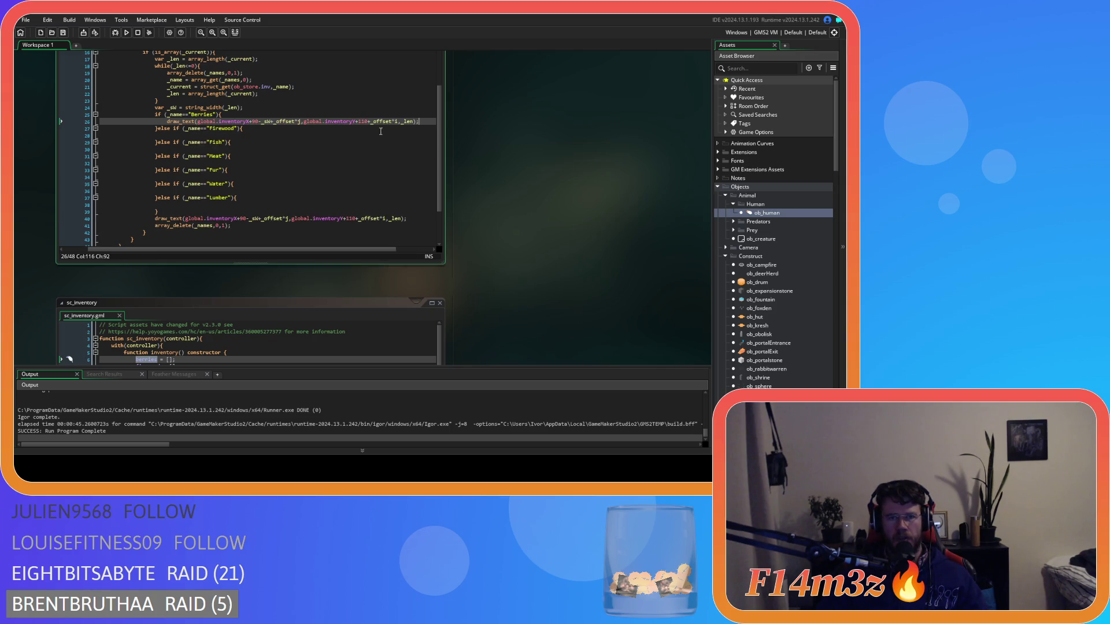
# - Add a draw_sprite(sp_berry_icon,0, call on a new line in the Berries case
pyautogui.click(291, 115)
pyautogui.press('Return')
pyautogui.write('draw')
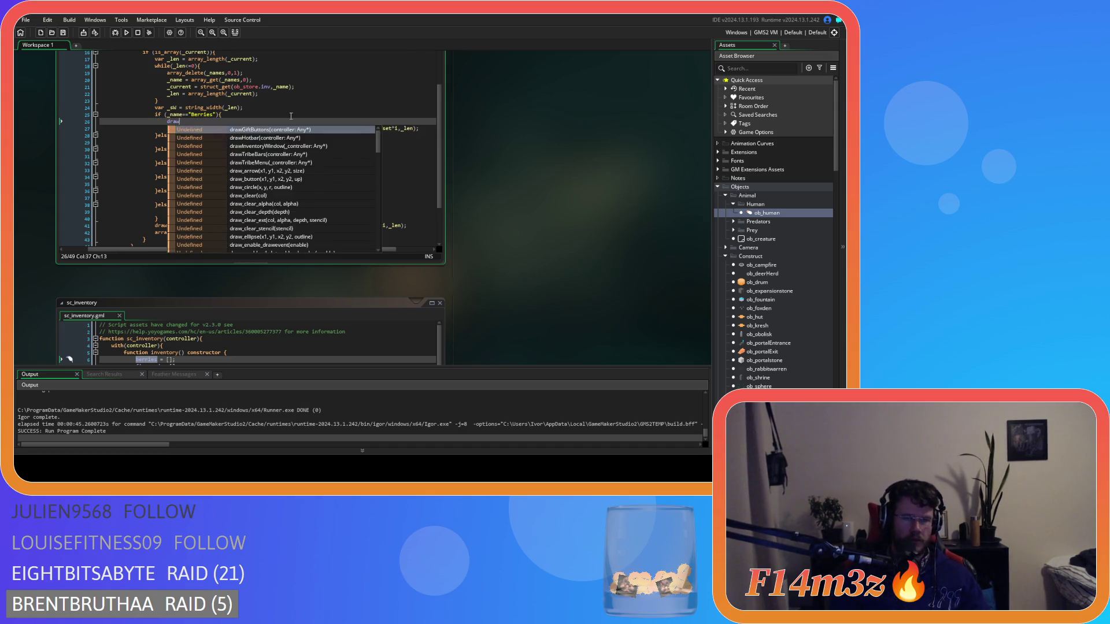
pyautogui.write('_sprite')
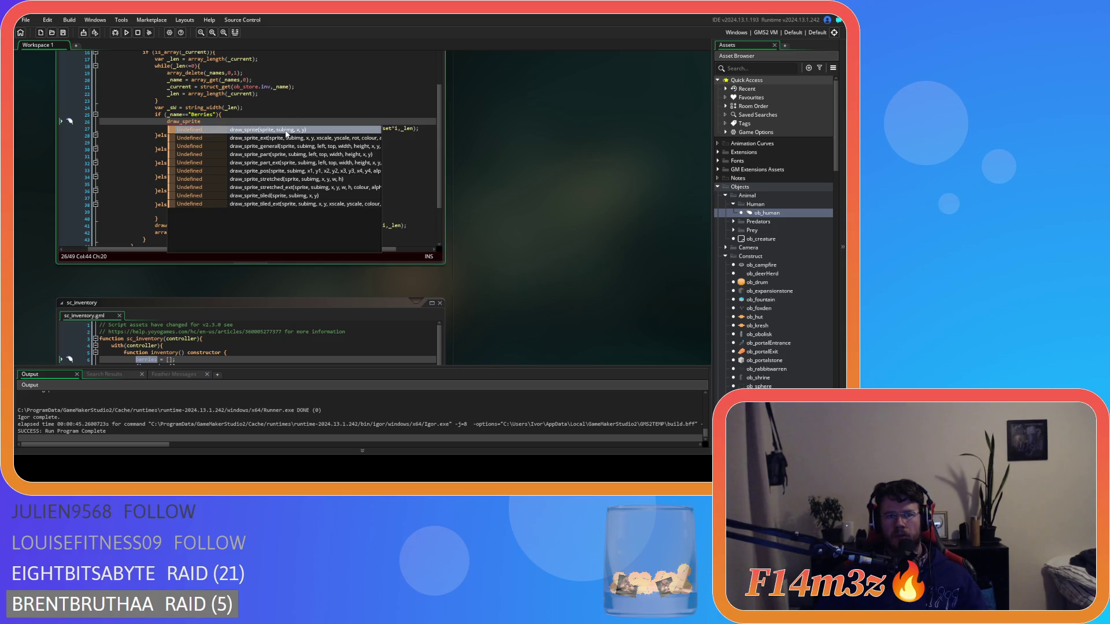
pyautogui.write('(')
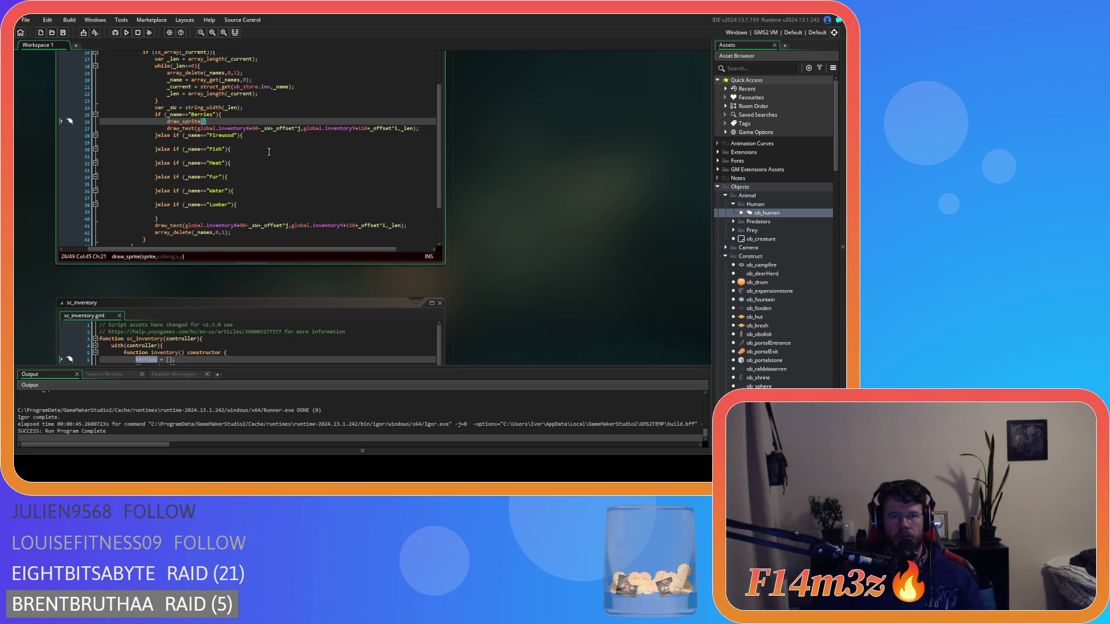
pyautogui.write('sp_')
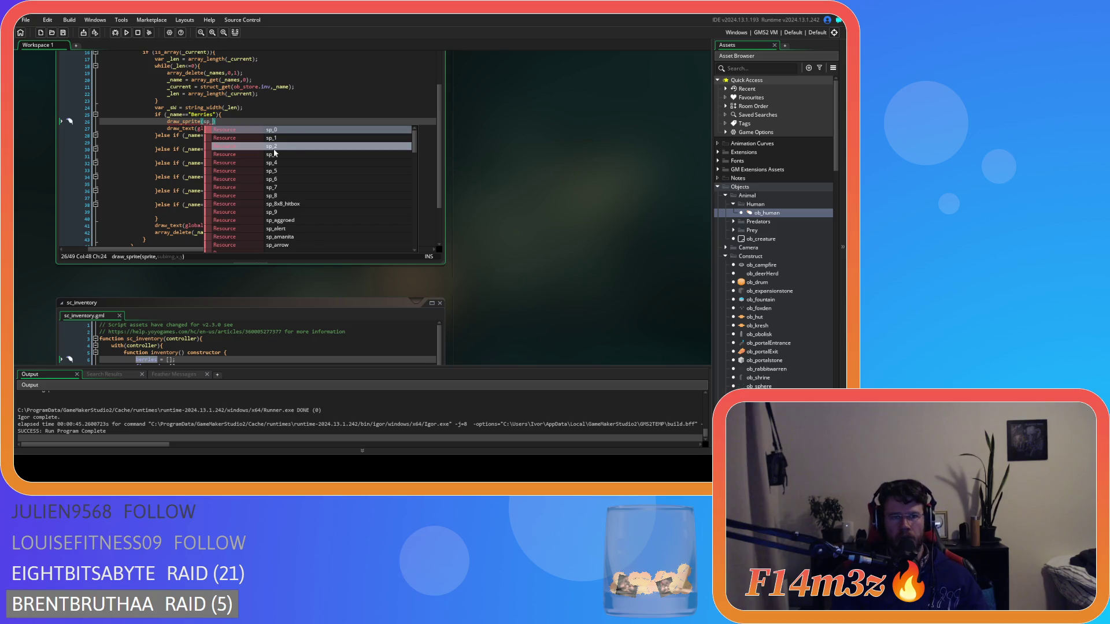
pyautogui.write('berr')
pyautogui.press('Return')
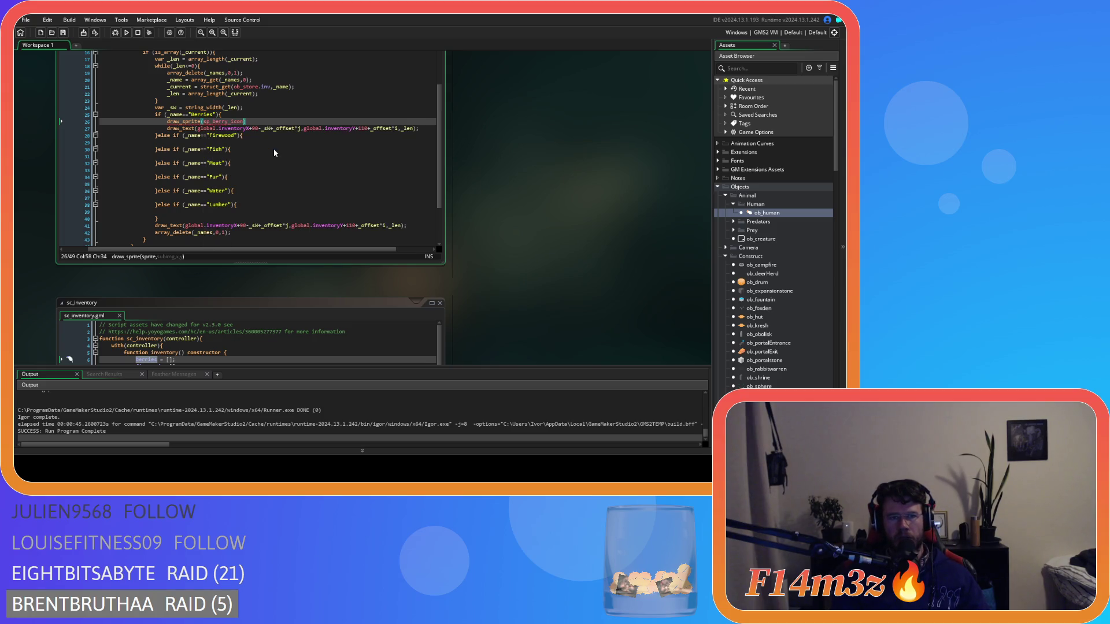
pyautogui.moveTo(235, 123)
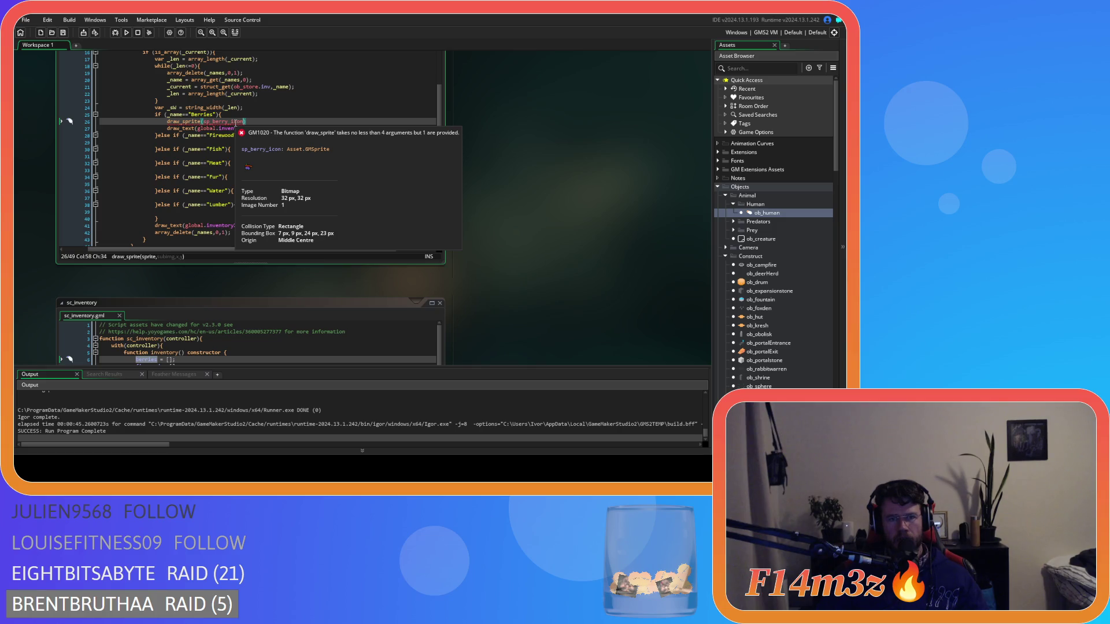
pyautogui.click(267, 142)
pyautogui.click(258, 121)
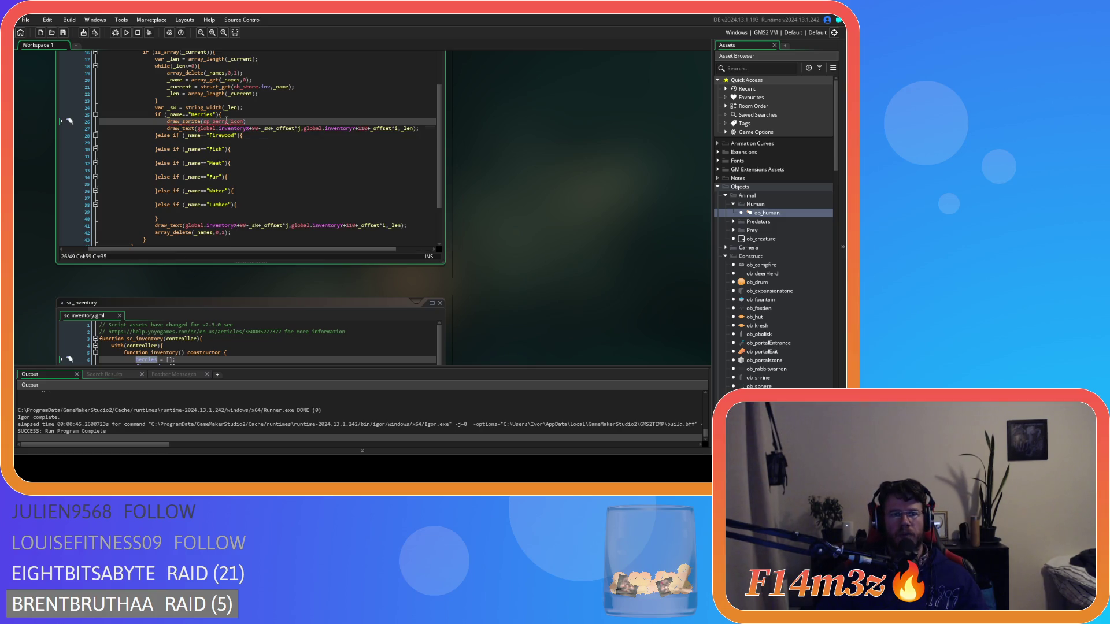
pyautogui.moveTo(226, 121)
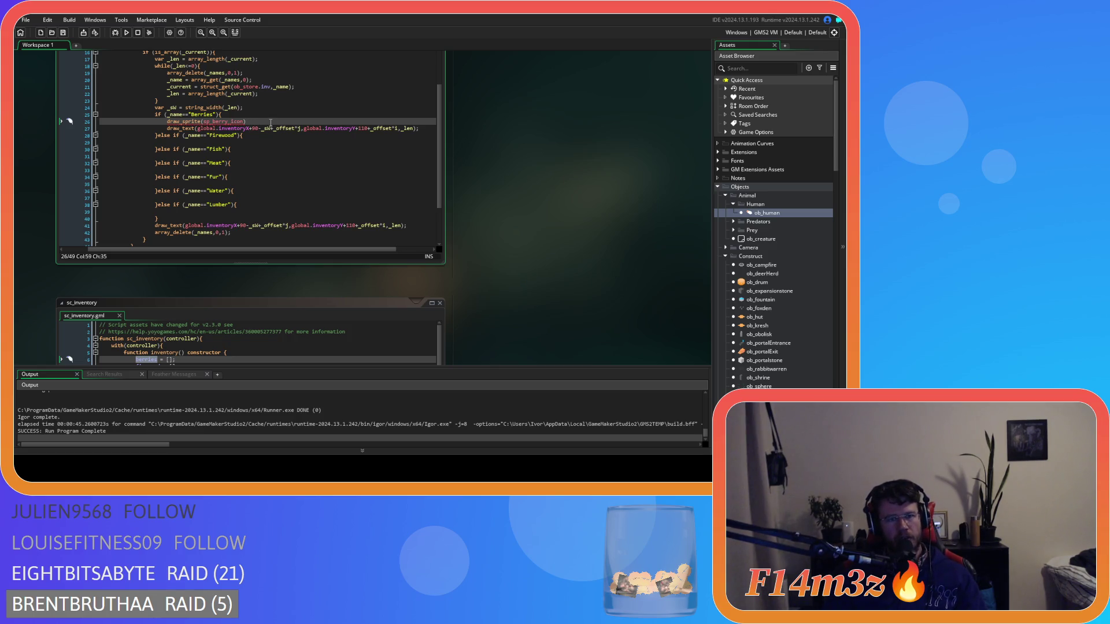
pyautogui.write(',')
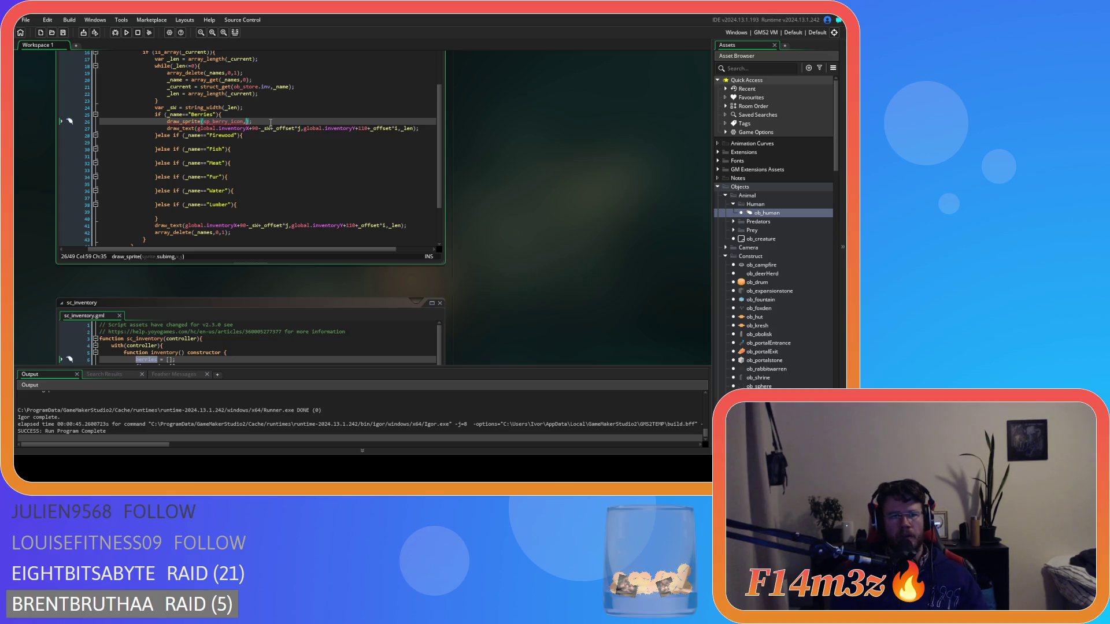
pyautogui.write('0,')
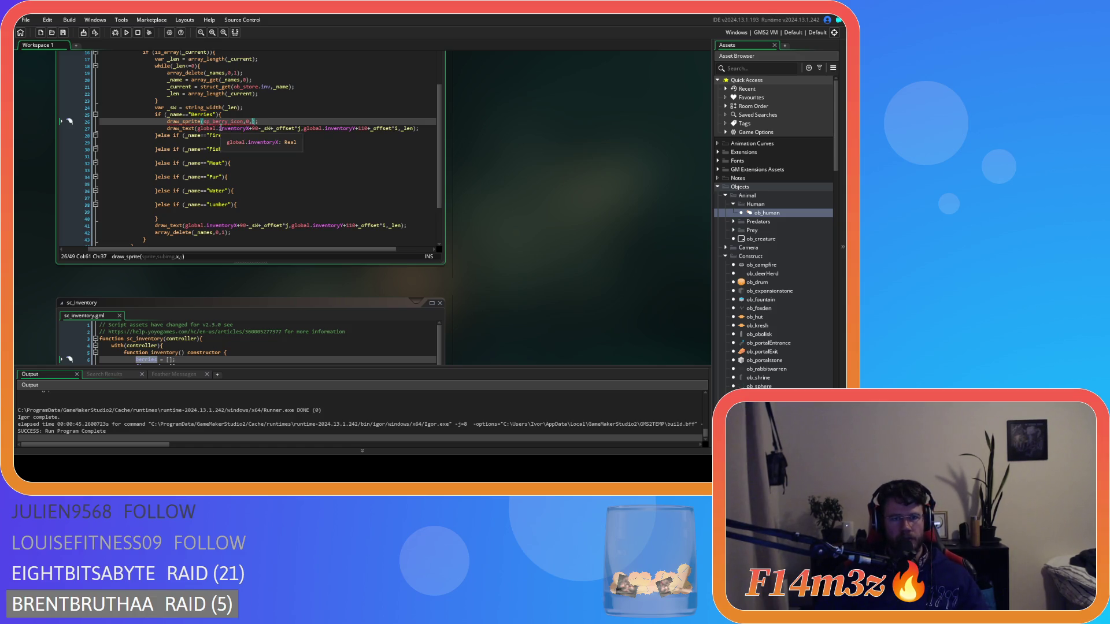
# - Move the slot position expression into draw_sprite and delete the leftover draw_text line
pyautogui.moveTo(300, 129); pyautogui.dragTo(199, 132)
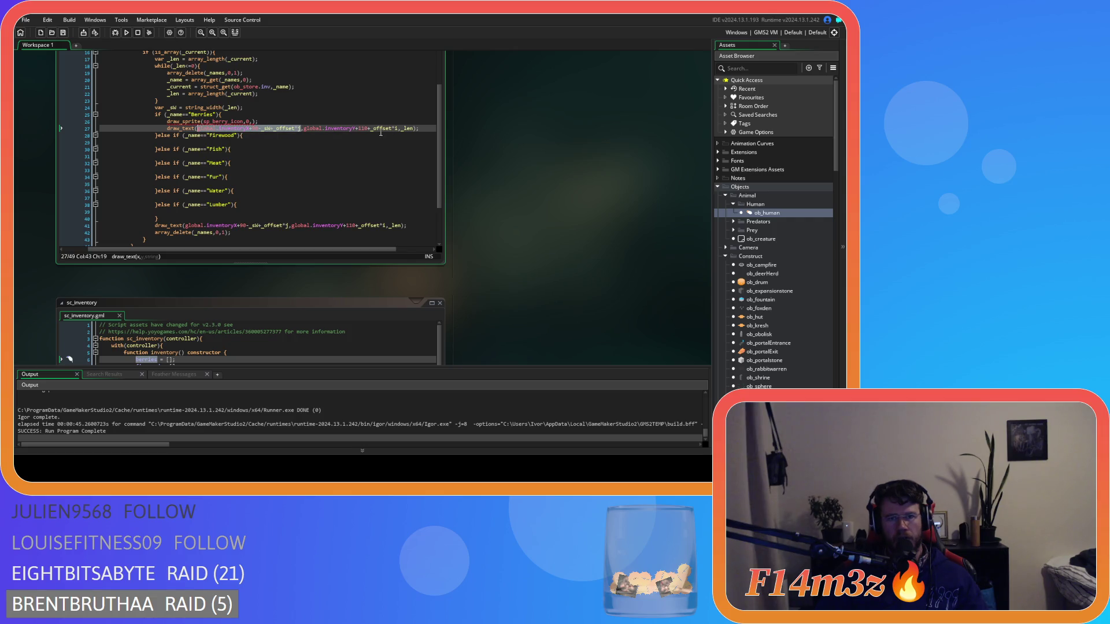
pyautogui.moveTo(401, 130); pyautogui.dragTo(201, 133)
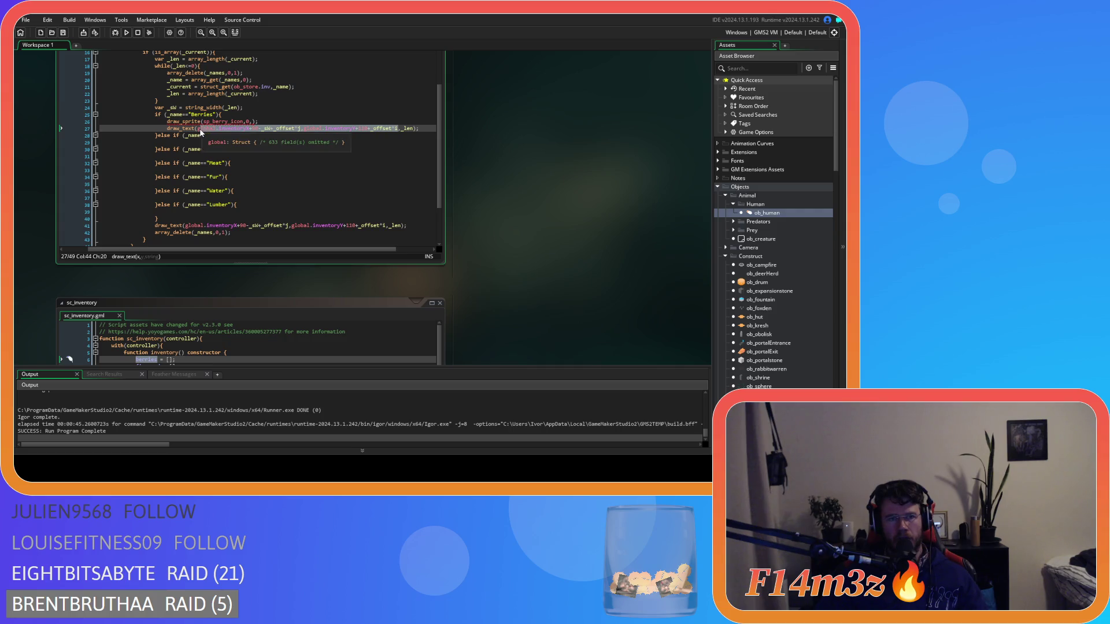
pyautogui.moveTo(418, 129); pyautogui.dragTo(69, 137)
pyautogui.press('BackSpace')
pyautogui.click(283, 122)
pyautogui.hotkey('ctrl', 'v')
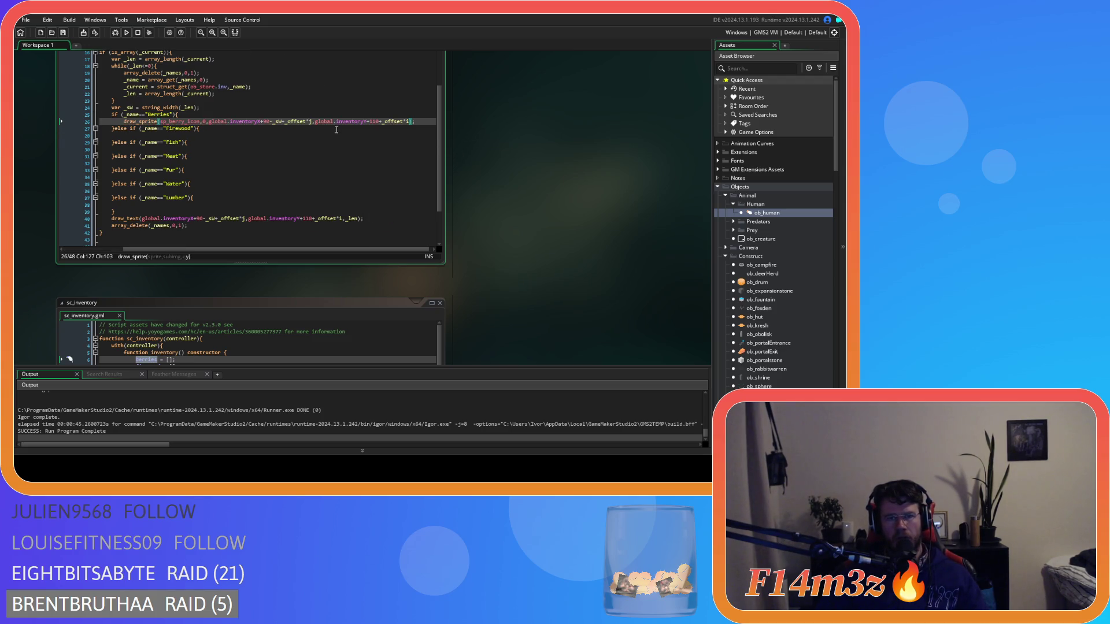
# - Remove _sW from the x term of the Berries draw_sprite call
pyautogui.click(273, 122)
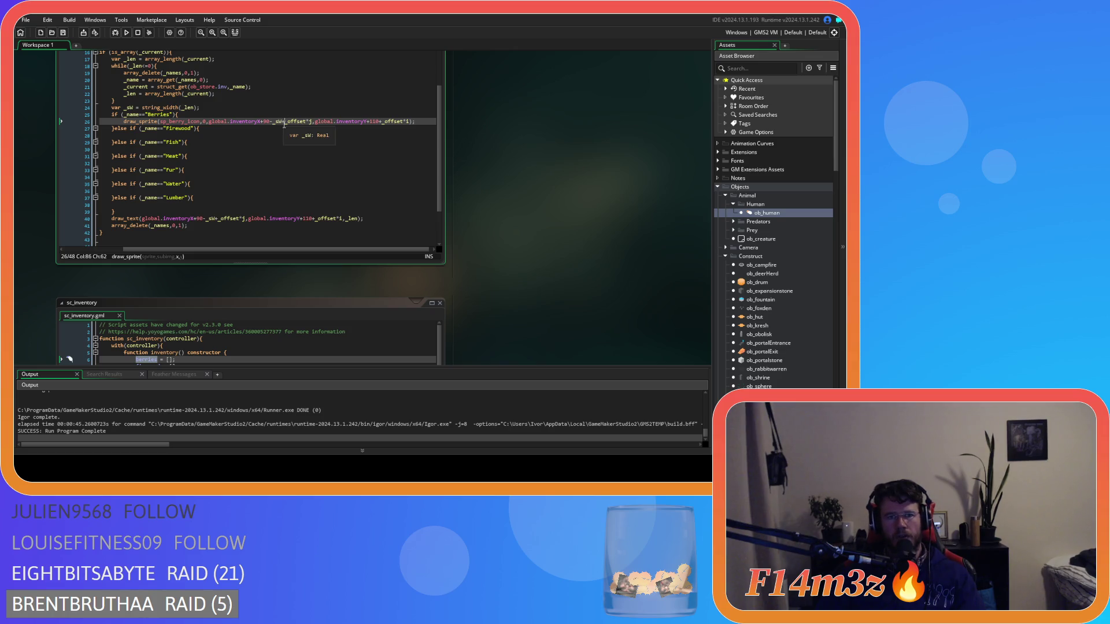
pyautogui.scroll(1, 282, 138)
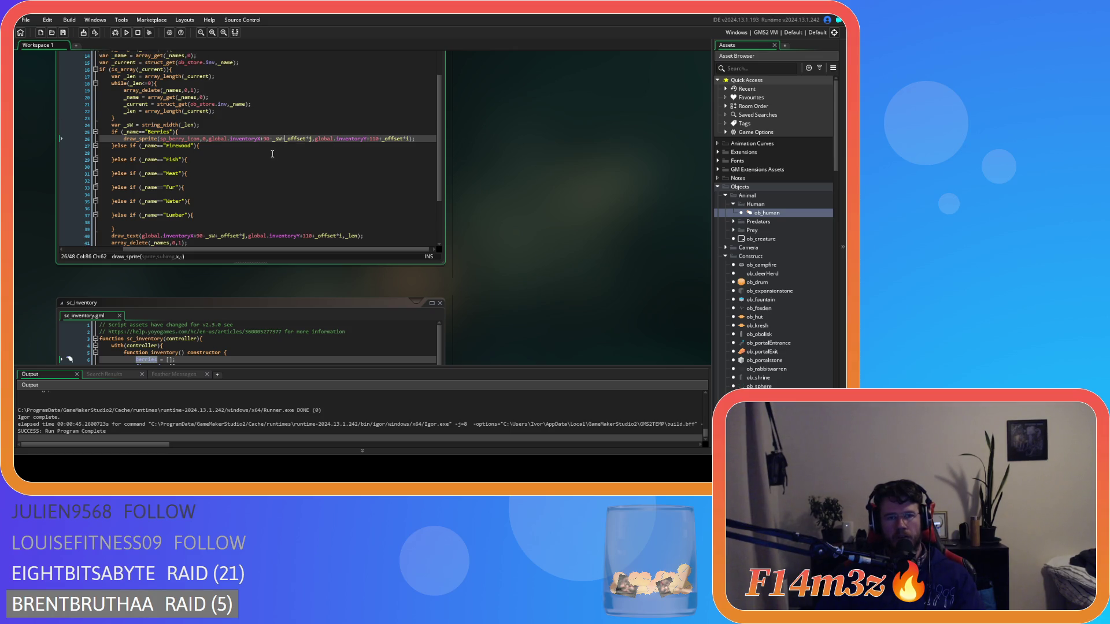
pyautogui.scroll(-1, 291, 172)
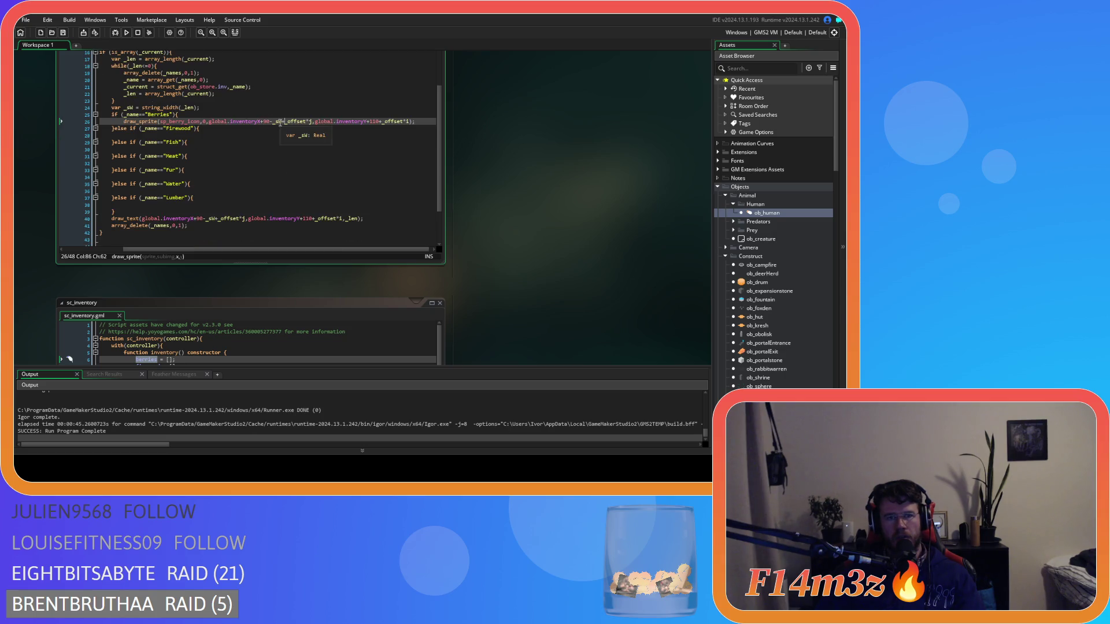
pyautogui.moveTo(283, 121); pyautogui.dragTo(270, 124)
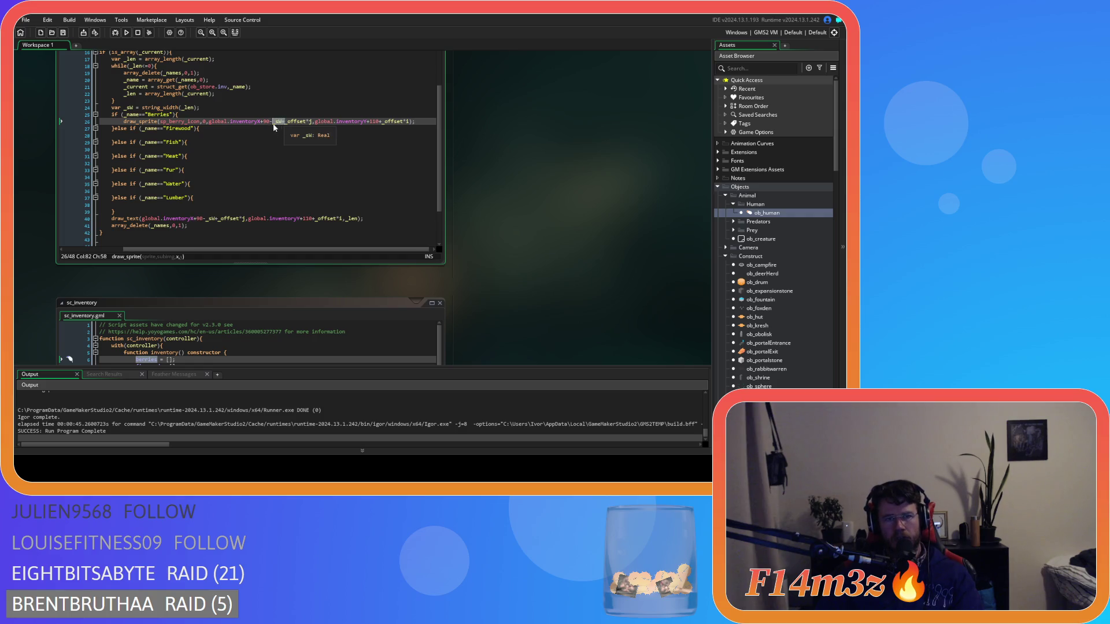
pyautogui.scroll(4, 268, 123)
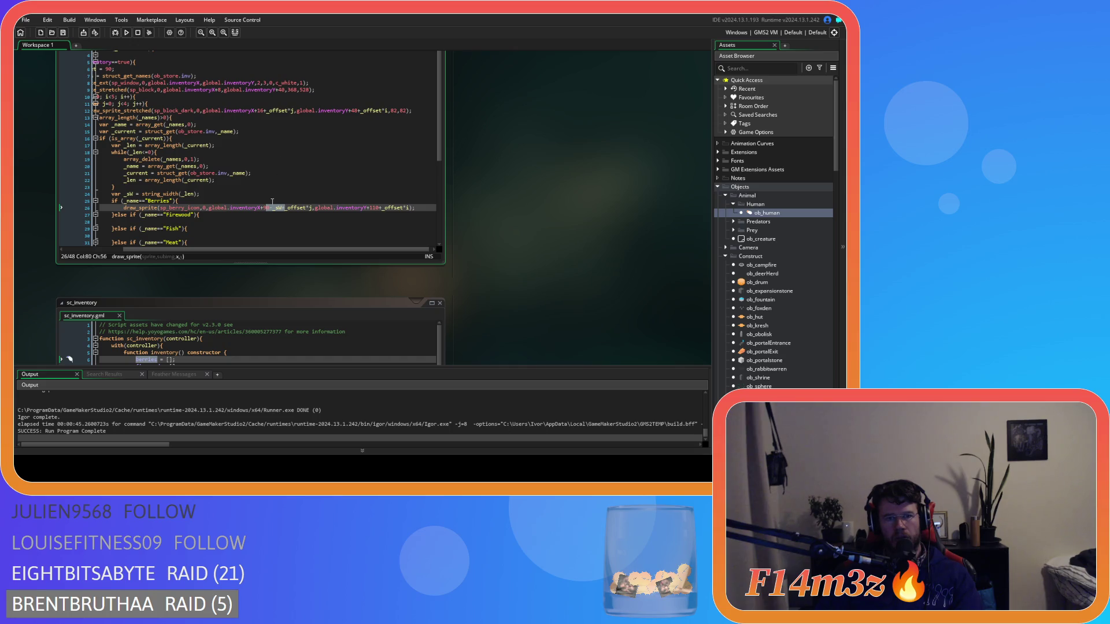
pyautogui.click(267, 208)
pyautogui.write('+')
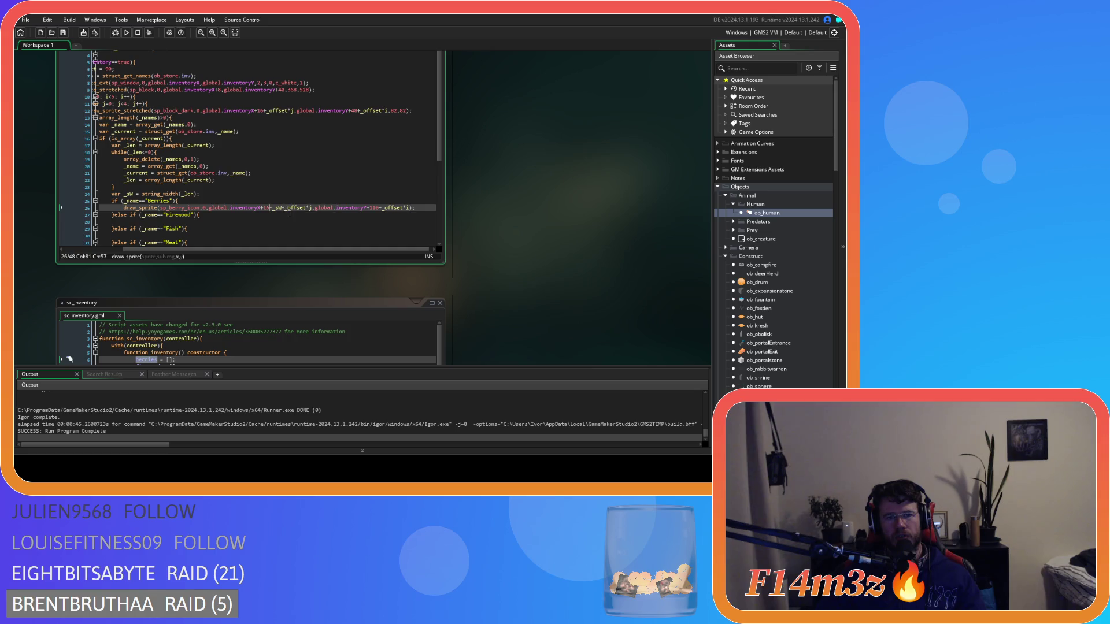
pyautogui.press('BackSpace')
pyautogui.press('BackSpace')
pyautogui.press('BackSpace')
pyautogui.write('+')
pyautogui.press('BackSpace')
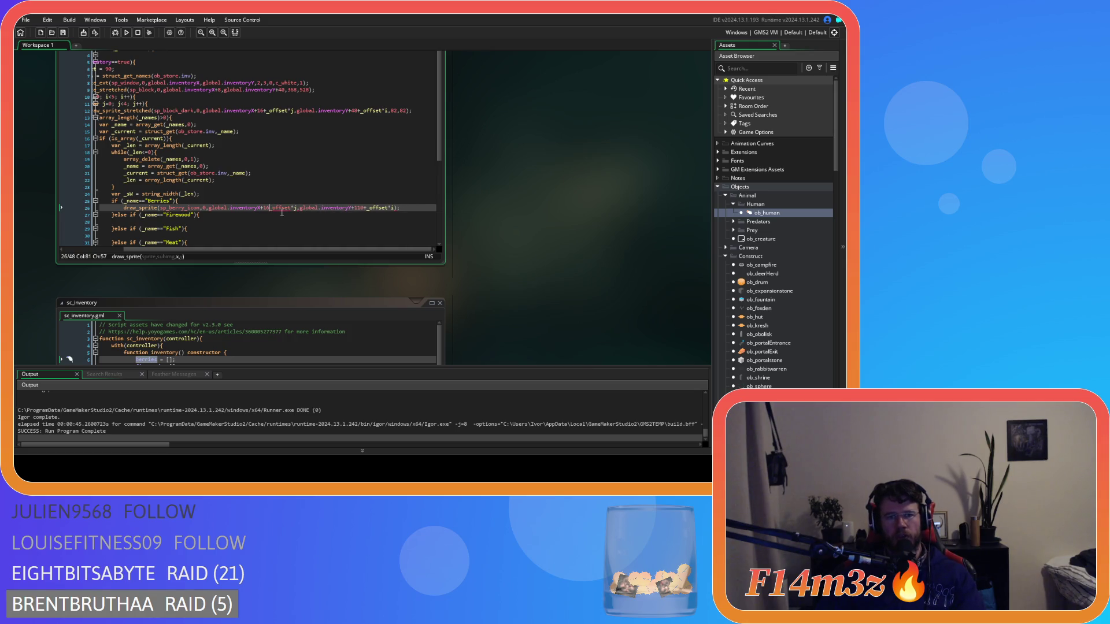
pyautogui.write('+')
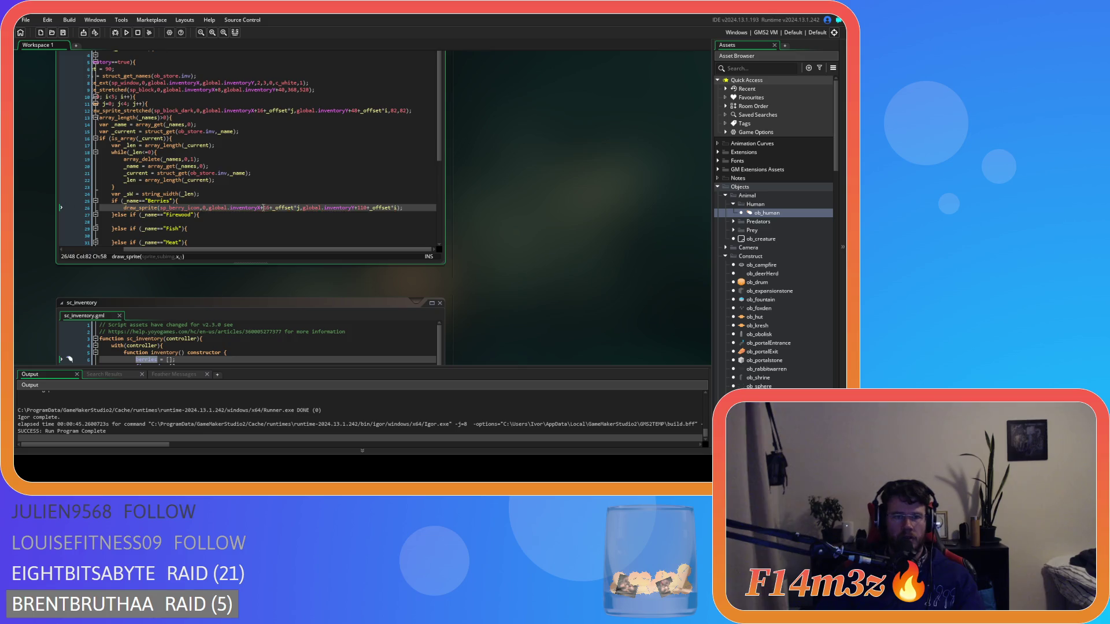
# - Change the x constant 16 to 57 and the y constant to 89
pyautogui.doubleClick(265, 208)
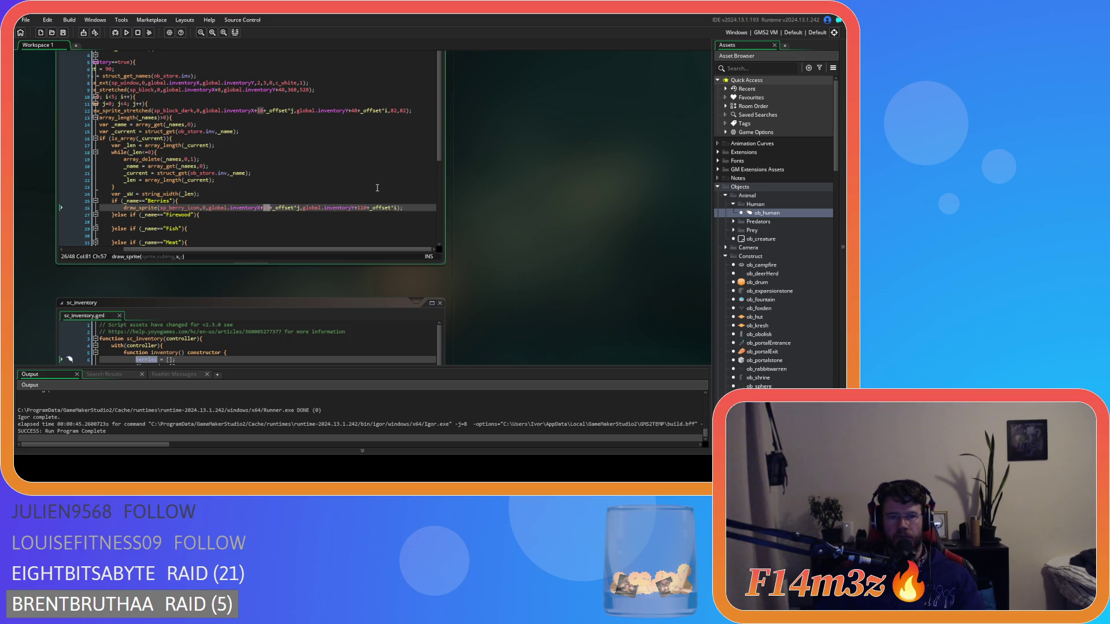
pyautogui.write('57')
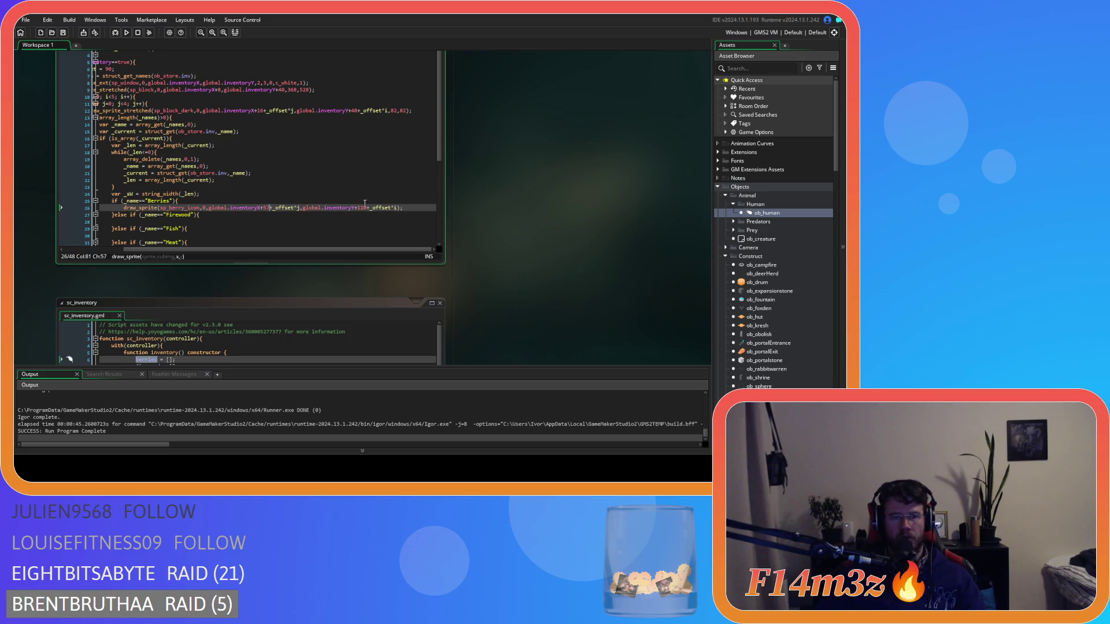
pyautogui.doubleClick(361, 208)
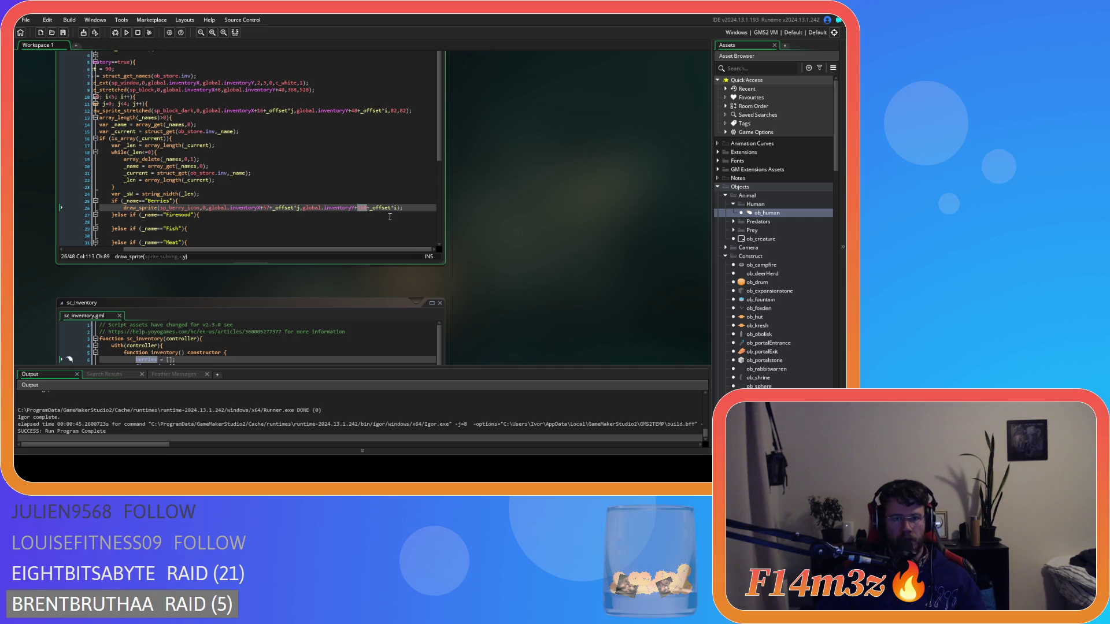
pyautogui.write('89')
pyautogui.press('End')
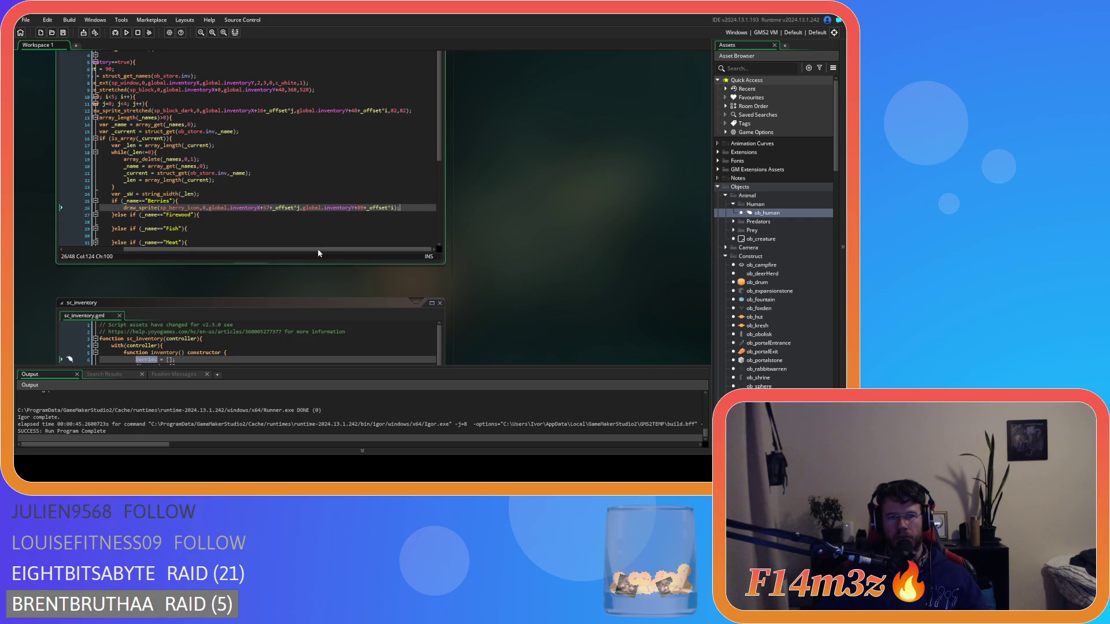
pyautogui.moveTo(408, 207); pyautogui.dragTo(123, 208)
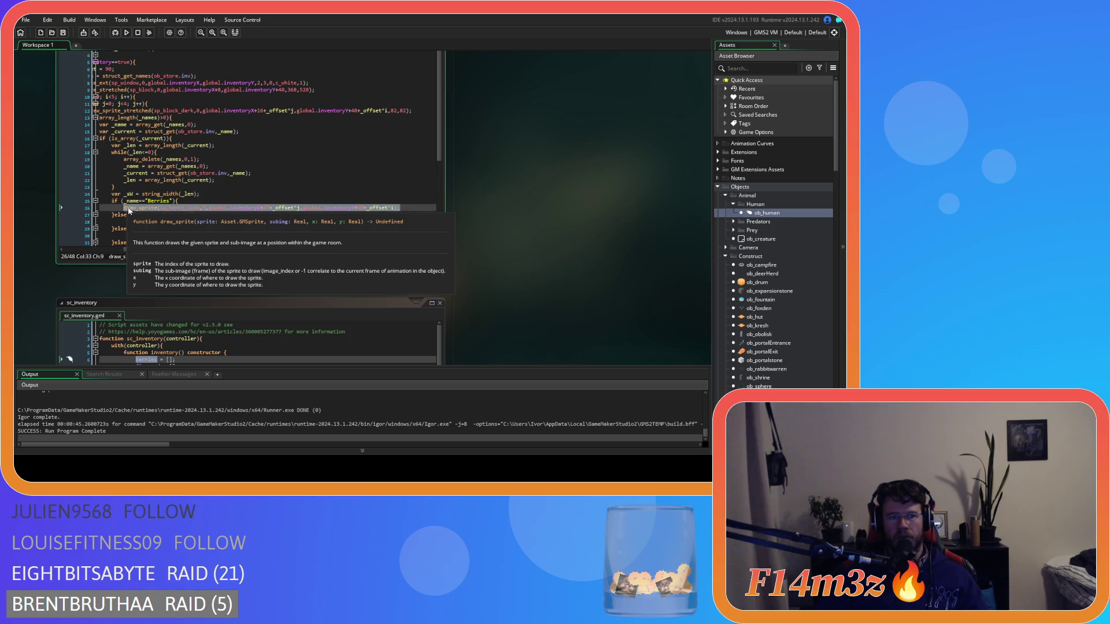
# - Paste the Berries draw_sprite line into the Firewood, Fish, Meat, Fur, Water and Lumber branches
pyautogui.hotkey('ctrl', 'c')
pyautogui.click(150, 221)
pyautogui.hotkey('ctrl', 'v')
pyautogui.click(147, 183)
pyautogui.hotkey('ctrl', 'v')
pyautogui.click(145, 197)
pyautogui.hotkey('ctrl', 'v')
pyautogui.click(150, 211)
pyautogui.hotkey('ctrl', 'v')
pyautogui.click(153, 225)
pyautogui.hotkey('ctrl', 'v')
pyautogui.scroll(-1, 155, 226)
pyautogui.scroll(-1, 155, 214)
pyautogui.click(149, 204)
pyautogui.hotkey('ctrl', 'v')
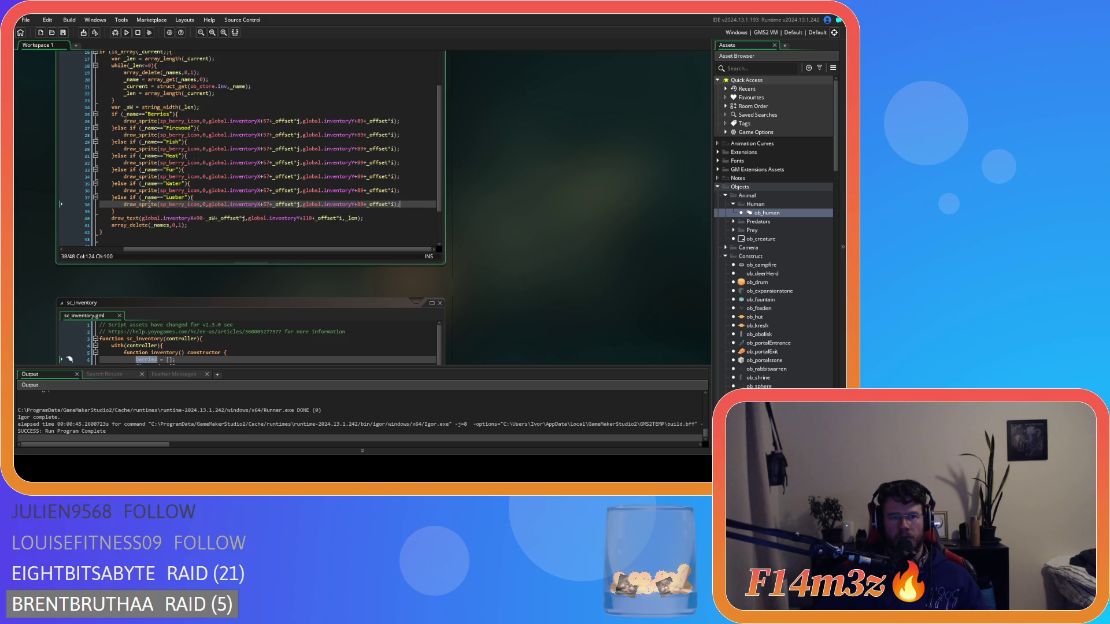
# - Change the Firewood, Fish and Meat sprites to sp_firewood_icon, sp_fish_icon and sp_meat_icon
pyautogui.click(169, 134)
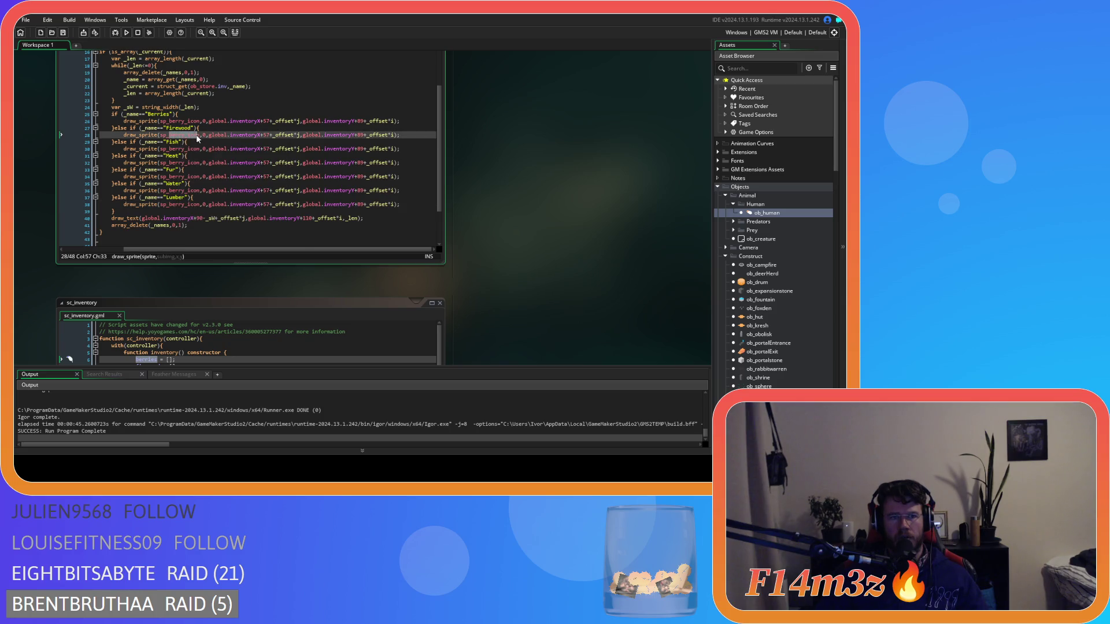
pyautogui.write('firewood')
pyautogui.press('Return')
pyautogui.doubleClick(174, 149)
pyautogui.write('sp_fish')
pyautogui.press('Return')
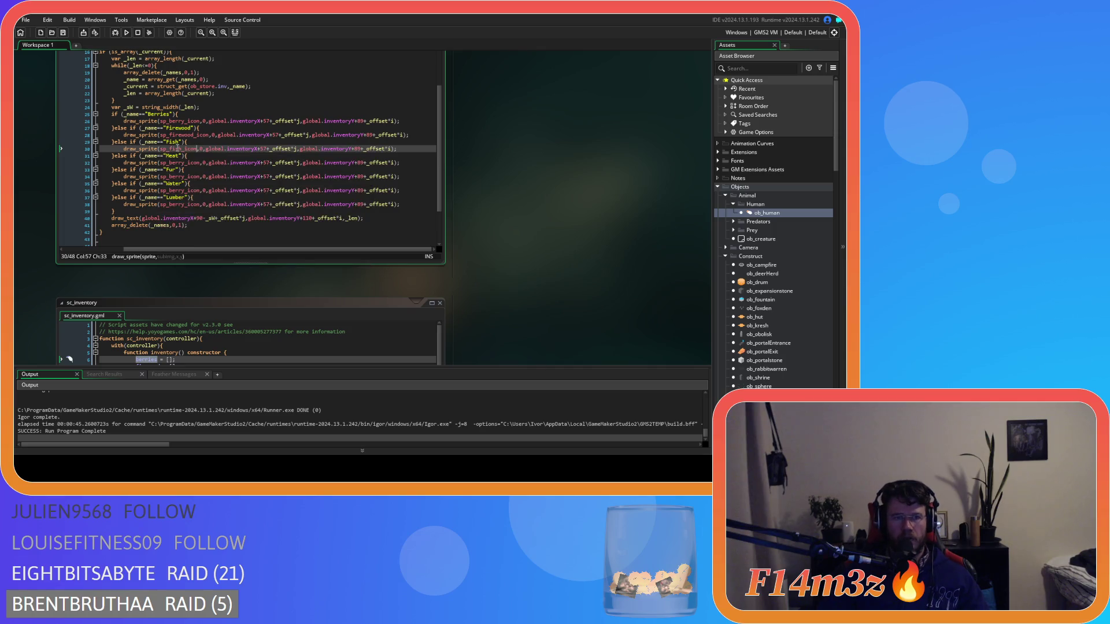
pyautogui.moveTo(184, 149)
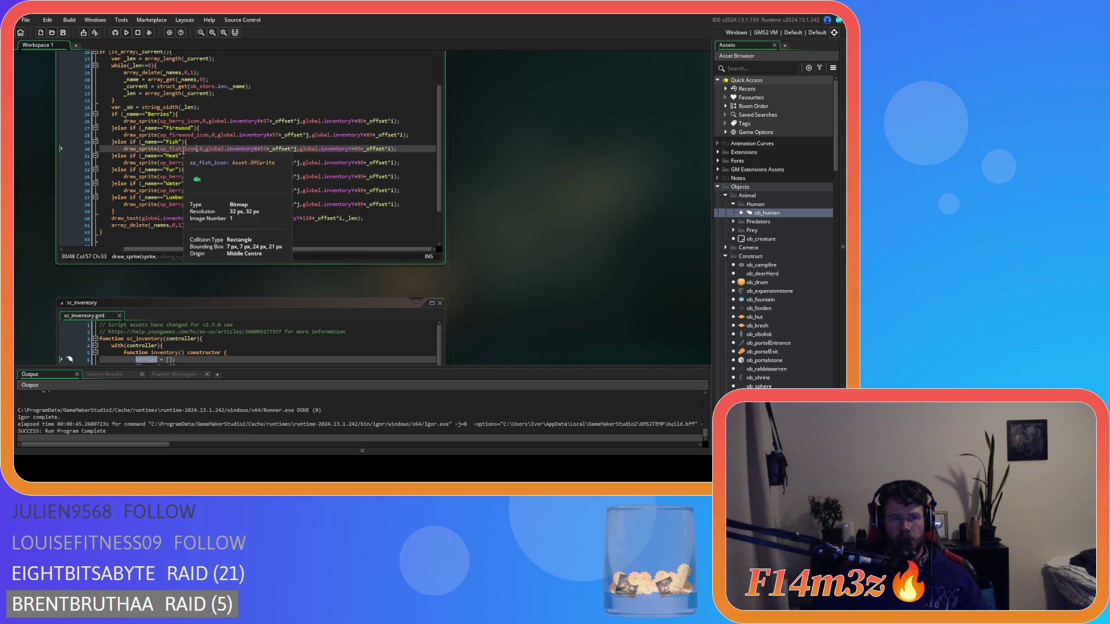
pyautogui.doubleClick(186, 163)
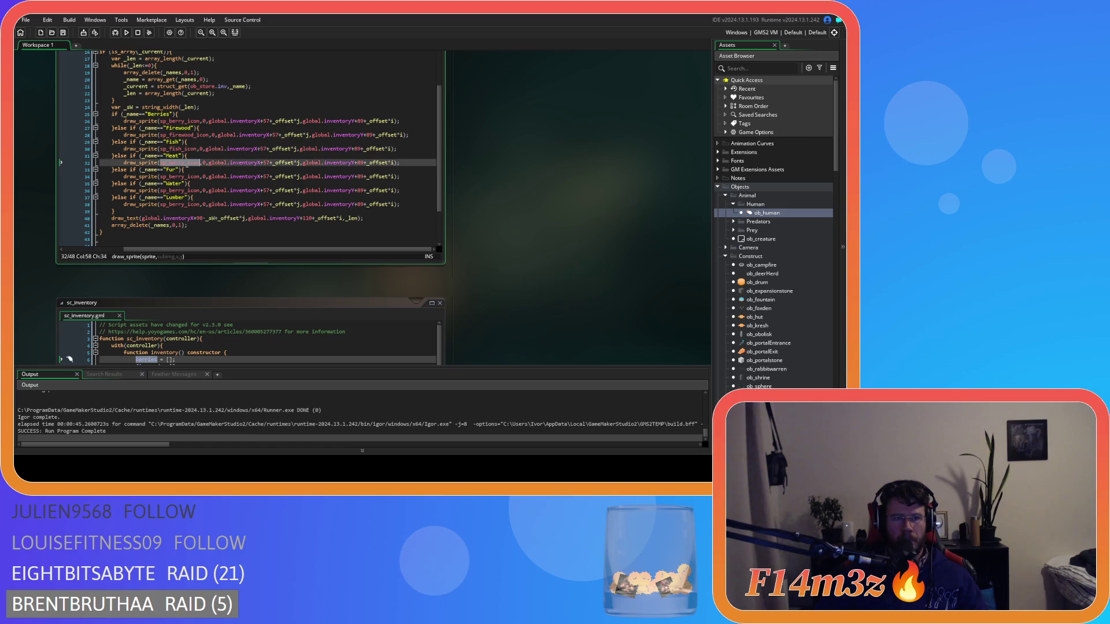
pyautogui.write('sp_meat')
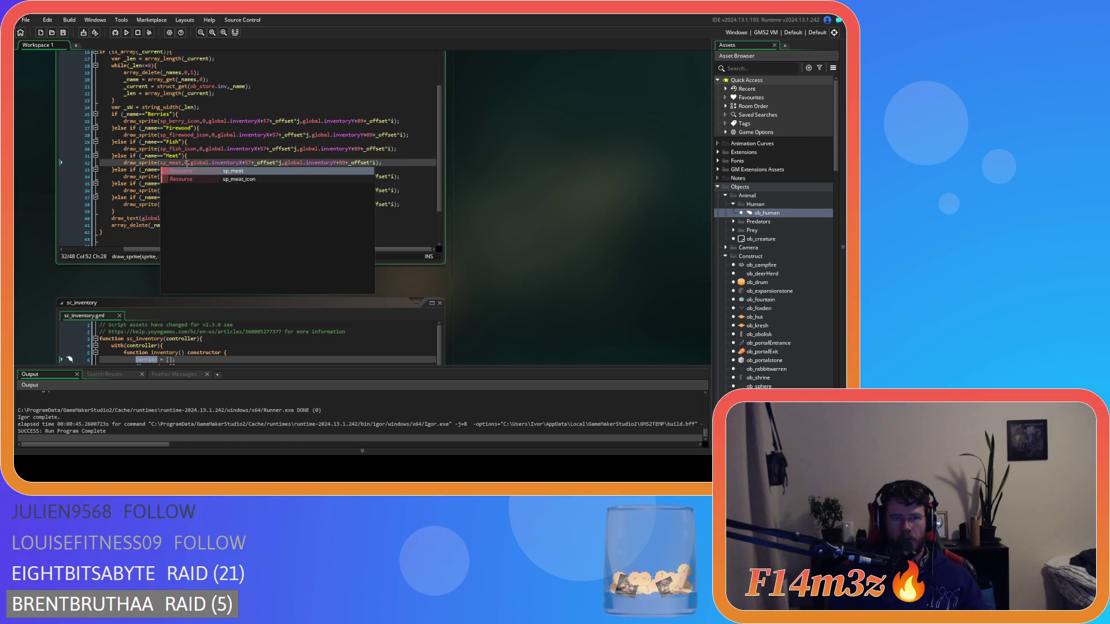
pyautogui.press('Down')
pyautogui.press('Return')
# - Change the Fur, Water and Lumber sprites to sp_fur_icon, sp_water_icon and sp_wood_icon, then build and run
pyautogui.doubleClick(185, 176)
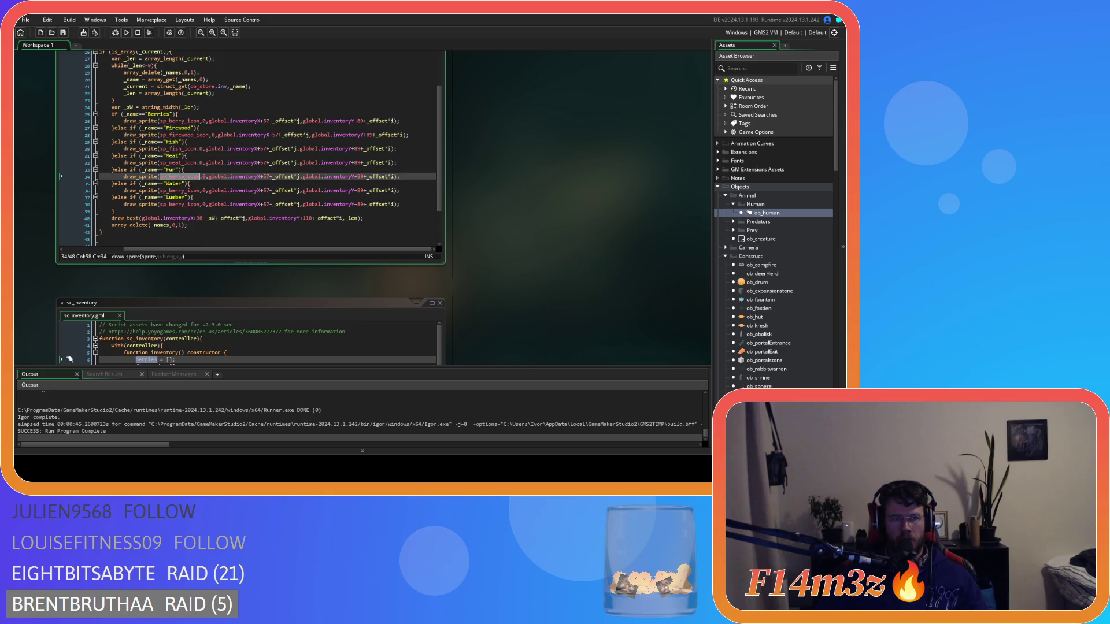
pyautogui.write('sp_fur')
pyautogui.press('Down')
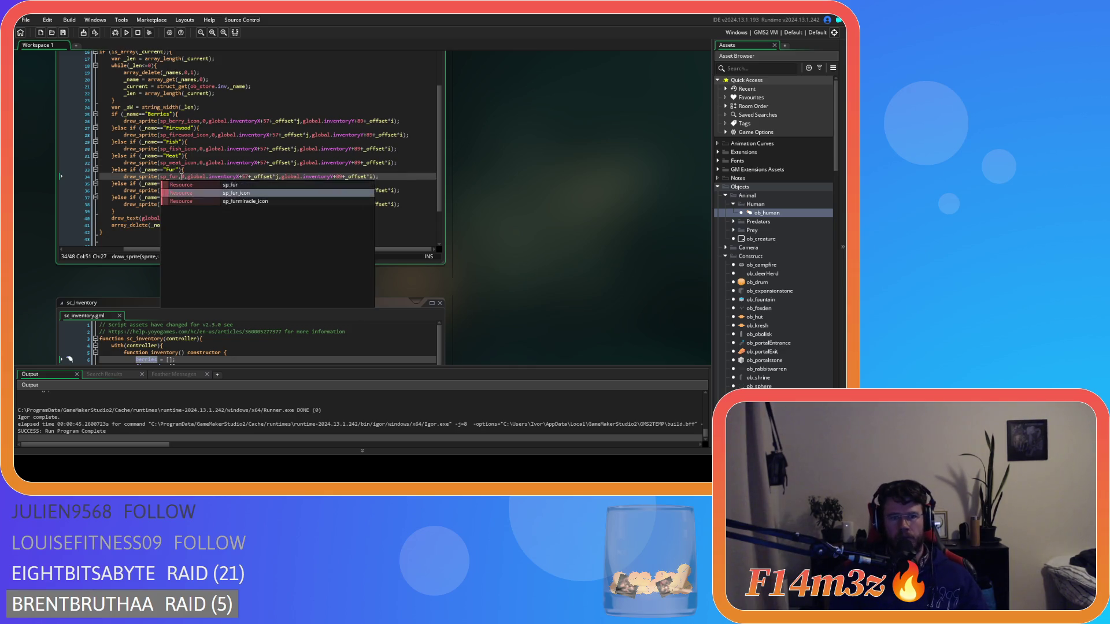
pyautogui.press('Return')
pyautogui.doubleClick(178, 190)
pyautogui.write('s')
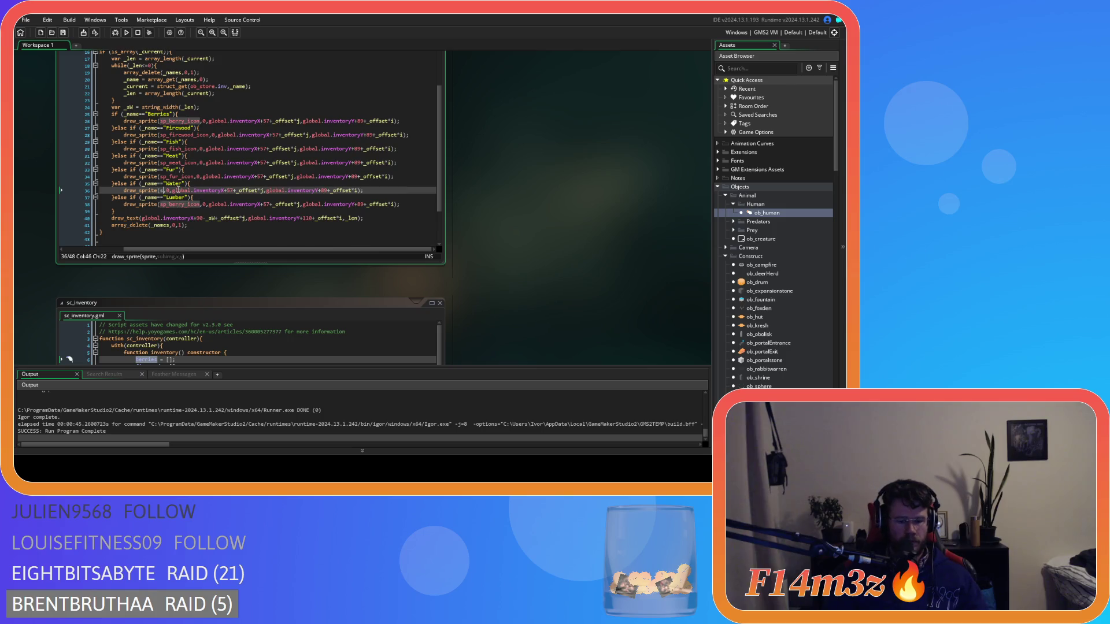
pyautogui.write('p_water')
pyautogui.press('Return')
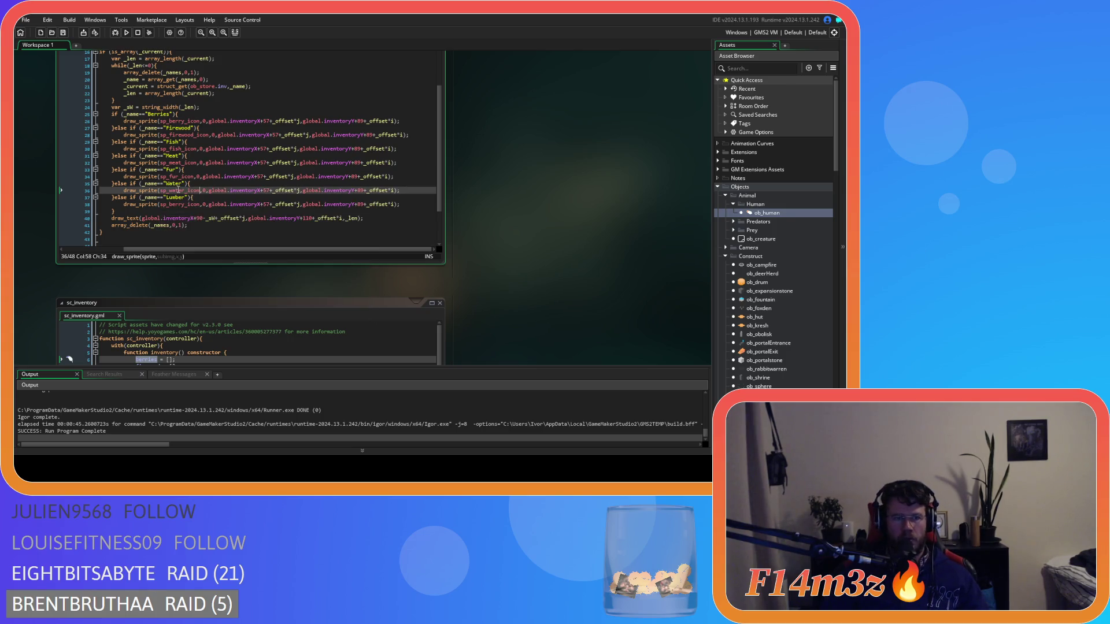
pyautogui.doubleClick(175, 204)
pyautogui.write('sp_')
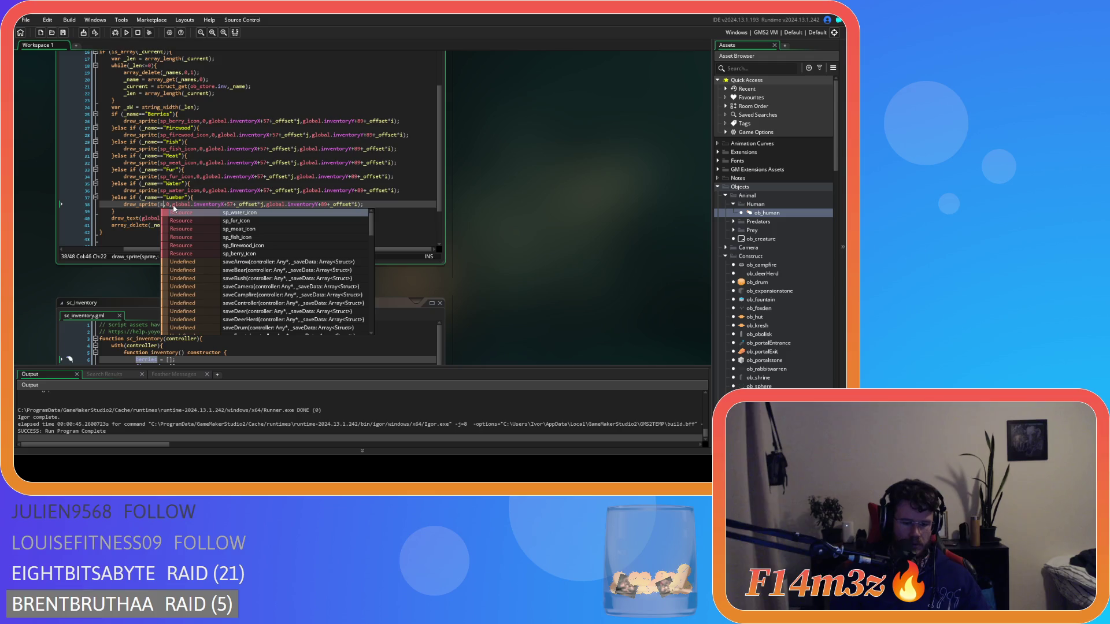
pyautogui.write('lumb')
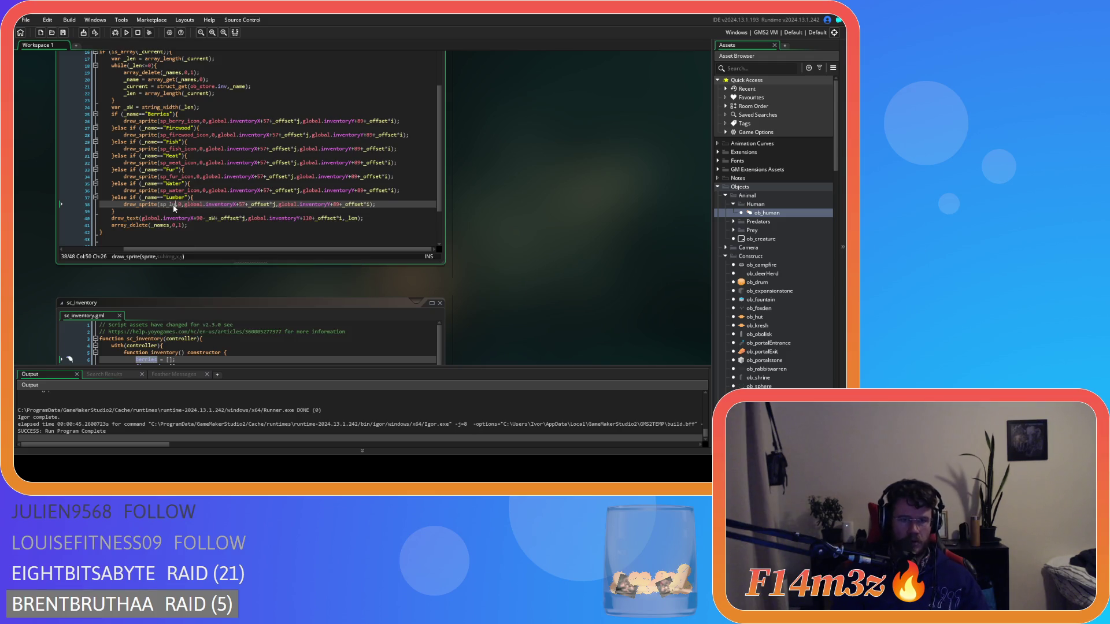
pyautogui.write('er')
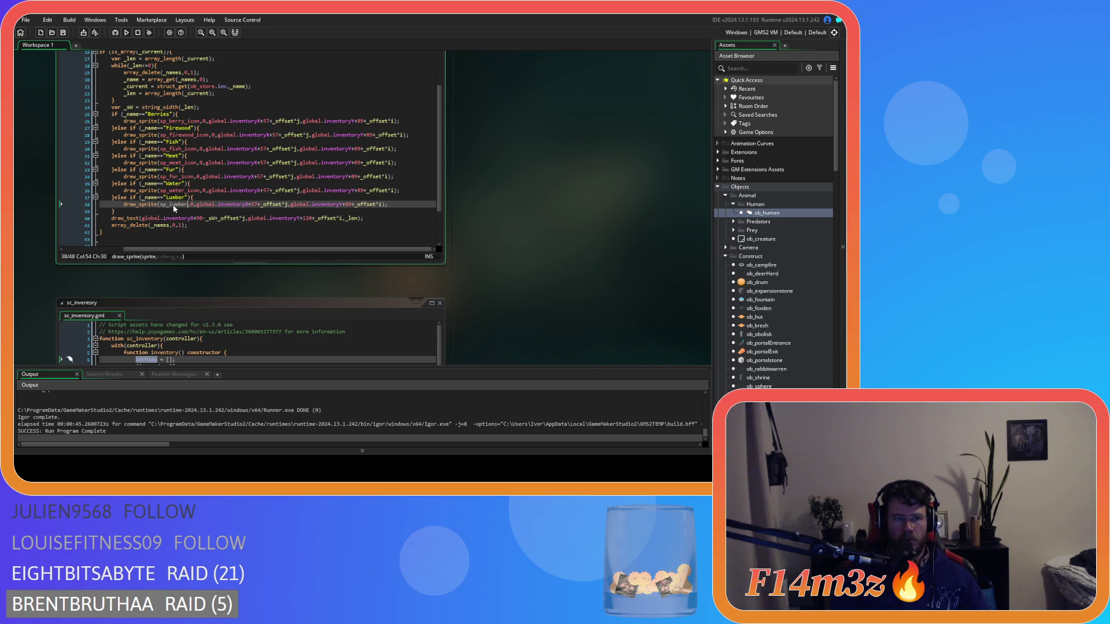
pyautogui.press('BackSpace')
pyautogui.press('BackSpace')
pyautogui.press('BackSpace')
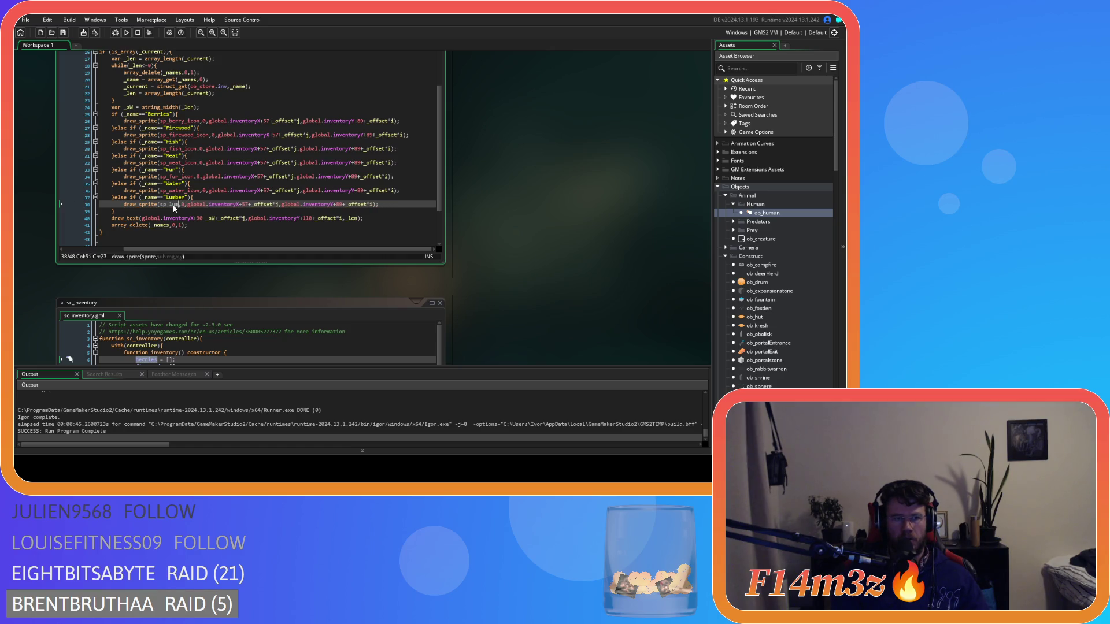
pyautogui.write('woo')
pyautogui.press('Return')
pyautogui.click(299, 218)
pyautogui.press('F5')
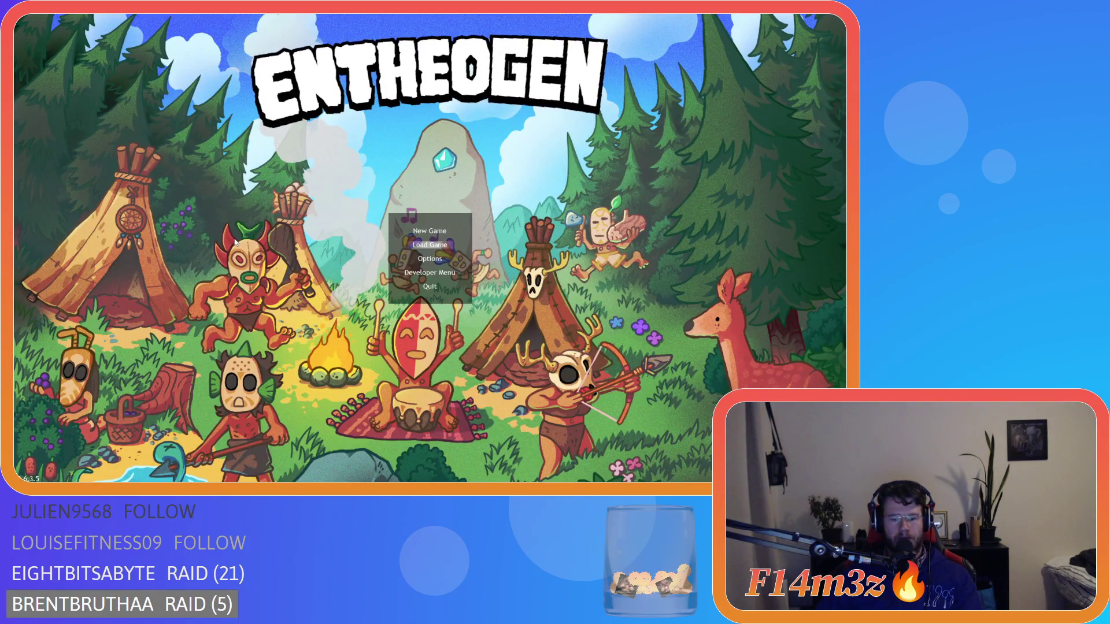
# - Quickload the save, pan across the village to view the inventory, then quit the game
pyautogui.press('Return')
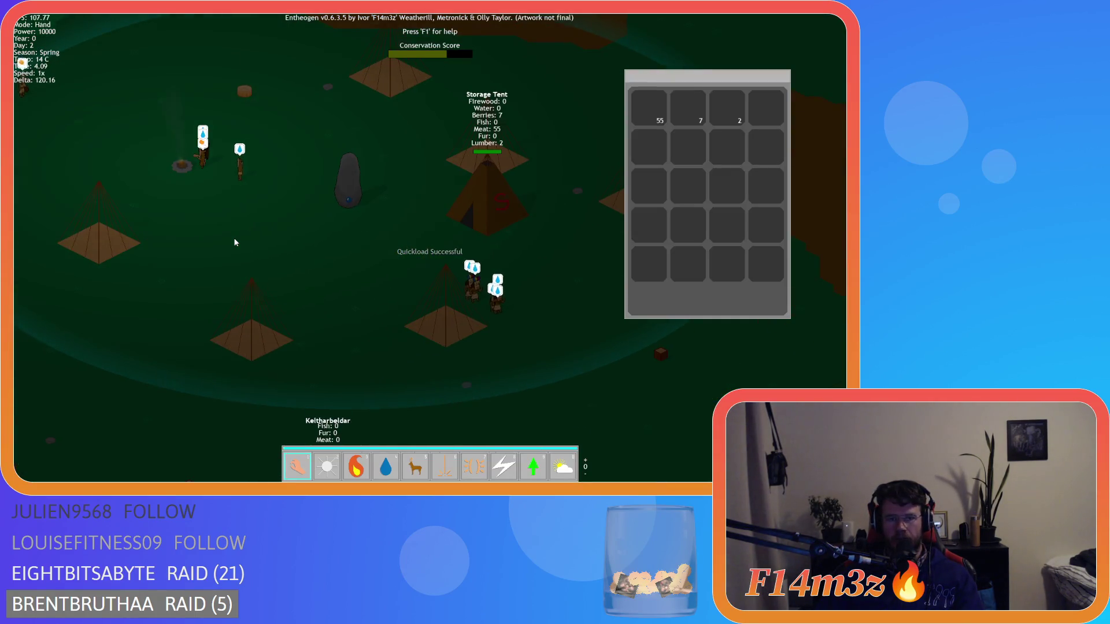
pyautogui.press('Left')
pyautogui.press('Down')
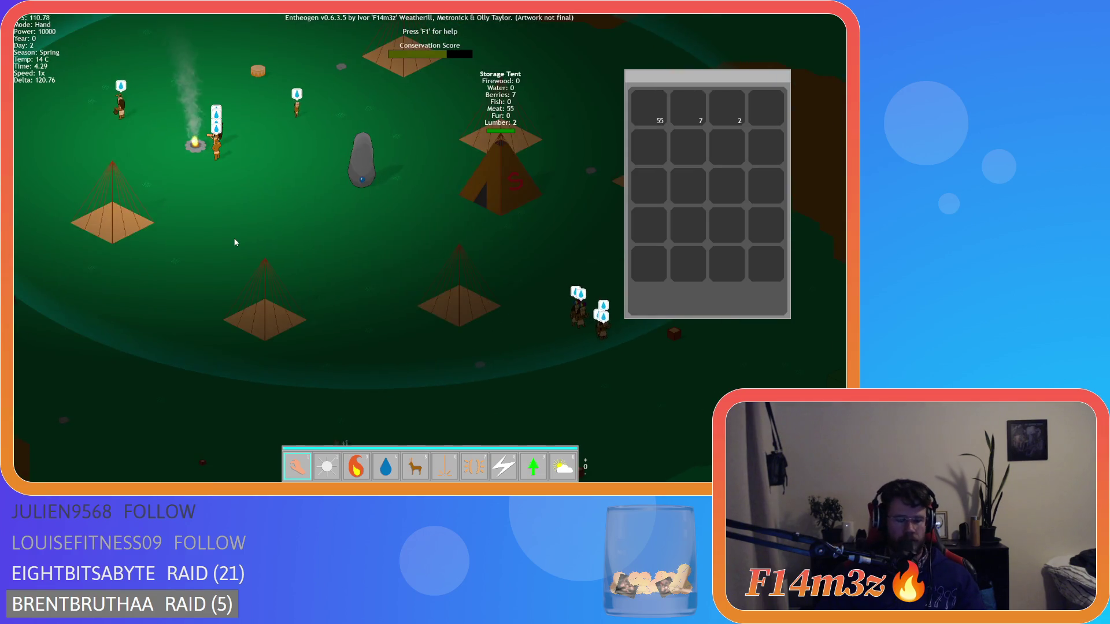
pyautogui.press('Escape')
pyautogui.press('Return')
pyautogui.press('Escape')
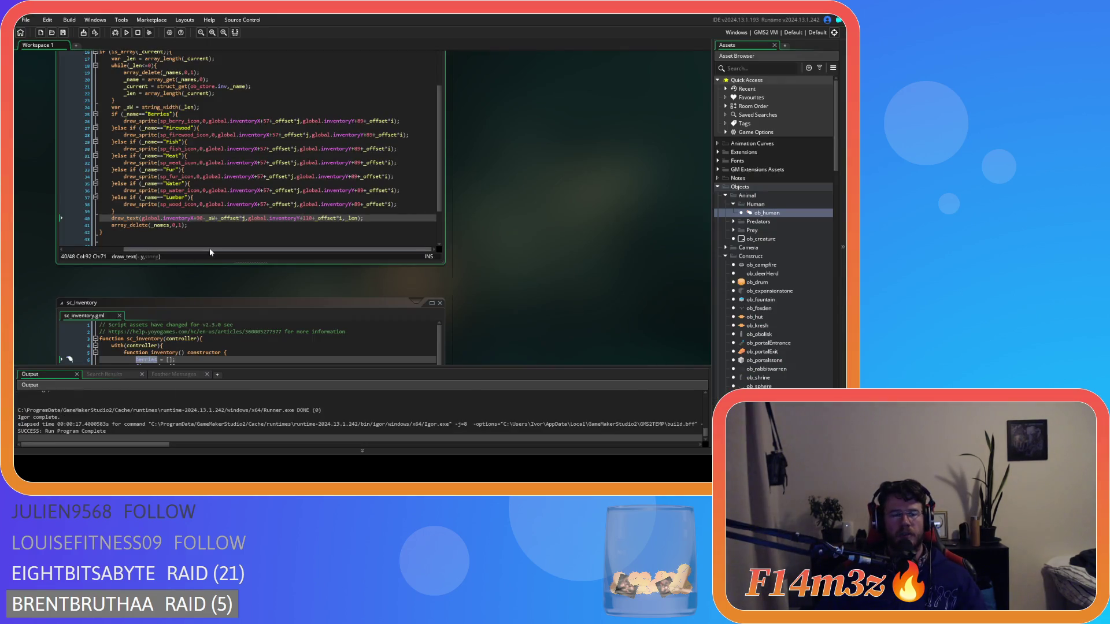
pyautogui.moveTo(208, 249); pyautogui.dragTo(148, 249)
pyautogui.click(282, 198)
pyautogui.scroll(3, 282, 198)
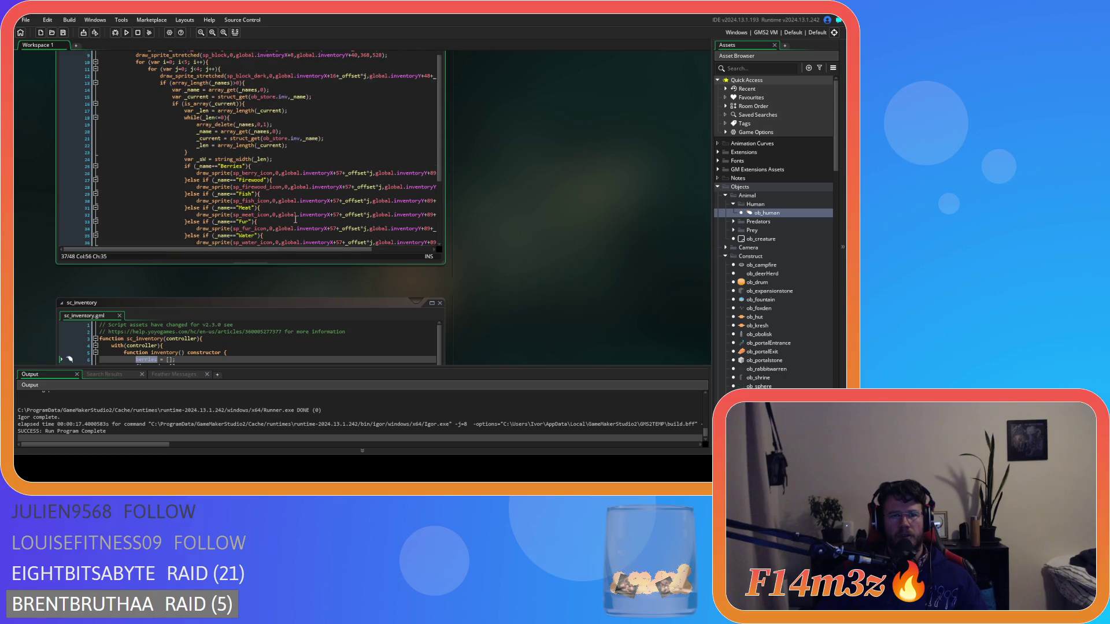
pyautogui.scroll(-3, 296, 220)
pyautogui.scroll(5, 295, 220)
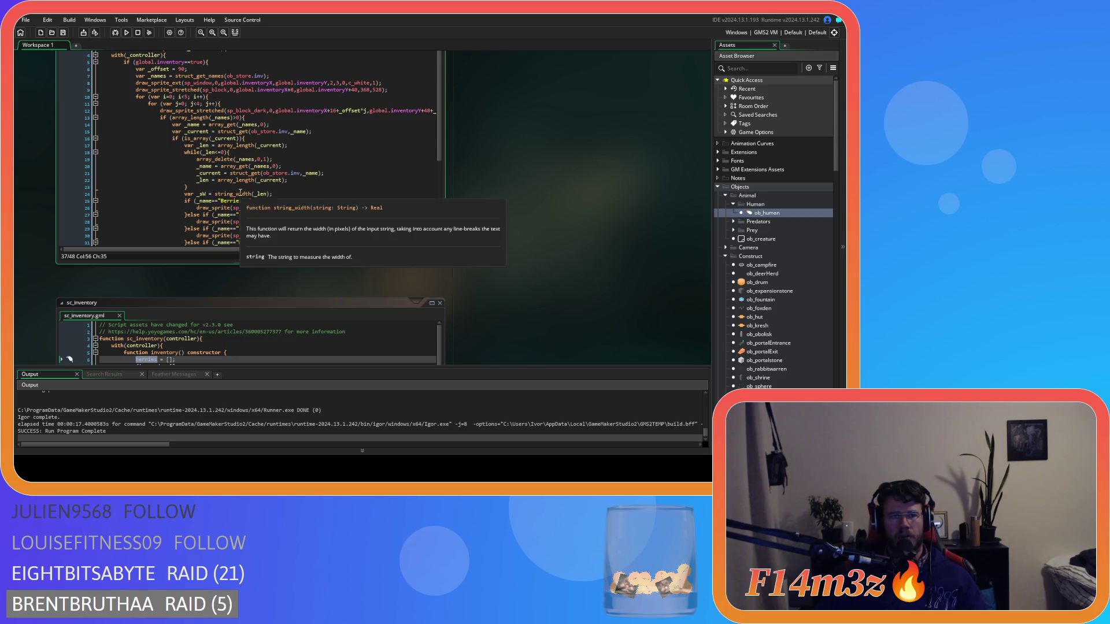
pyautogui.moveTo(236, 180)
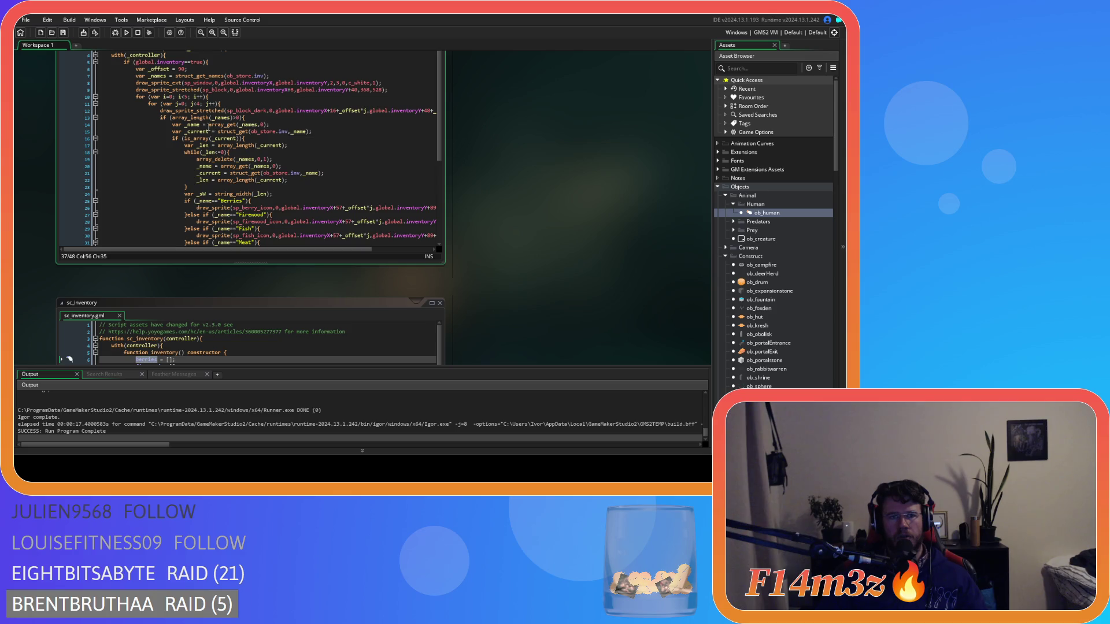
pyautogui.moveTo(290, 207)
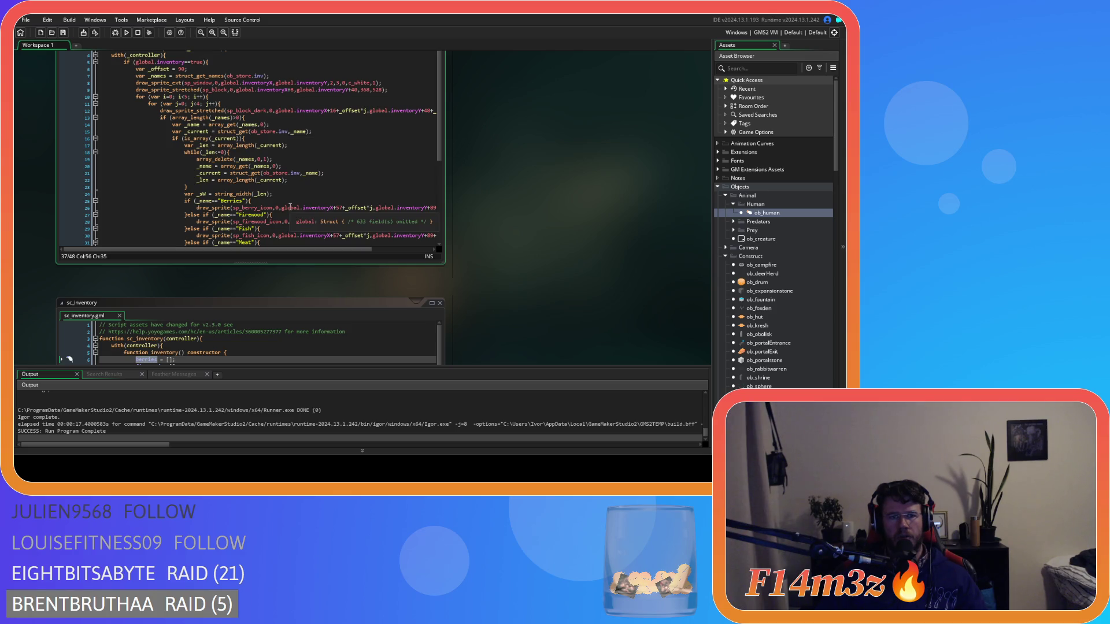
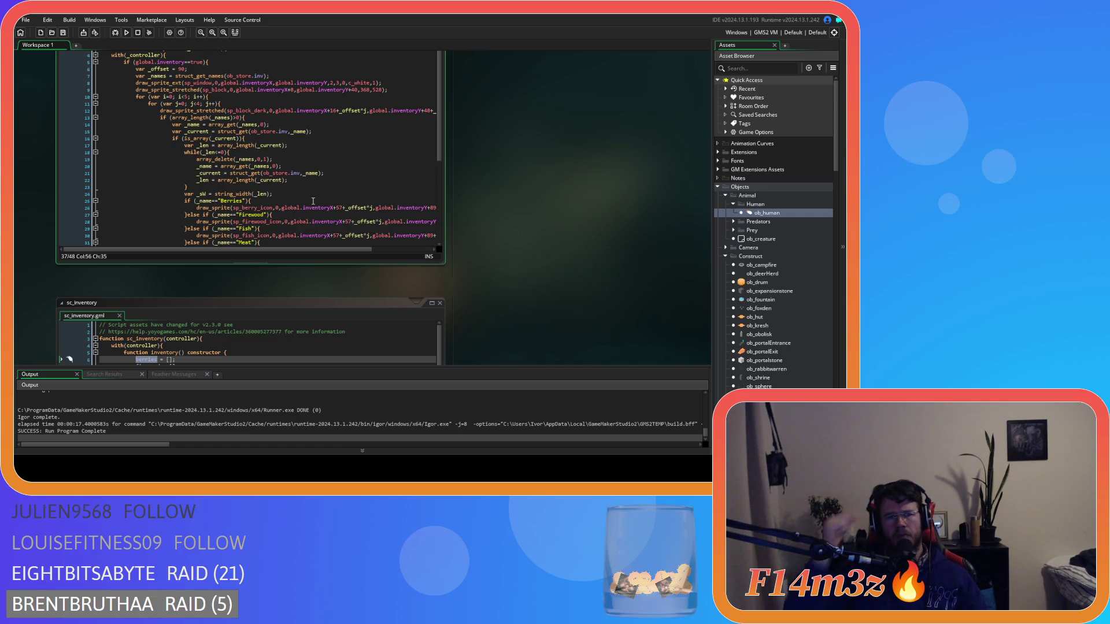
# - Review the item name checks in the inventory draw code, selecting the fish, meat and fur entries
pyautogui.moveTo(202, 166)
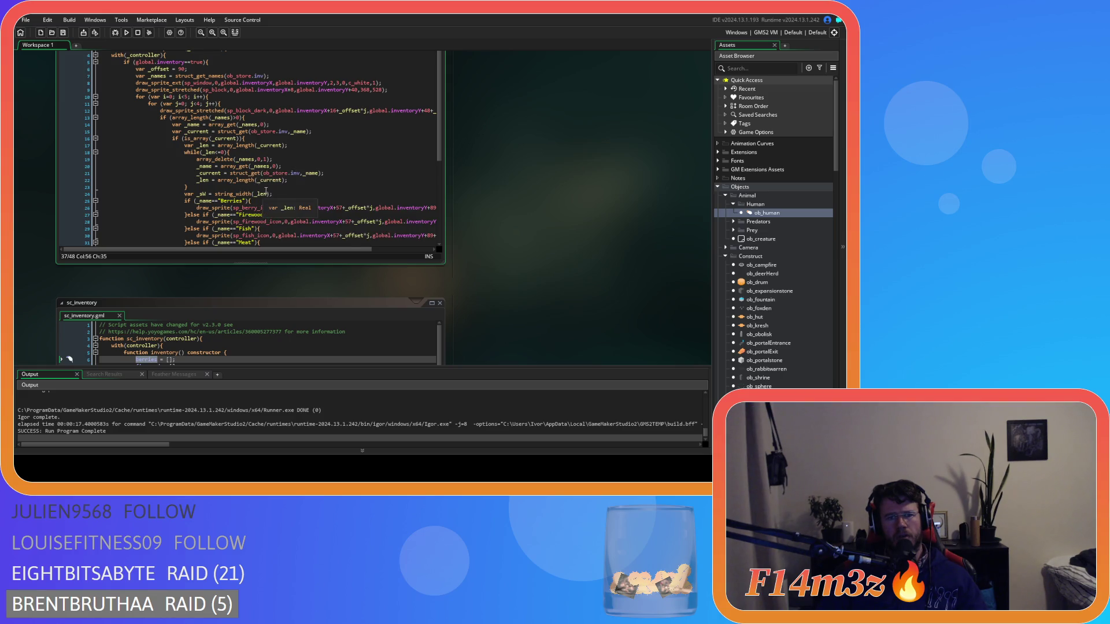
pyautogui.scroll(-3, 263, 191)
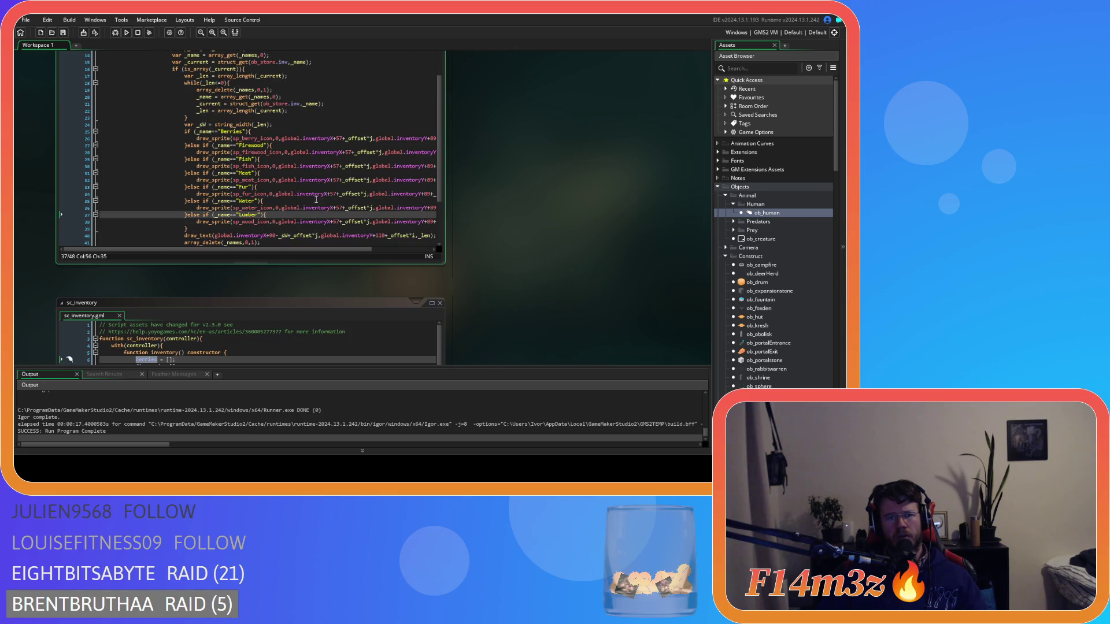
pyautogui.moveTo(304, 249); pyautogui.dragTo(368, 251)
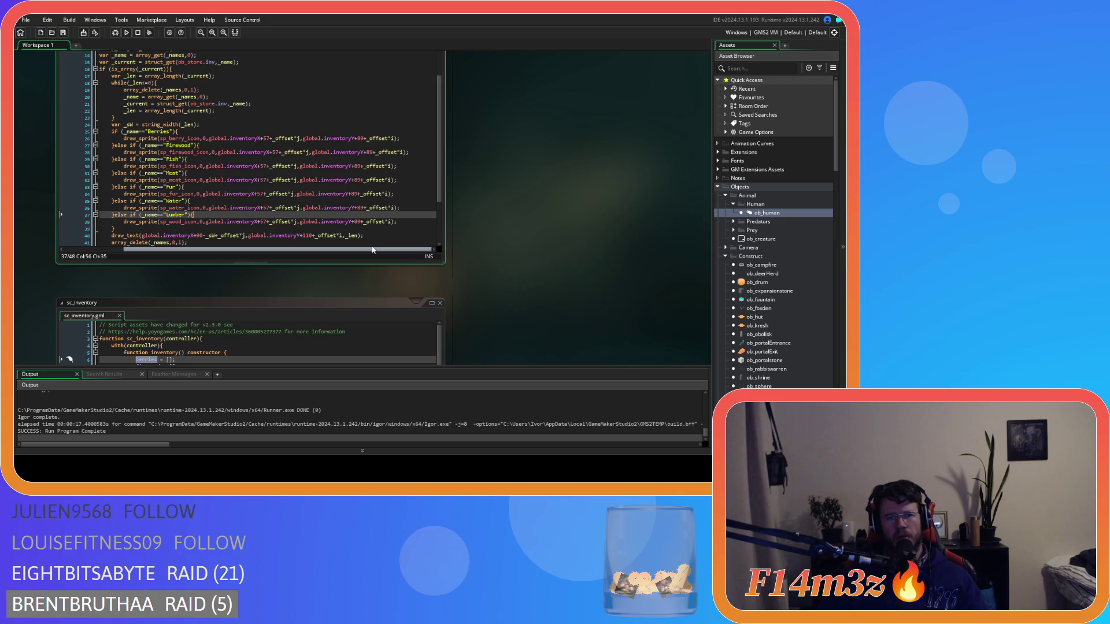
pyautogui.scroll(-2, 315, 213)
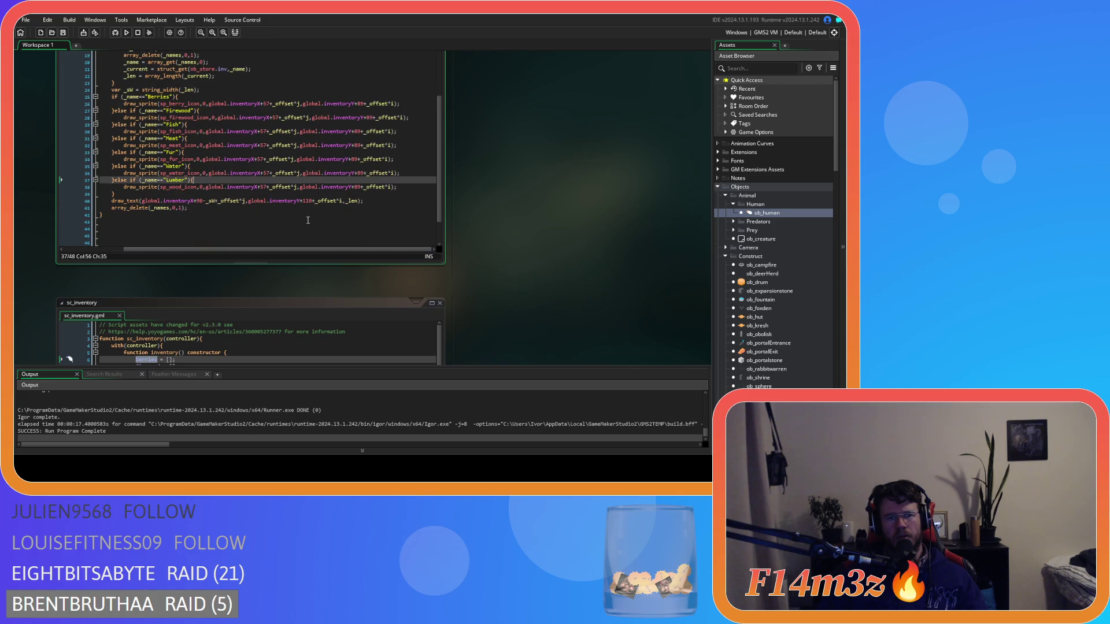
pyautogui.scroll(4, 309, 218)
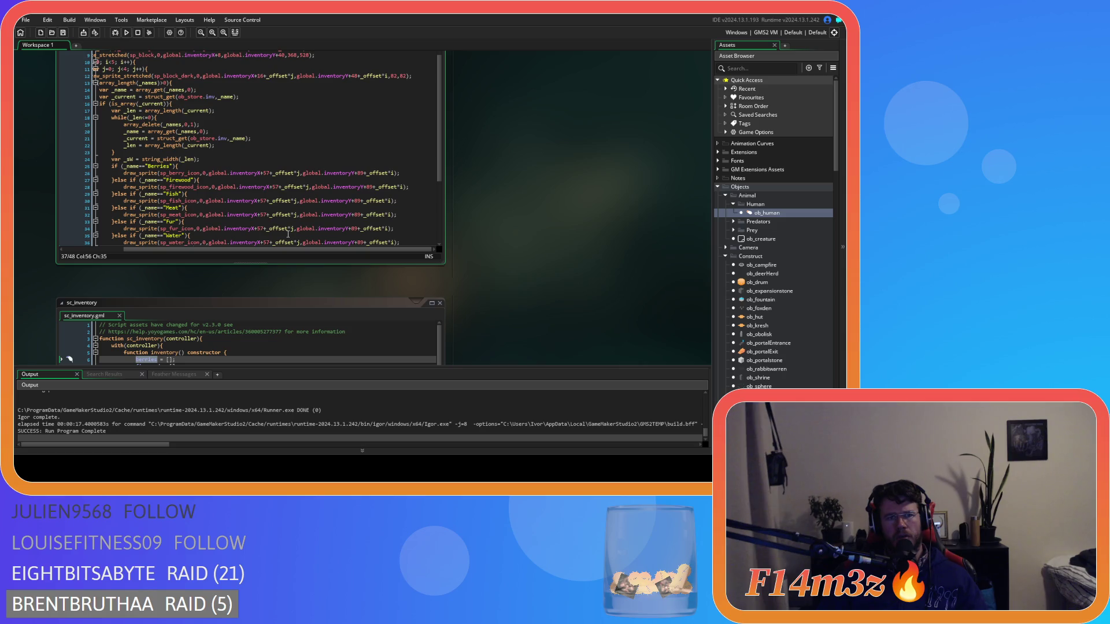
pyautogui.moveTo(273, 251); pyautogui.dragTo(204, 250)
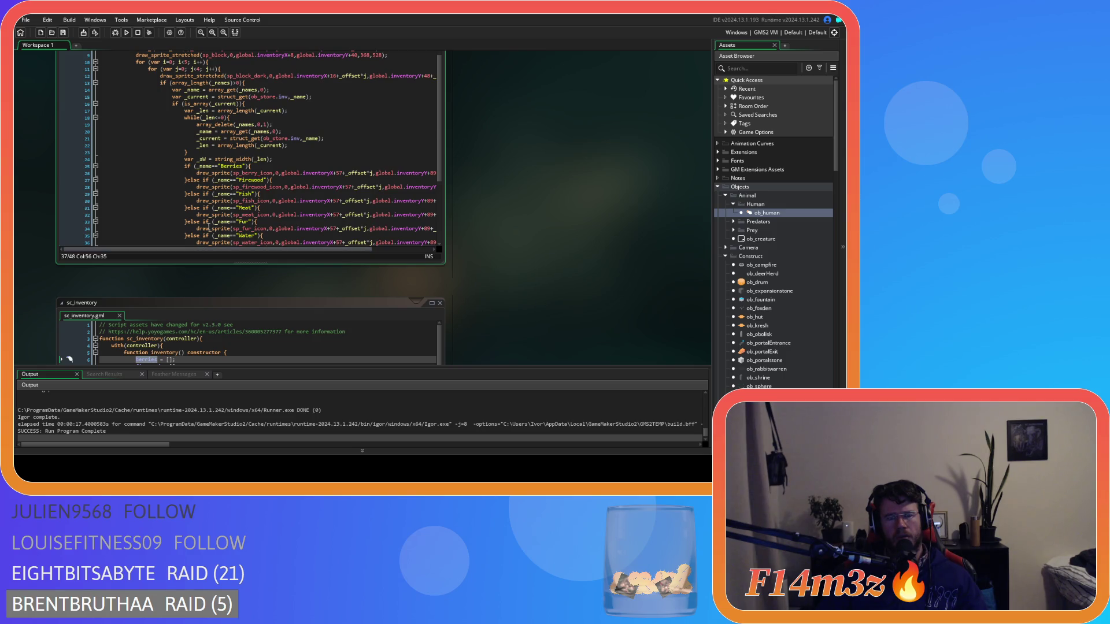
pyautogui.moveTo(244, 138)
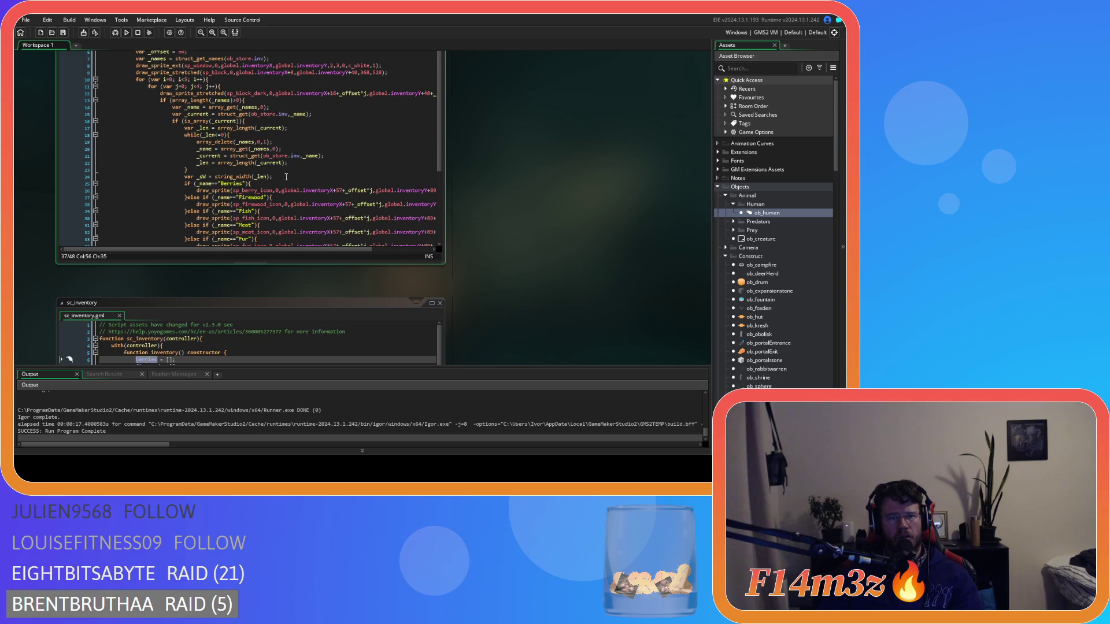
pyautogui.scroll(-3, 535, 250)
pyautogui.click(317, 278)
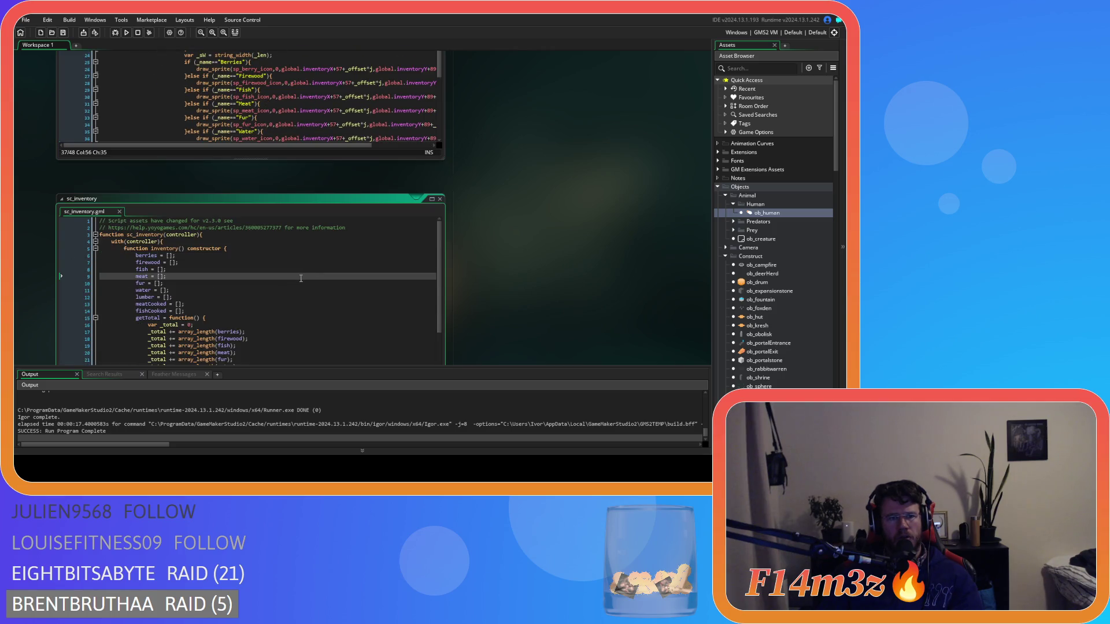
pyautogui.moveTo(135, 270); pyautogui.dragTo(165, 284)
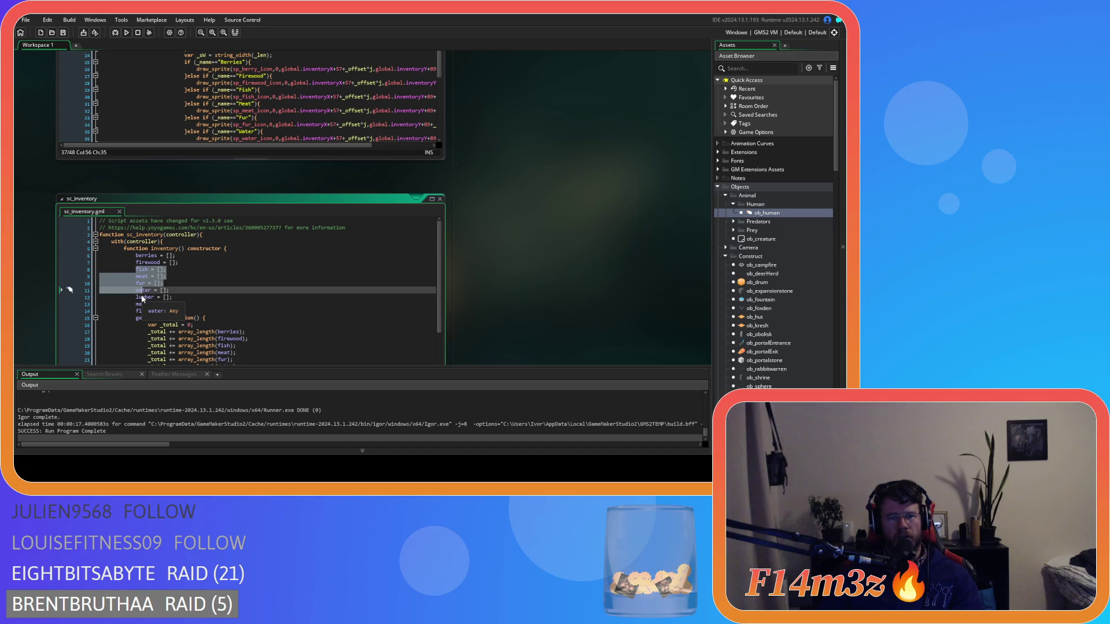
pyautogui.scroll(2, 557, 197)
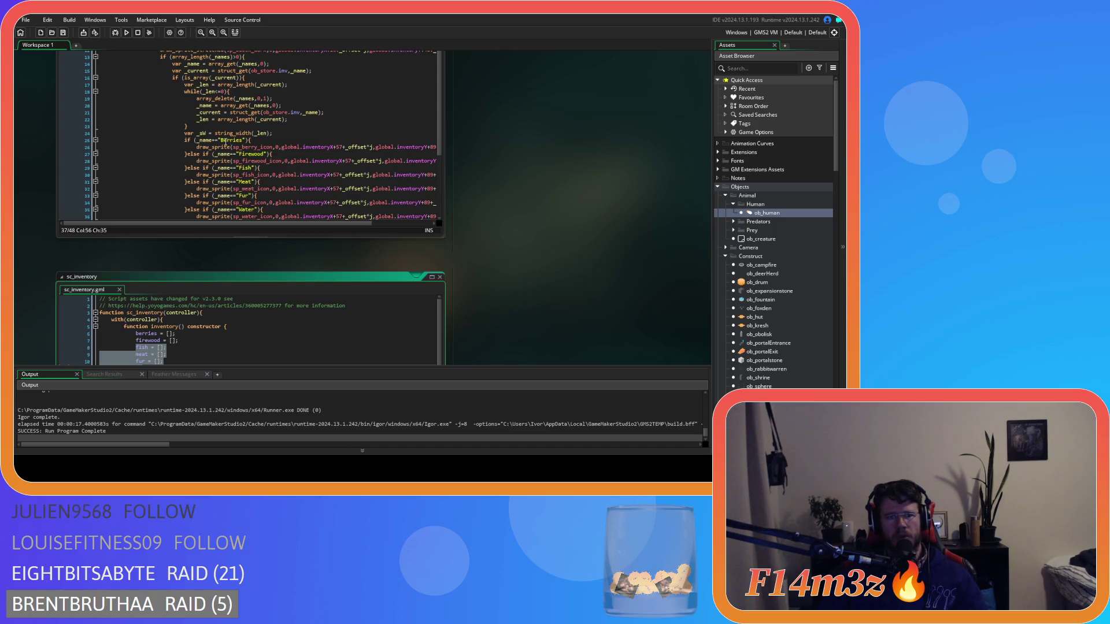
# - Lowercase the berries, firewood, fish and meat item names in the if/else checks
pyautogui.click(224, 140)
pyautogui.write('b')
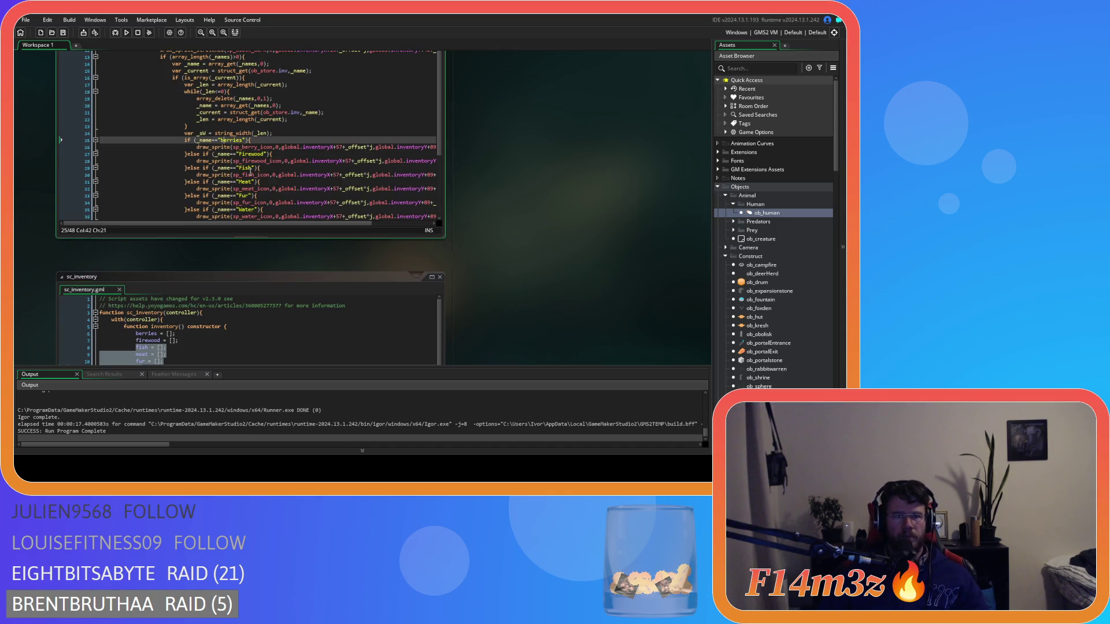
pyautogui.click(240, 154)
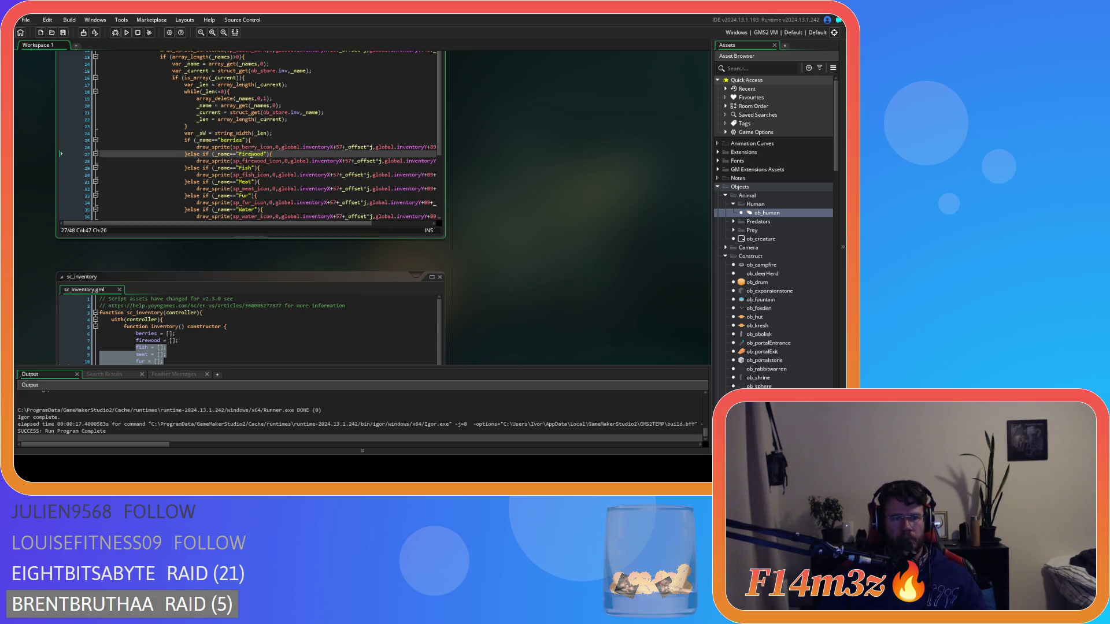
pyautogui.write('f')
pyautogui.click(238, 169)
pyautogui.click(240, 183)
pyautogui.write('m')
# - Lowercase the fur, water and lumber name checks, then build and run with F5
pyautogui.scroll(-2, 253, 181)
pyautogui.scroll(-1, 253, 182)
pyautogui.click(239, 143)
pyautogui.write('f')
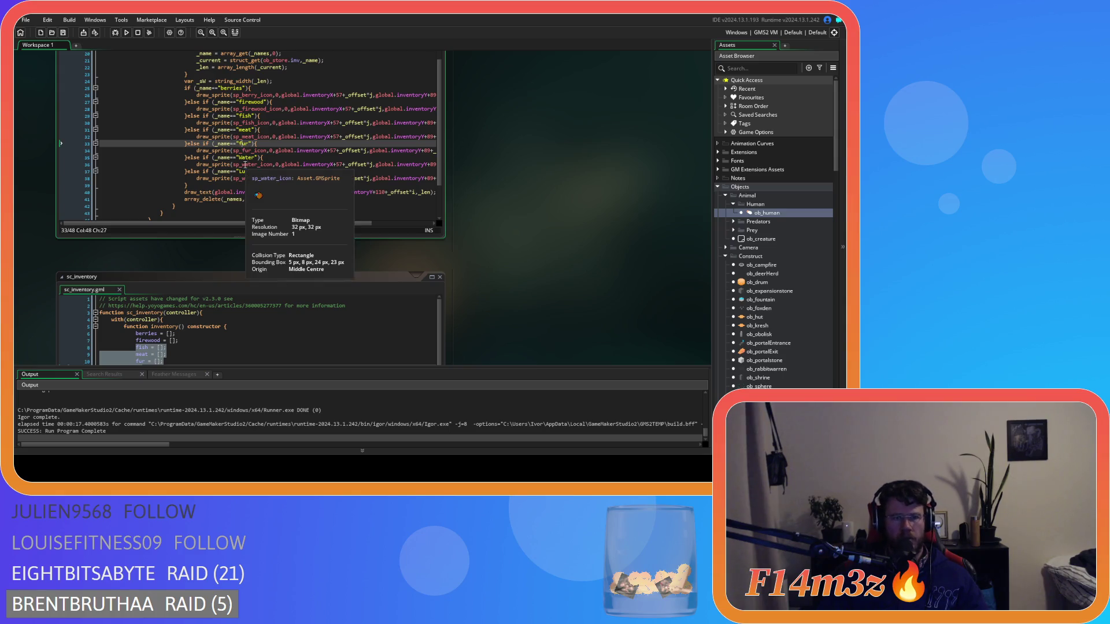
pyautogui.click(239, 157)
pyautogui.click(242, 172)
pyautogui.press('Delete')
pyautogui.write('l')
pyautogui.click(292, 143)
pyautogui.press('F5')
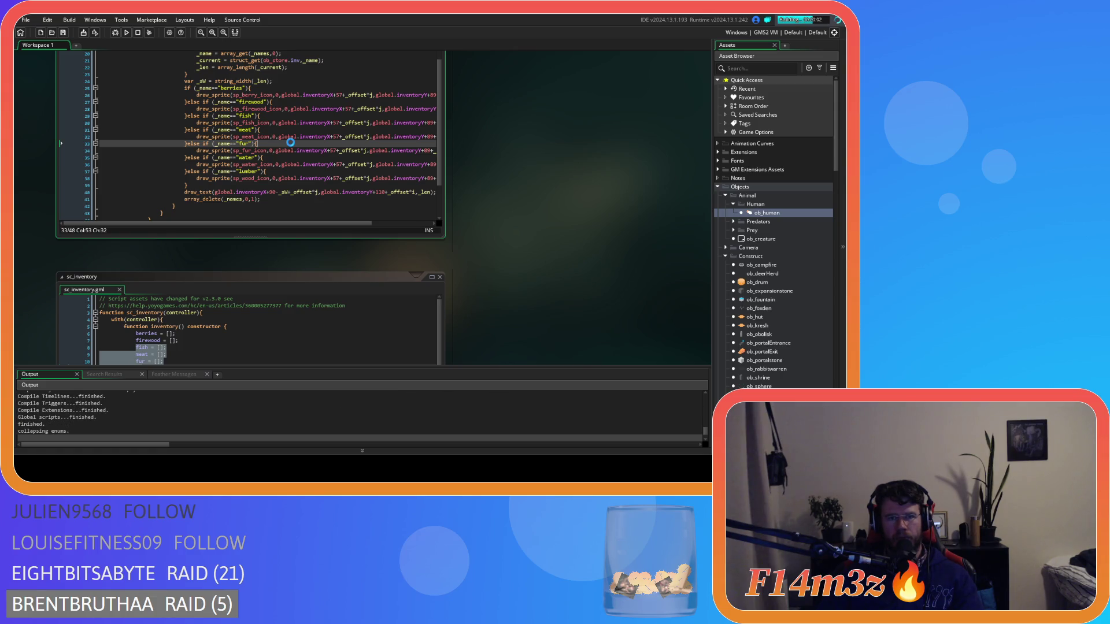
# - Load the saved game from the title menu and open the inventory window
pyautogui.press('Down')
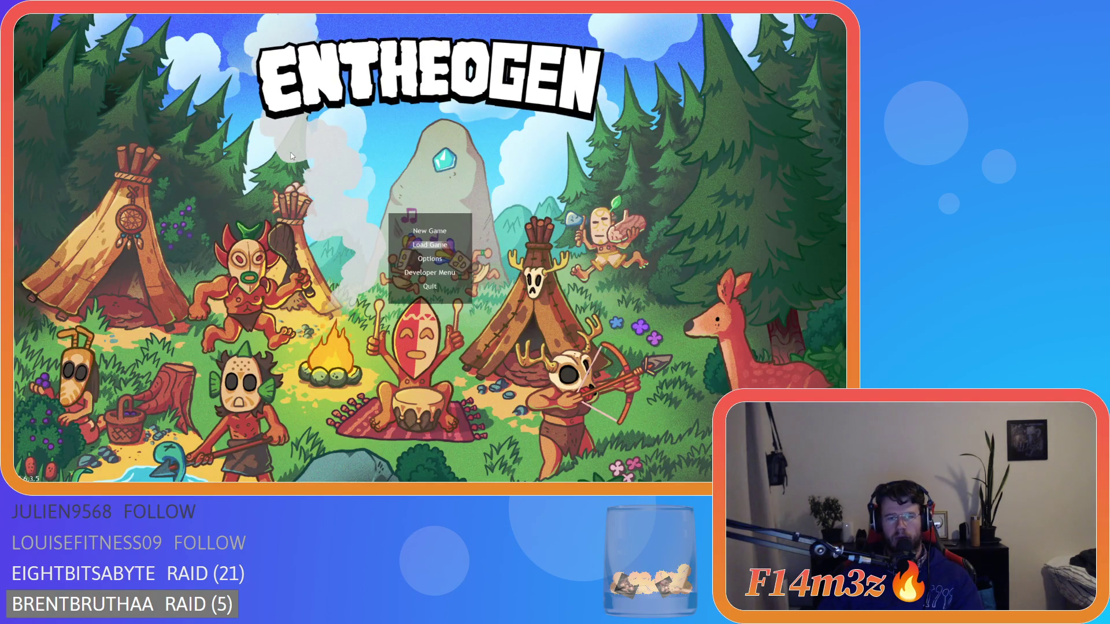
pyautogui.press('Return')
pyautogui.press('i')
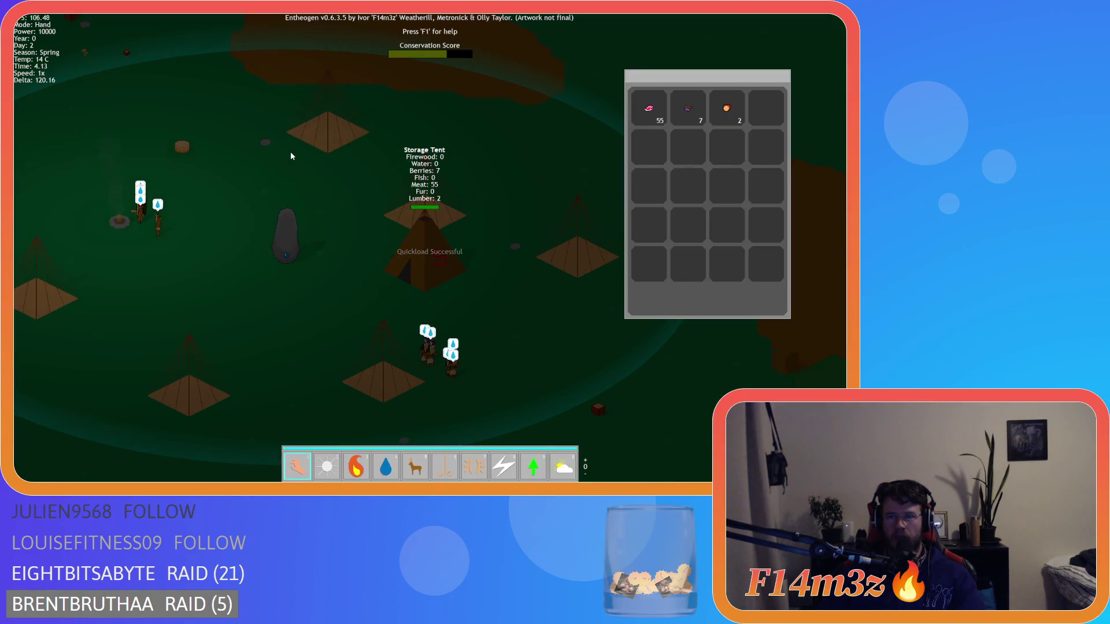
# - Pan the camera around the camp toward the storage tent with the WASD keys
pyautogui.press('a')
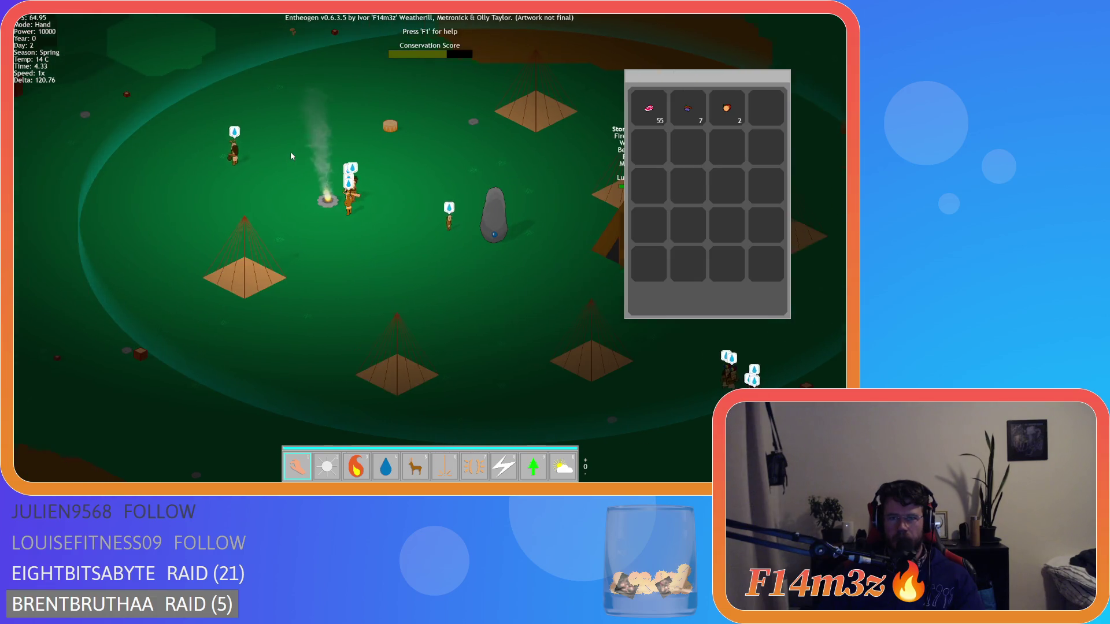
pyautogui.press('w')
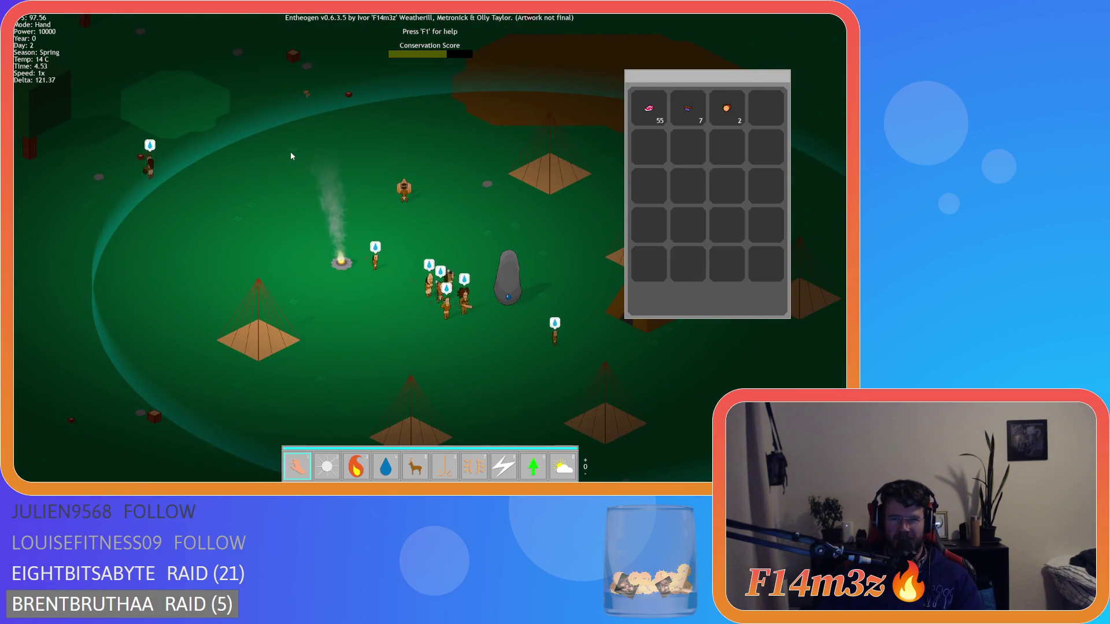
pyautogui.press('d')
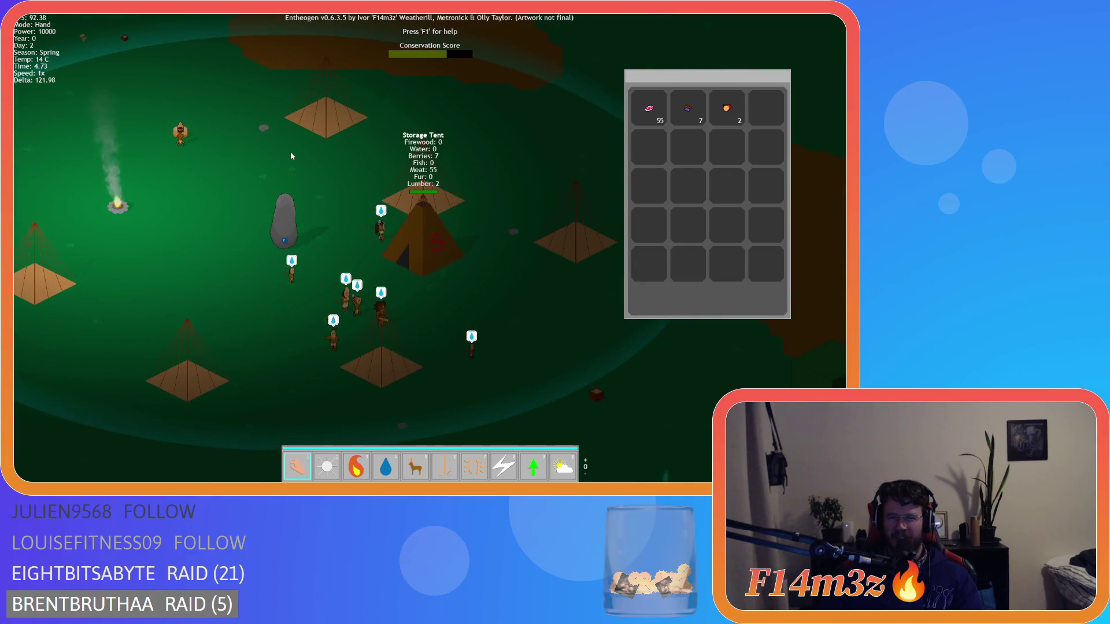
pyautogui.press('d')
pyautogui.press('w')
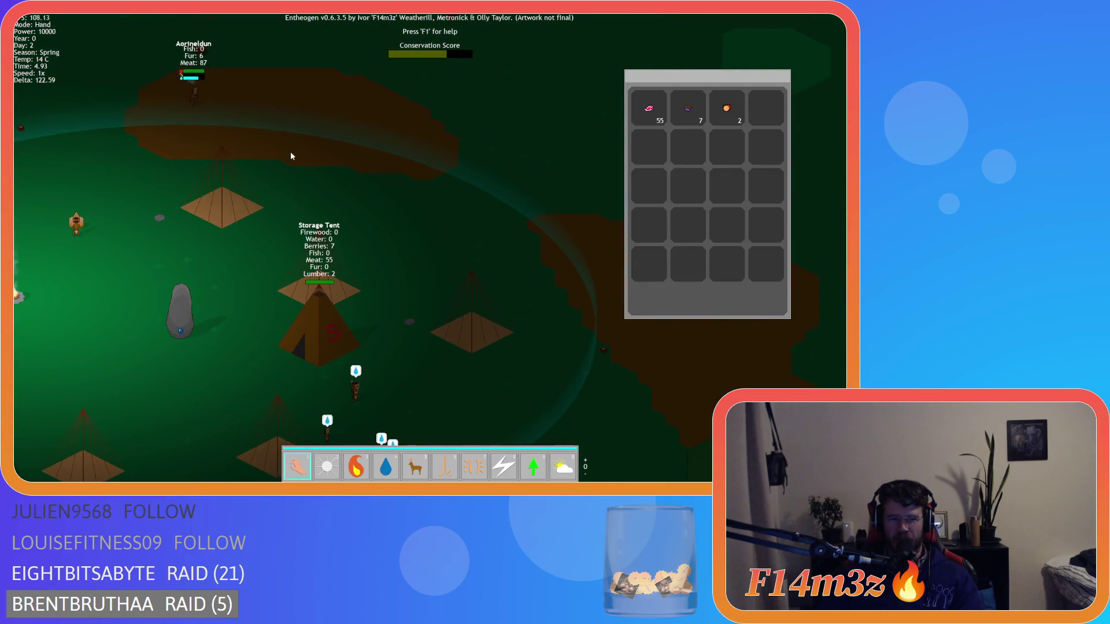
pyautogui.press('a')
pyautogui.press('s')
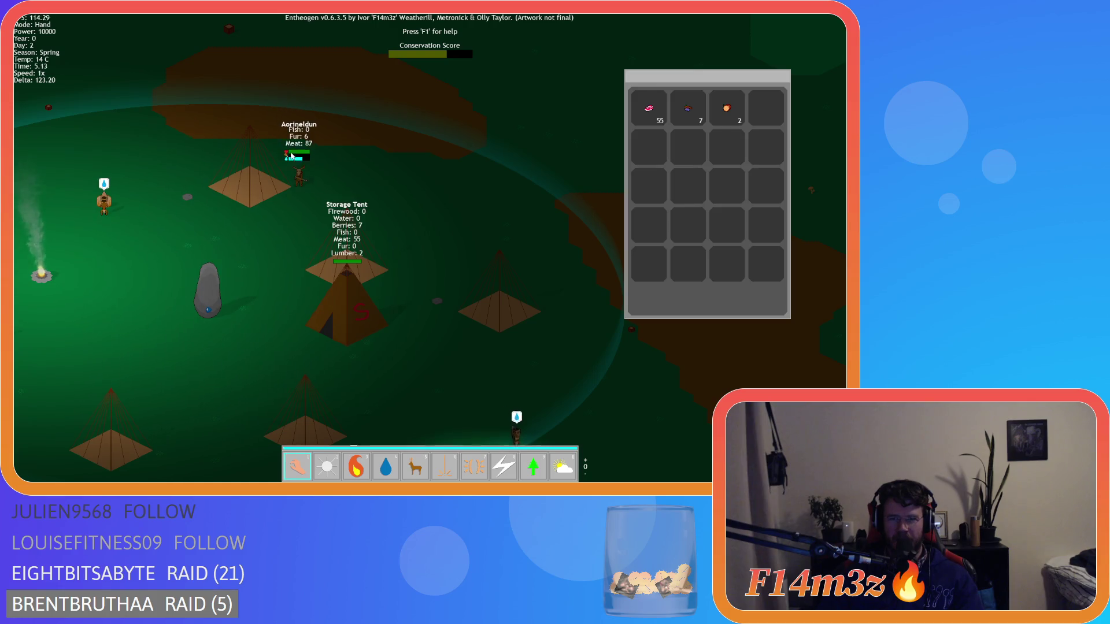
pyautogui.press('a')
pyautogui.press('s')
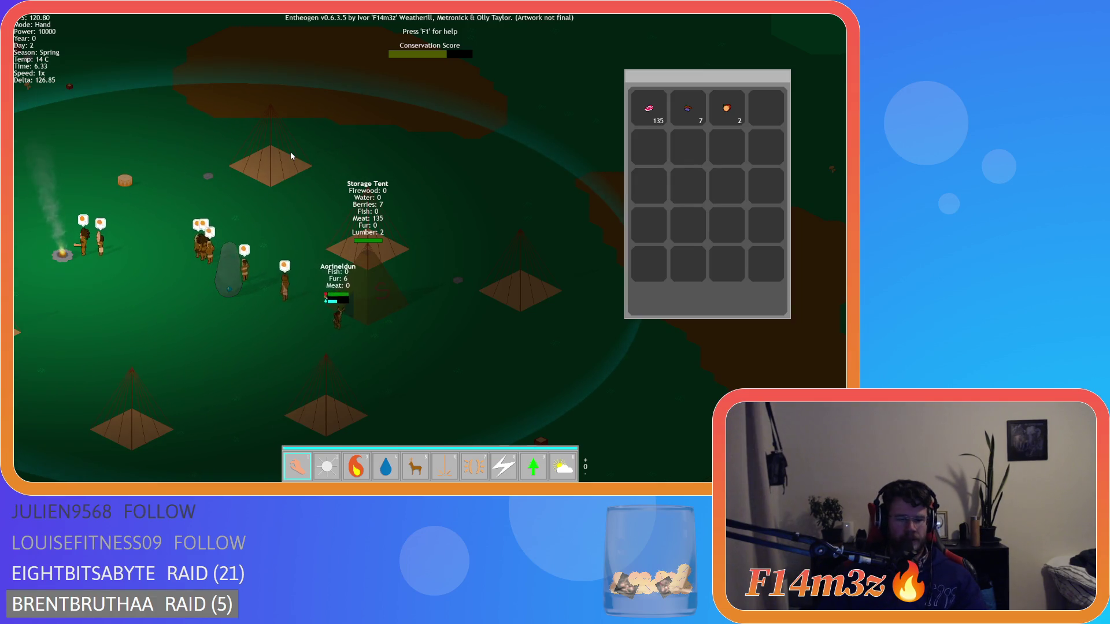
# - Quit to the title menu and close the game window
pyautogui.press('Escape')
pyautogui.press('Return')
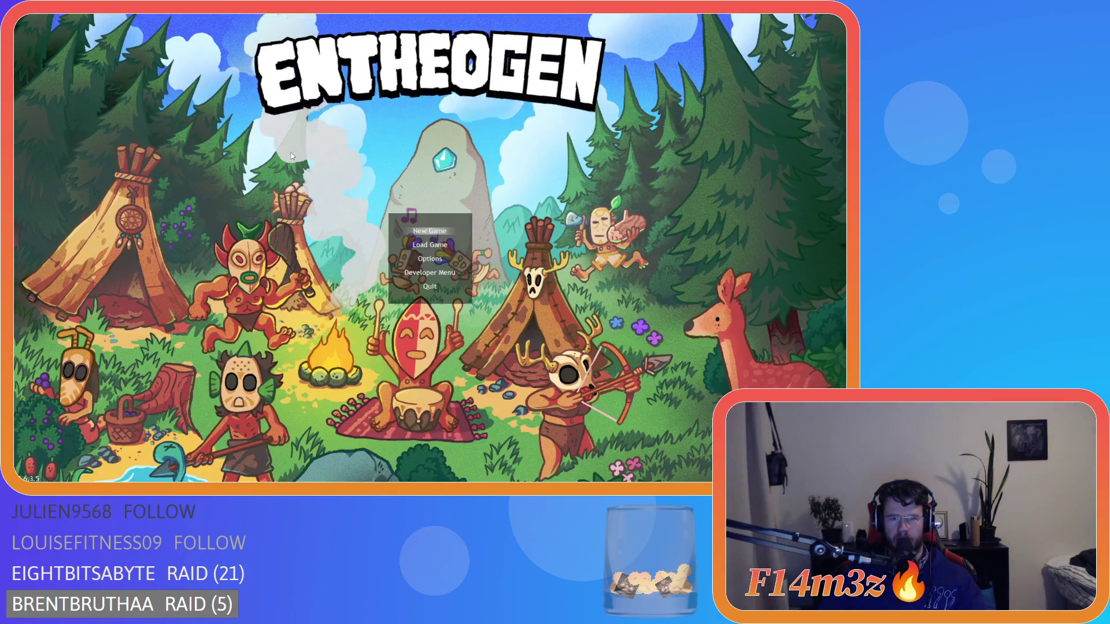
pyautogui.hotkey('alt', 'F4')
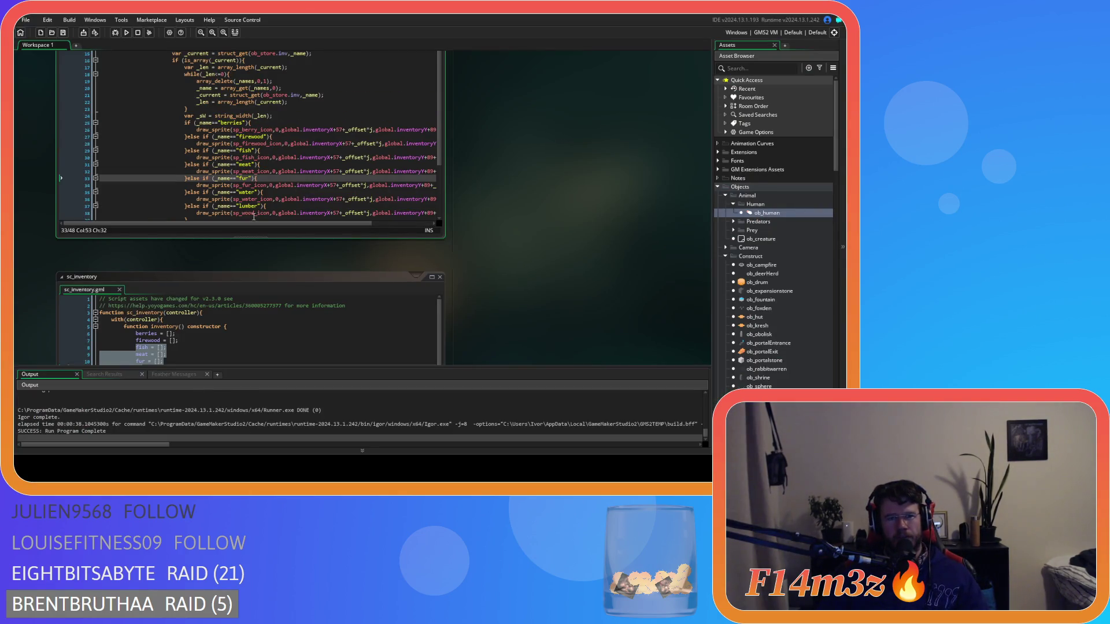
# - Duplicate the berries draw_sprite line as draw_sprite_ext with 1,1,0,c_white,1 and delete the original
pyautogui.moveTo(265, 223); pyautogui.dragTo(365, 223)
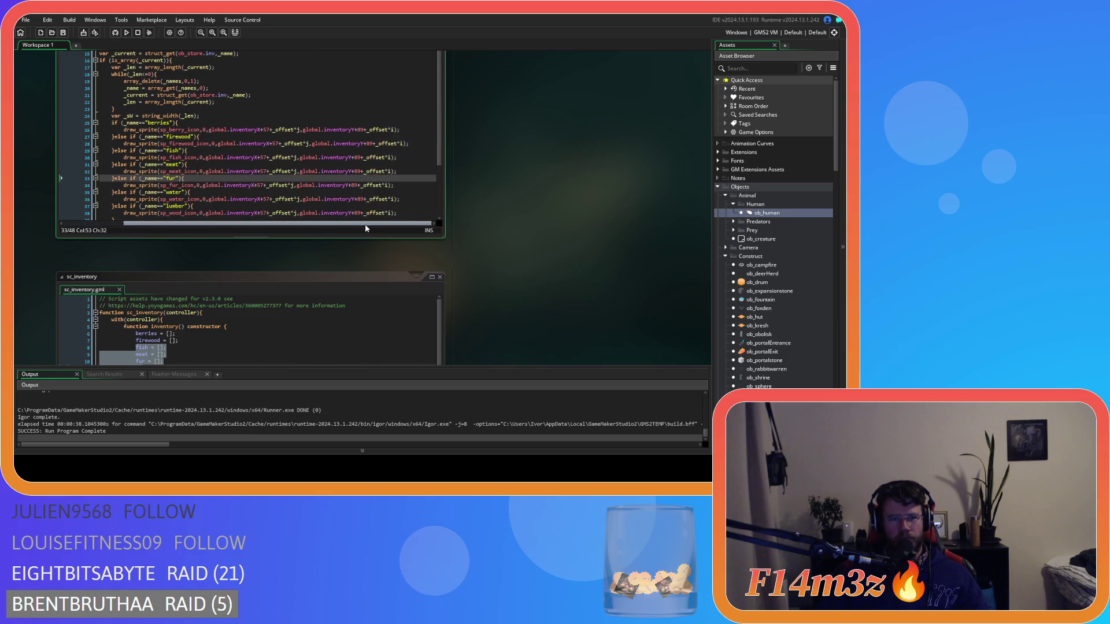
pyautogui.click(405, 129)
pyautogui.hotkey('ctrl', 'd')
pyautogui.click(158, 136)
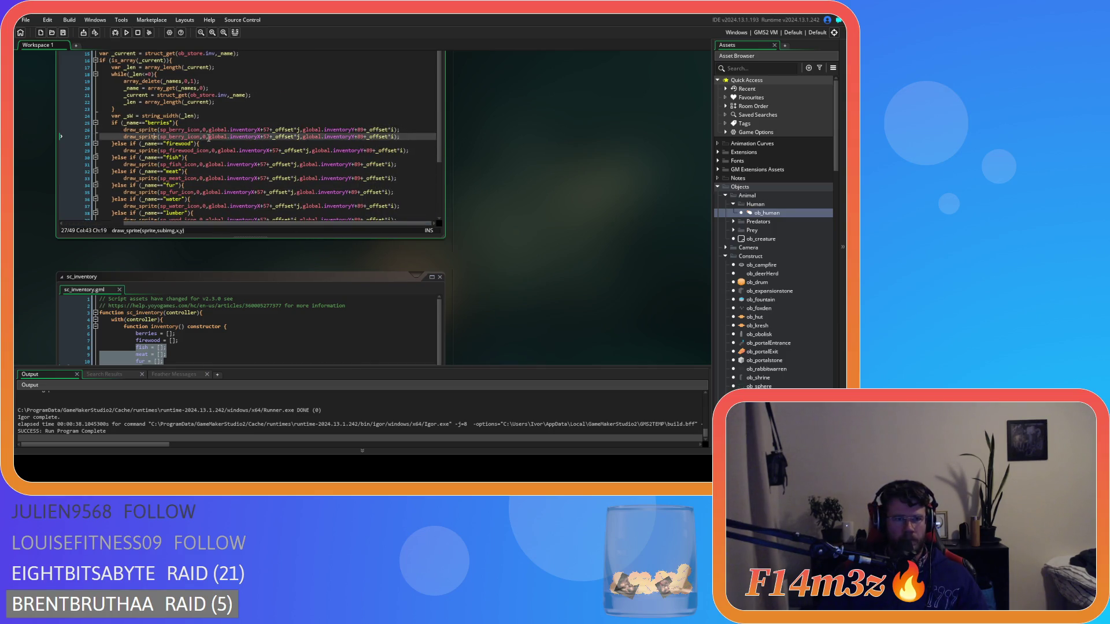
pyautogui.write('_ext')
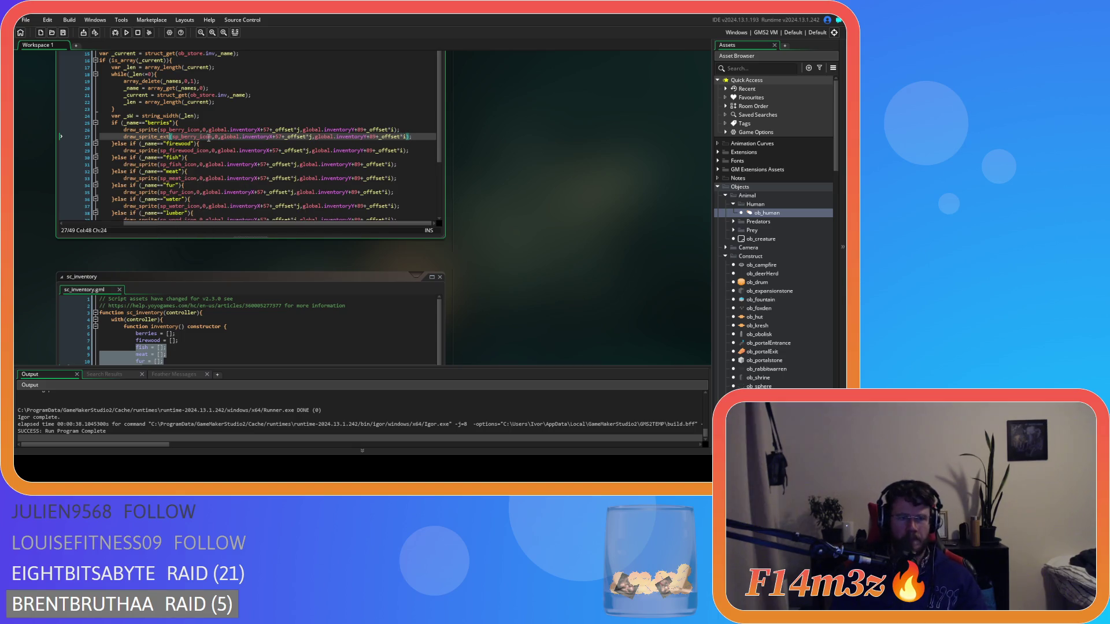
pyautogui.press('Right')
pyautogui.press('Right')
pyautogui.press('Right')
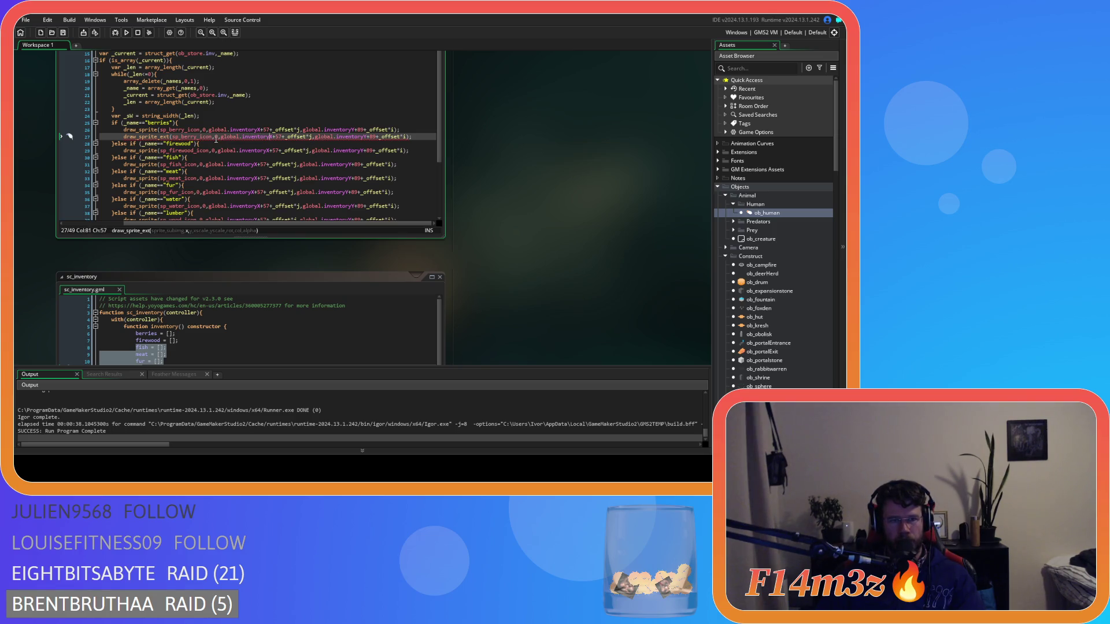
pyautogui.press('Right')
pyautogui.press('Right')
pyautogui.press('Right')
pyautogui.press('Right')
pyautogui.press('Right')
pyautogui.press('Right')
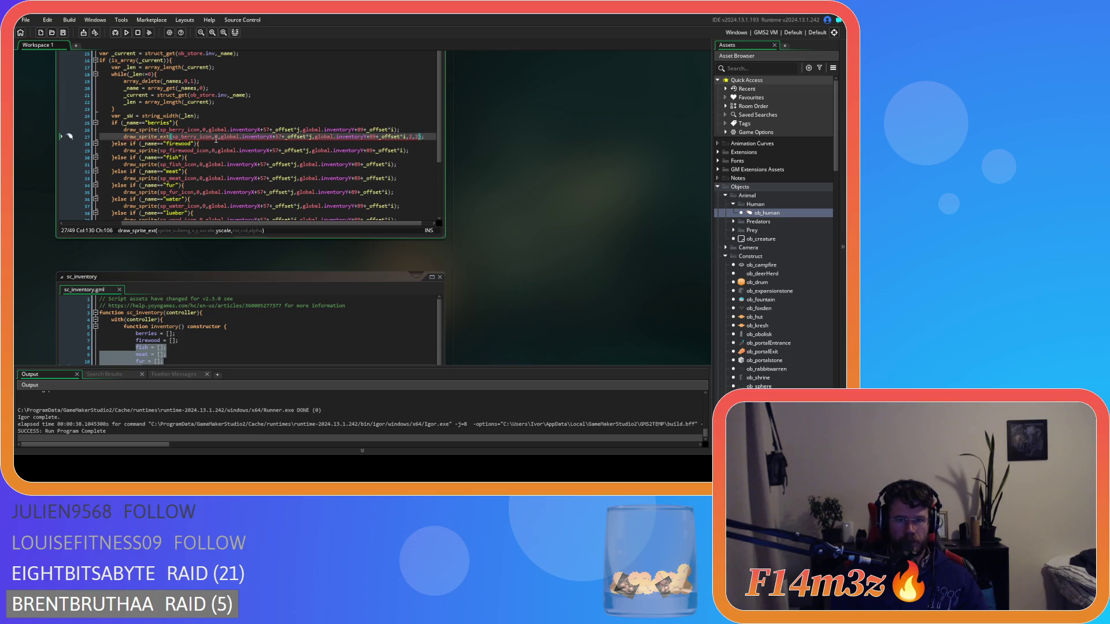
pyautogui.write(',0,')
pyautogui.write('c')
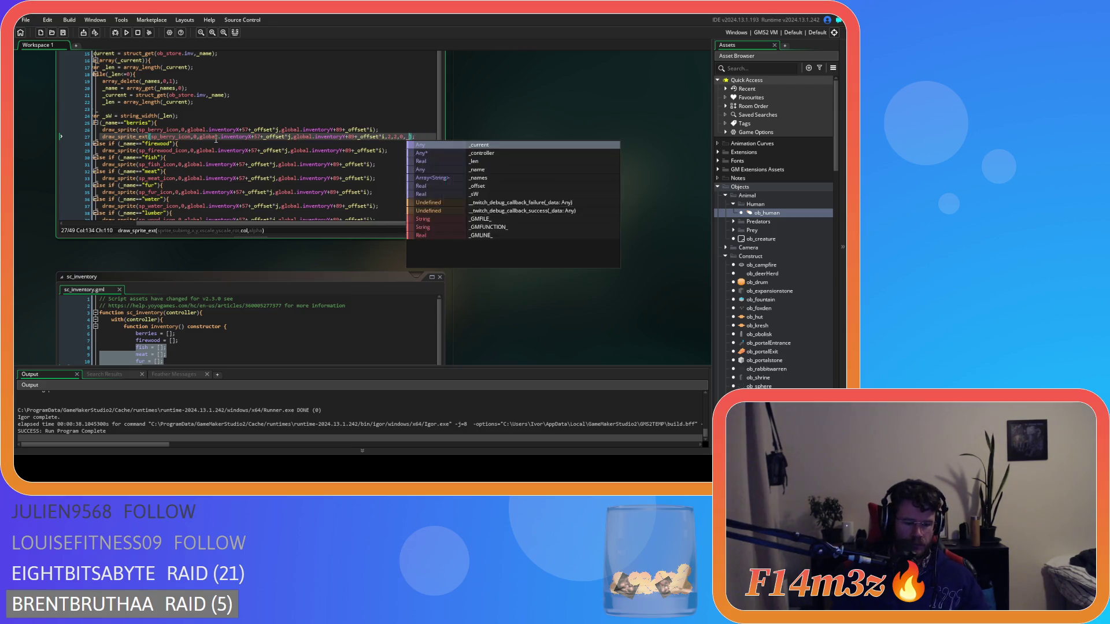
pyautogui.write('_white,1')
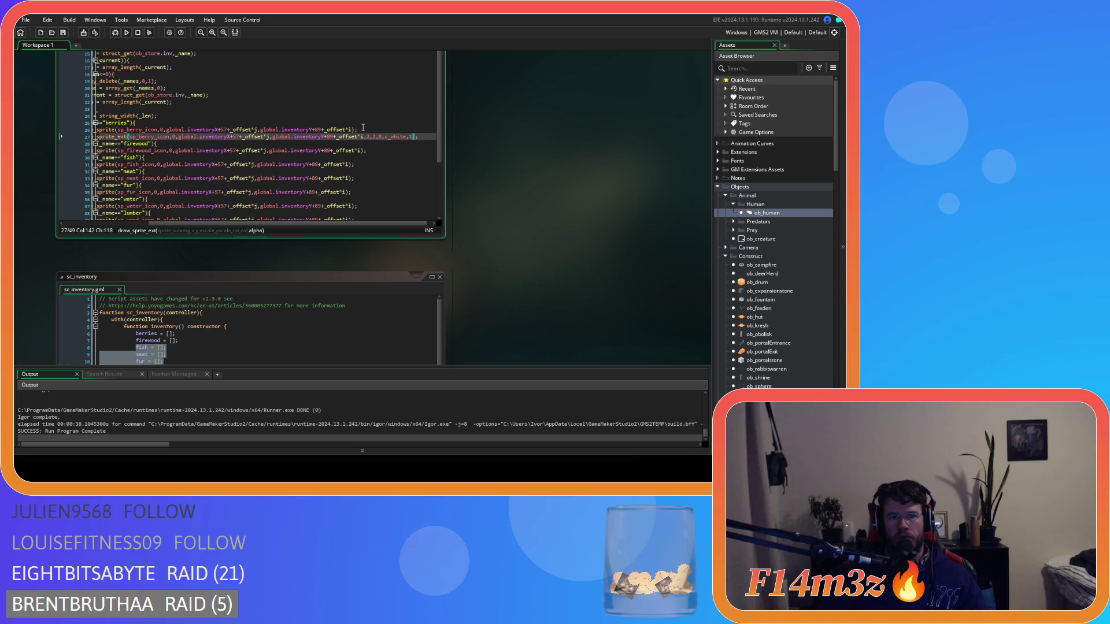
pyautogui.click(76, 137)
pyautogui.press('BackSpace')
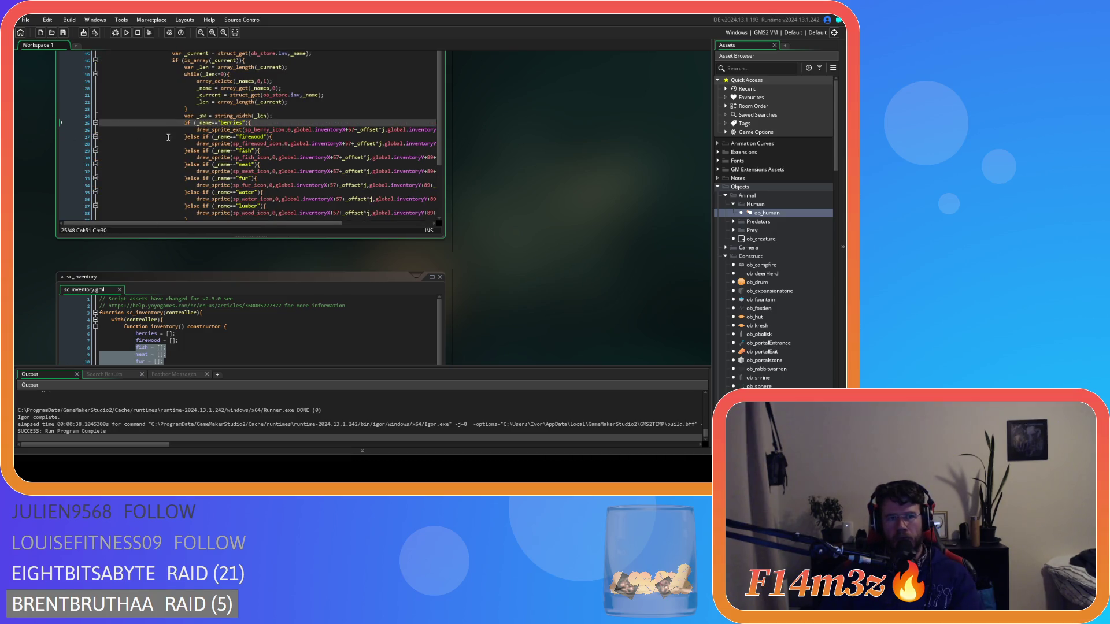
# - Copy the berries draw_sprite_ext call over the firewood, fish, meat, fur and water draw calls
pyautogui.moveTo(294, 223); pyautogui.dragTo(384, 226)
pyautogui.moveTo(414, 130)
pyautogui.mouseDown()
pyautogui.moveTo(101, 131)
pyautogui.moveTo(196, 133)
pyautogui.mouseUp()
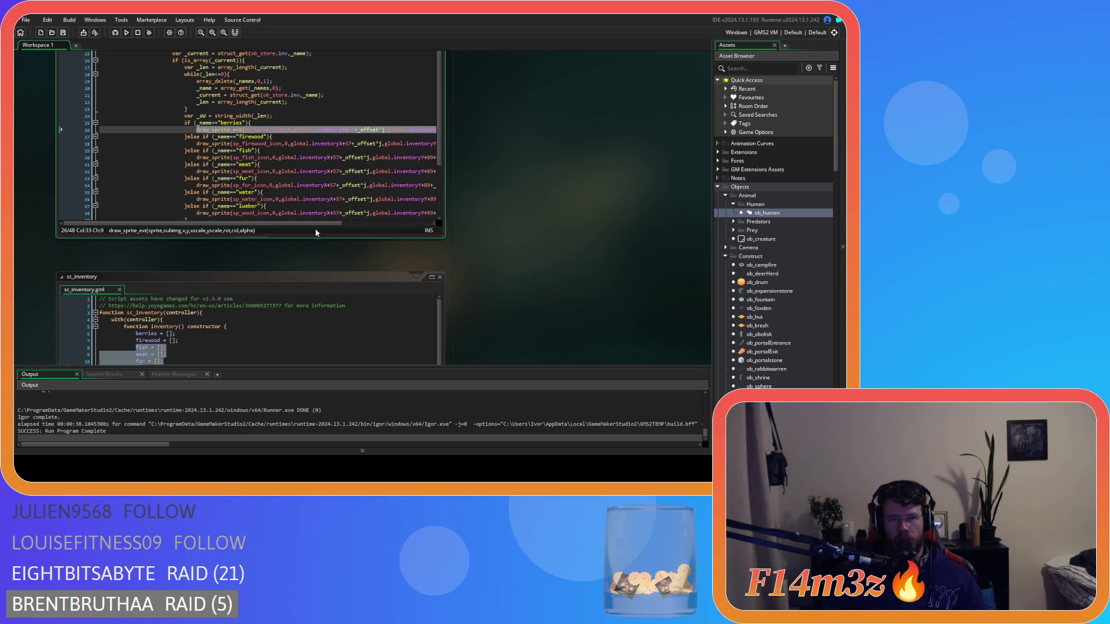
pyautogui.moveTo(324, 223); pyautogui.dragTo(399, 223)
pyautogui.moveTo(361, 144); pyautogui.dragTo(128, 148)
pyautogui.hotkey('ctrl', 'v')
pyautogui.moveTo(343, 157)
pyautogui.mouseDown()
pyautogui.moveTo(113, 157)
pyautogui.moveTo(197, 160)
pyautogui.mouseUp()
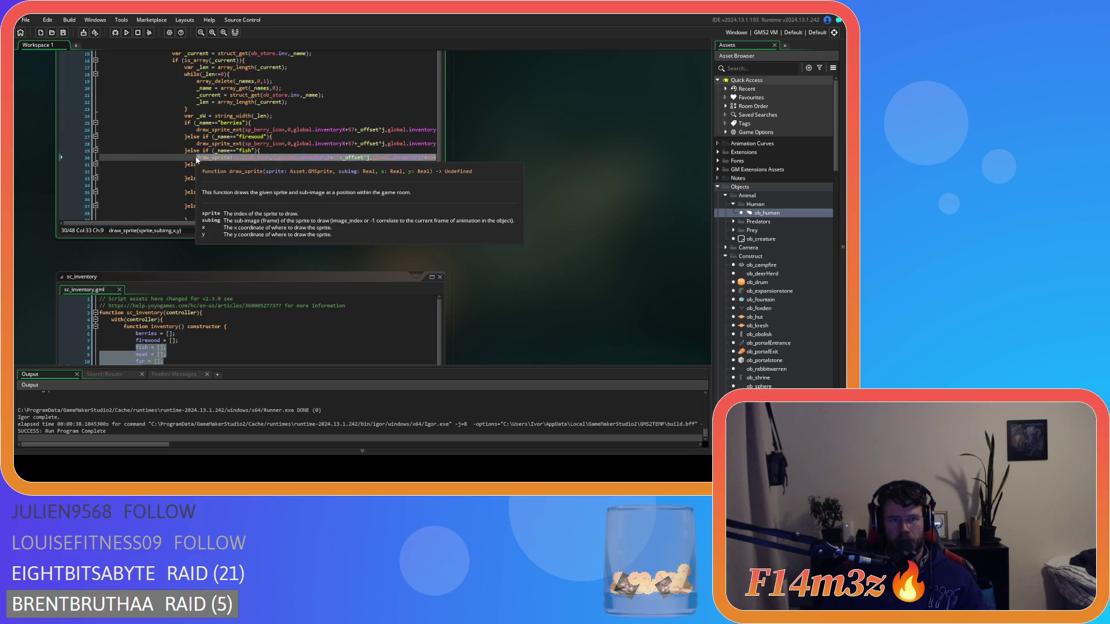
pyautogui.write('draw_sprite_ext(sp_berry_icon,0,global.inventoryX+57+_offset*j,global.inventoryY+89+_offset*i,2,2,0,c_white,1);')
pyautogui.moveTo(347, 171); pyautogui.dragTo(185, 176)
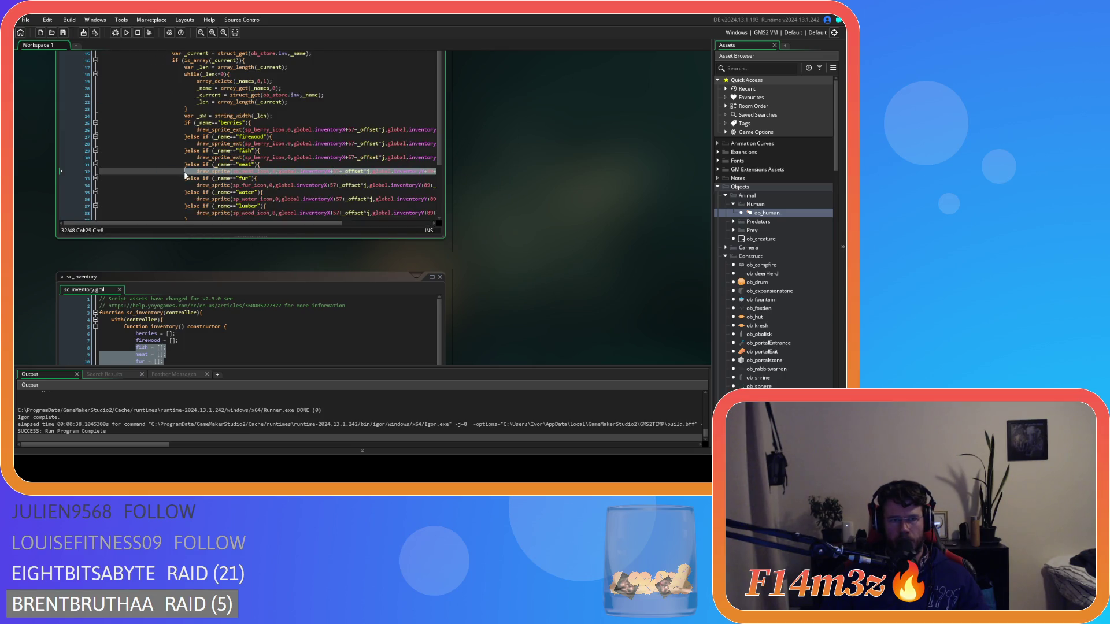
pyautogui.write('draw_sprite_ext(sp_berry_icon,0,global.inventoryX+57+_offset*j,global.inventoryY+89+_offset*i,2,2,0,c_white,1);')
pyautogui.moveTo(346, 185)
pyautogui.mouseDown()
pyautogui.moveTo(107, 185)
pyautogui.moveTo(161, 187)
pyautogui.mouseUp()
pyautogui.hotkey('ctrl', 'v')
pyautogui.click(99, 207)
pyautogui.moveTo(99, 207)
pyautogui.mouseDown()
pyautogui.moveTo(174, 200)
pyautogui.moveTo(82, 206)
pyautogui.mouseUp()
pyautogui.write('draw_sprite_ext(sp_berry_icon,0,global.inventoryX+57+_offset*j,global.inventoryY+89+_offset*i,2,2,0,c_white,1);')
pyautogui.hotkey('ctrl', 'v')
# - Change the pasted sprites to sp_firewood_icon, sp_fish_icon and sp_meat_icon on their lines
pyautogui.scroll(-2, 305, 197)
pyautogui.moveTo(315, 192)
pyautogui.mouseDown()
pyautogui.moveTo(115, 193)
pyautogui.moveTo(179, 192)
pyautogui.mouseUp()
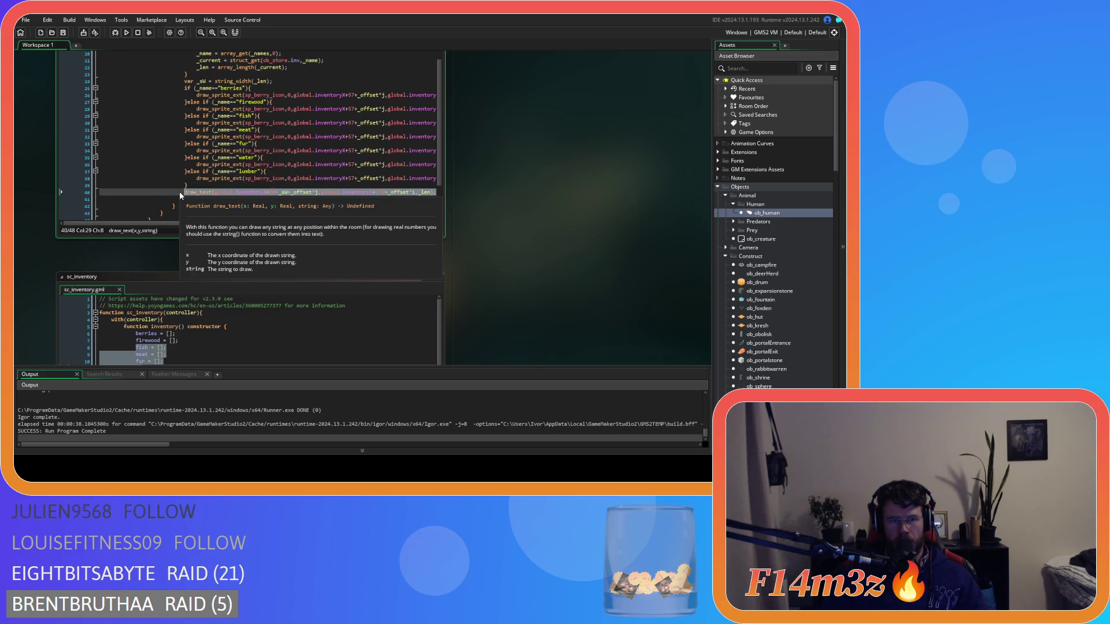
pyautogui.click(266, 158)
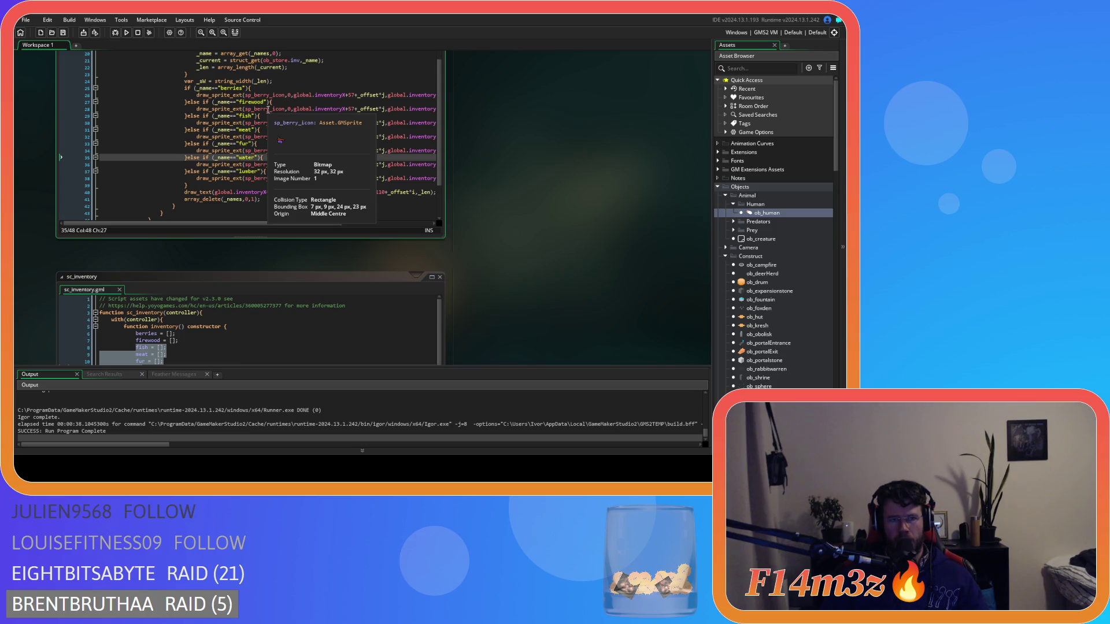
pyautogui.click(263, 109)
pyautogui.write('s')
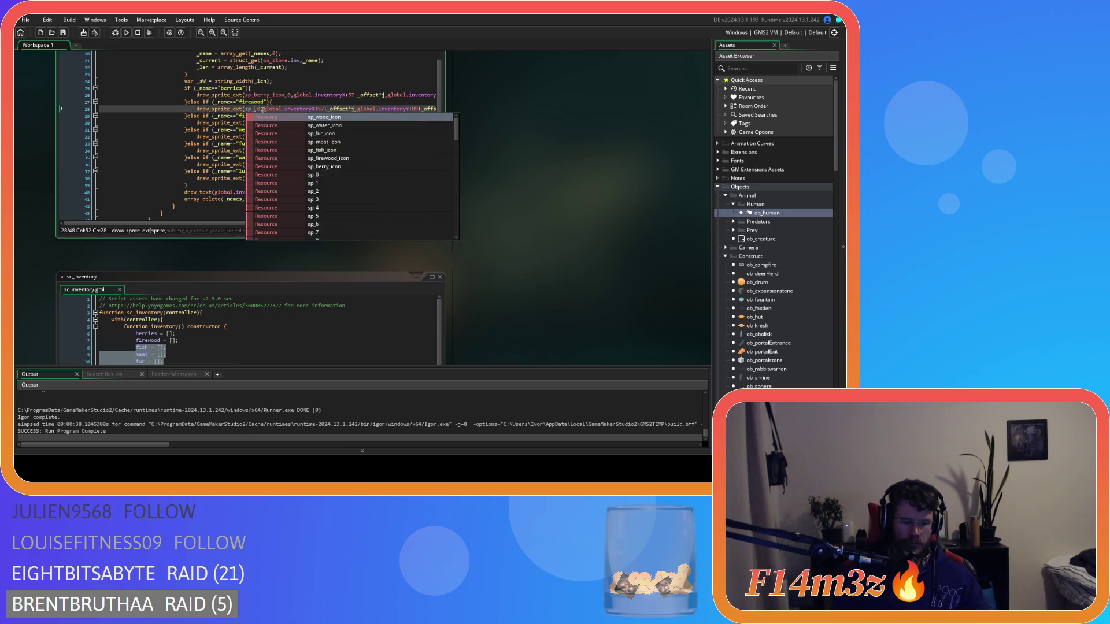
pyautogui.write('p_firewo')
pyautogui.press('Return')
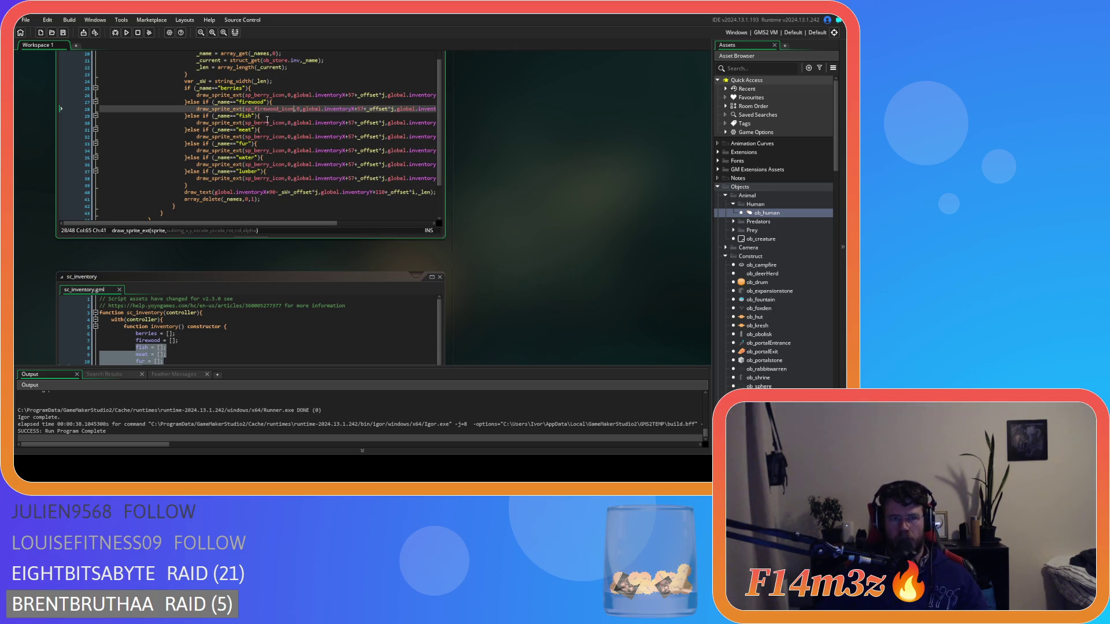
pyautogui.click(267, 120)
pyautogui.write('sp_fish')
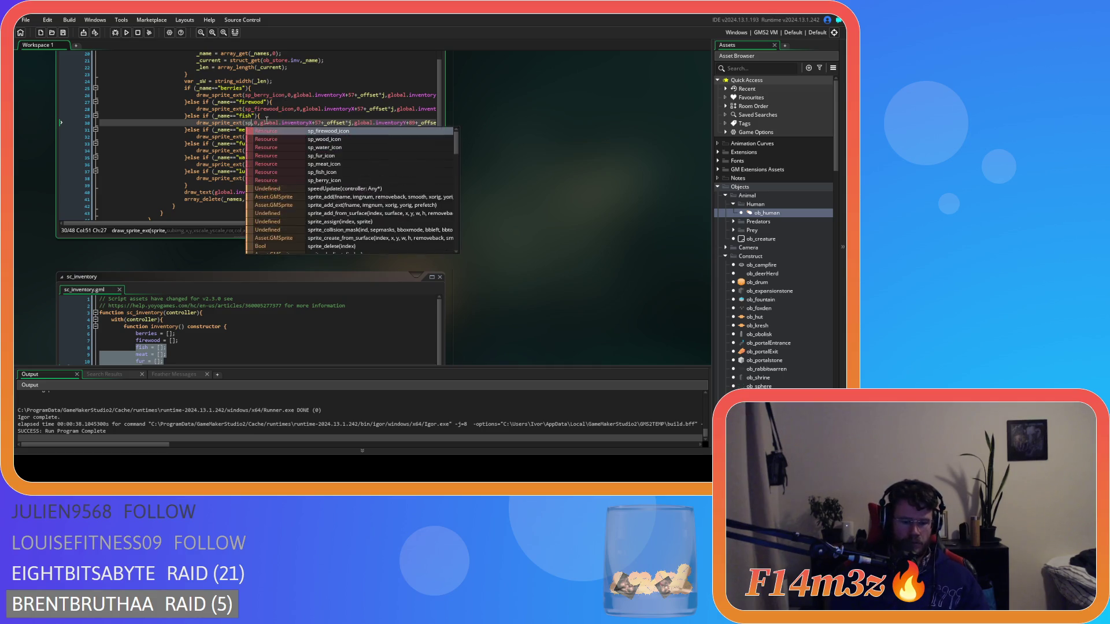
pyautogui.press('Return')
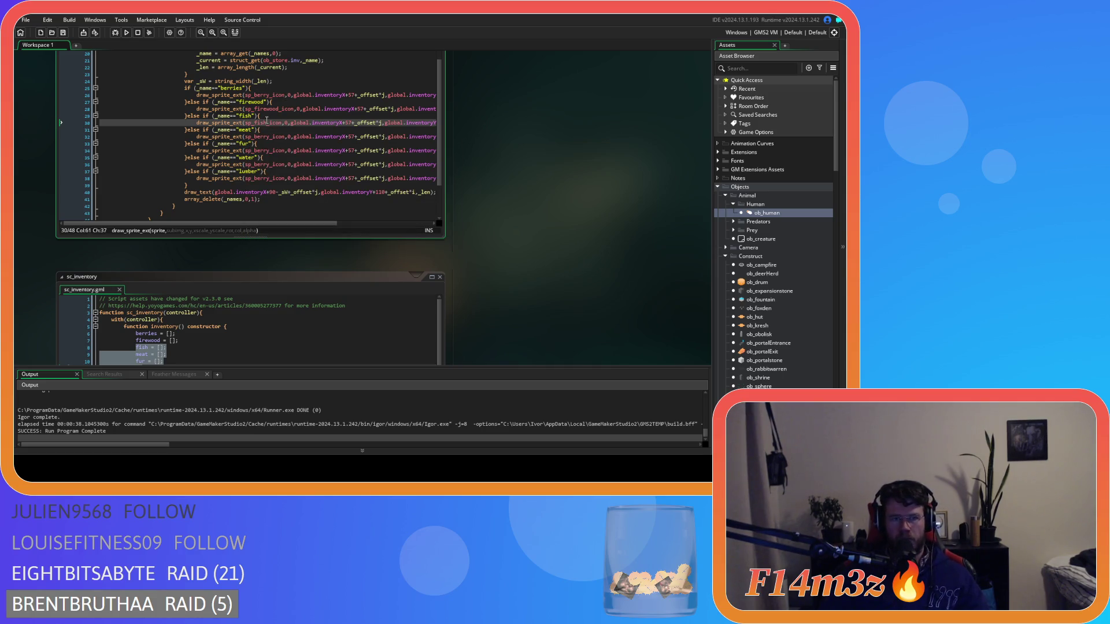
pyautogui.doubleClick(259, 137)
pyautogui.write('sp')
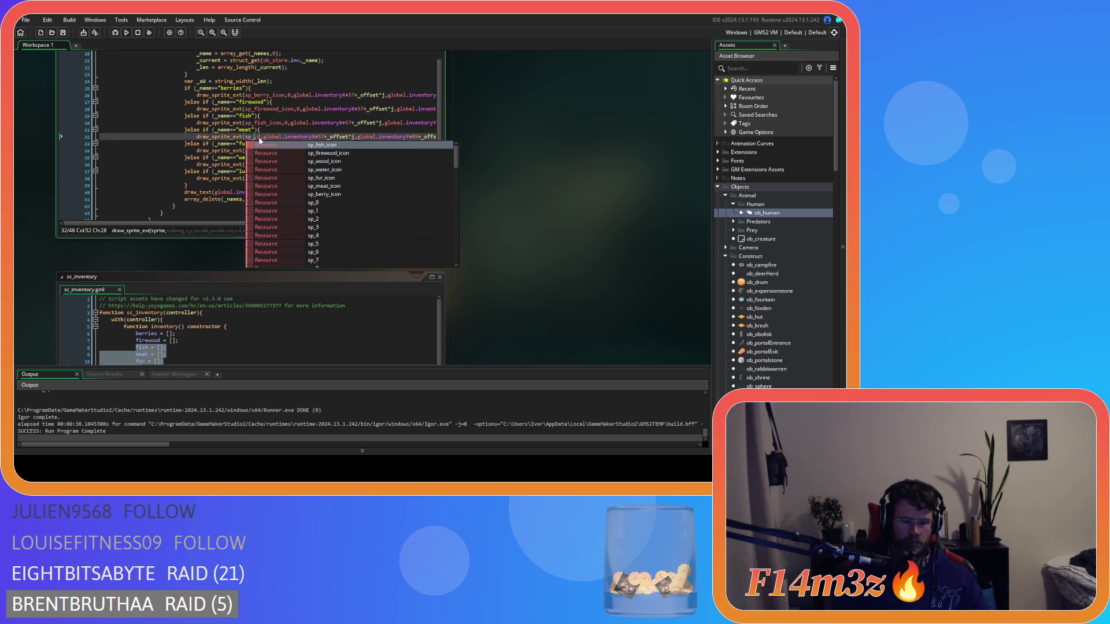
pyautogui.write('_meat')
pyautogui.press('Down')
pyautogui.press('Return')
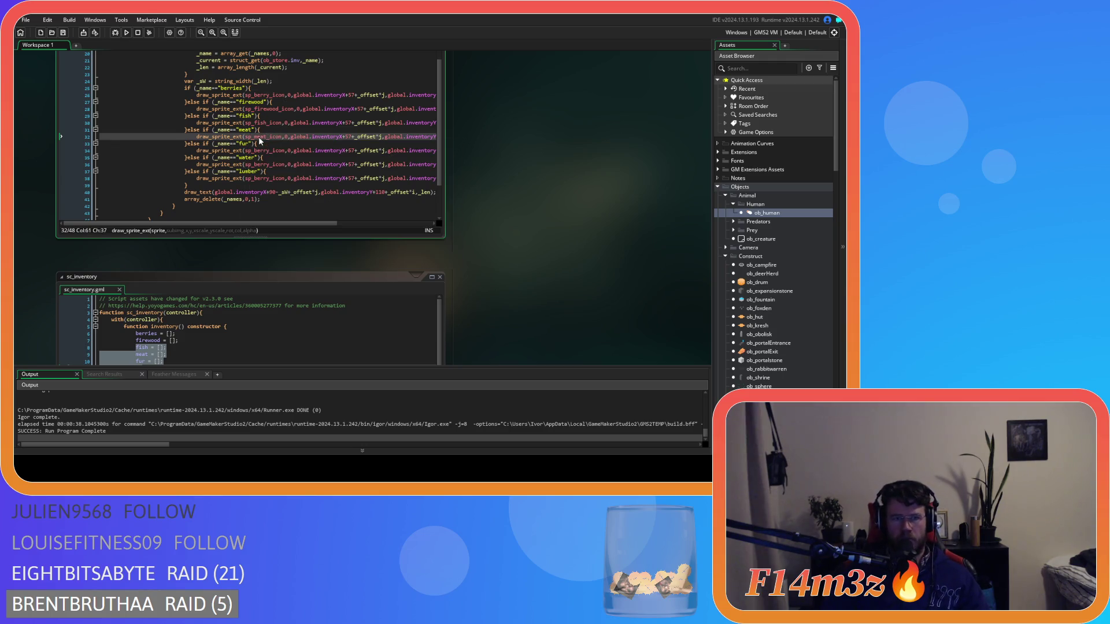
# - Set sp_fur_icon, sp_water_icon and sp_wood_icon on the remaining lines, then build and run
pyautogui.click(261, 151)
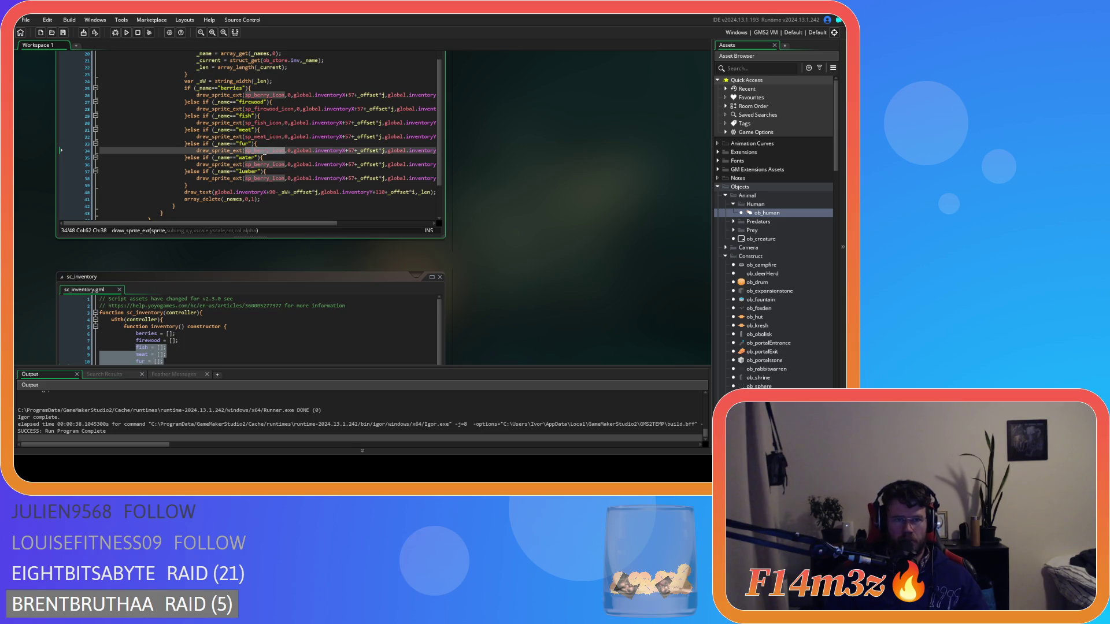
pyautogui.write('p_fur')
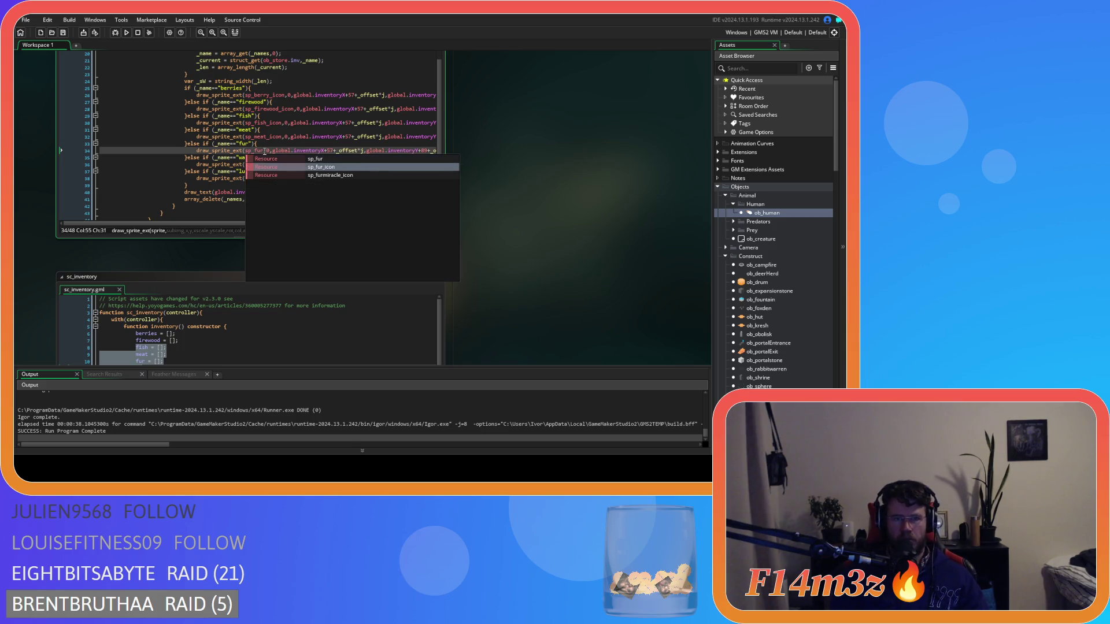
pyautogui.press('Return')
pyautogui.doubleClick(271, 165)
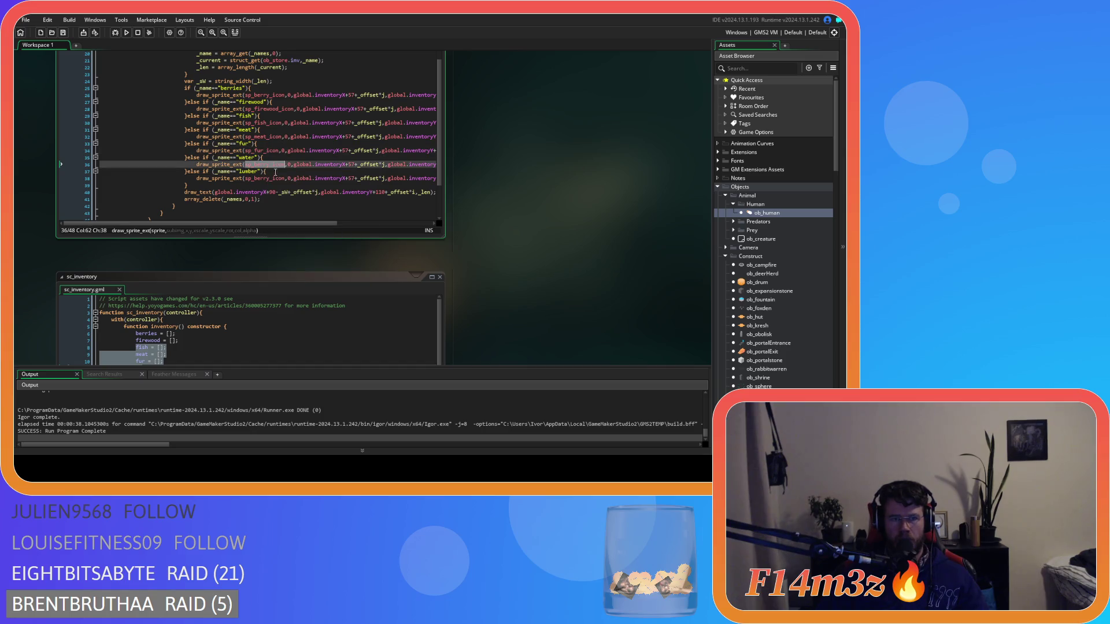
pyautogui.write('sp_')
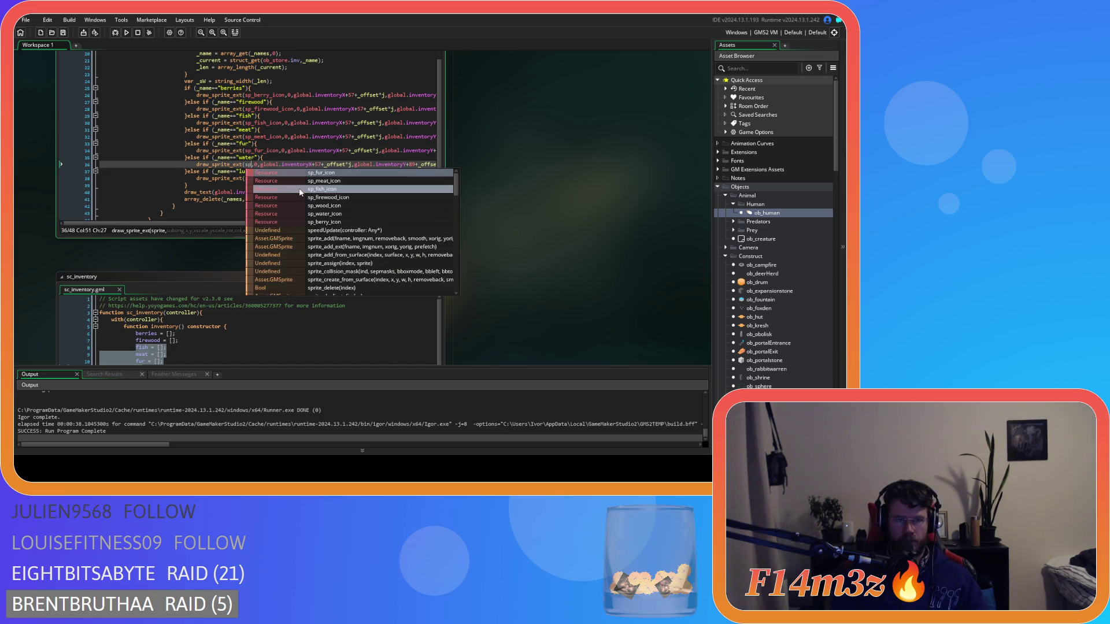
pyautogui.write('water')
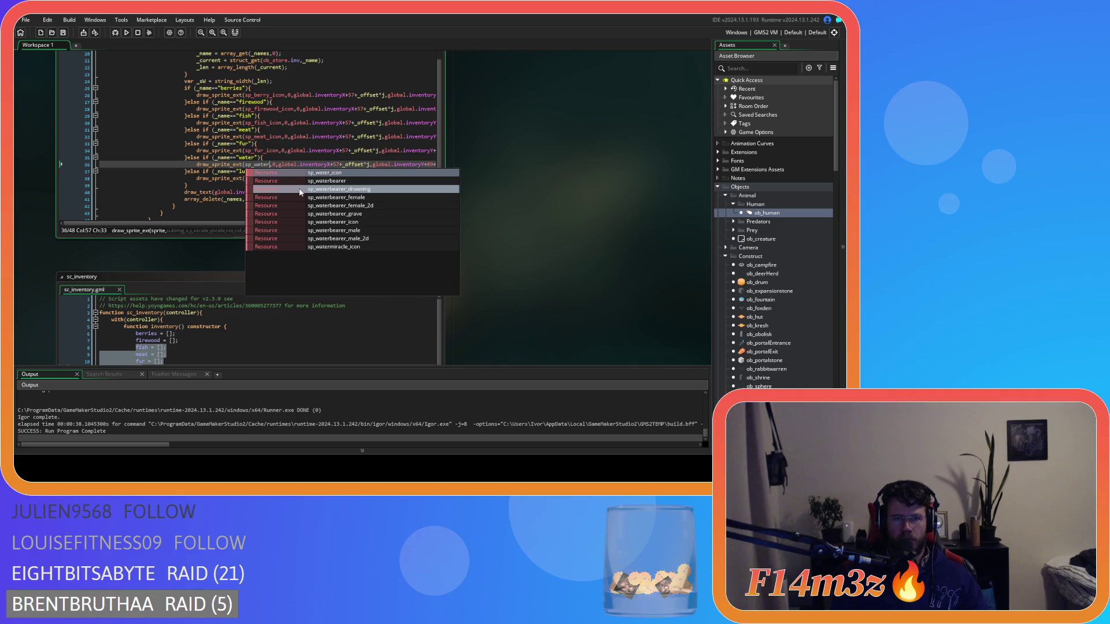
pyautogui.press('Return')
pyautogui.doubleClick(264, 179)
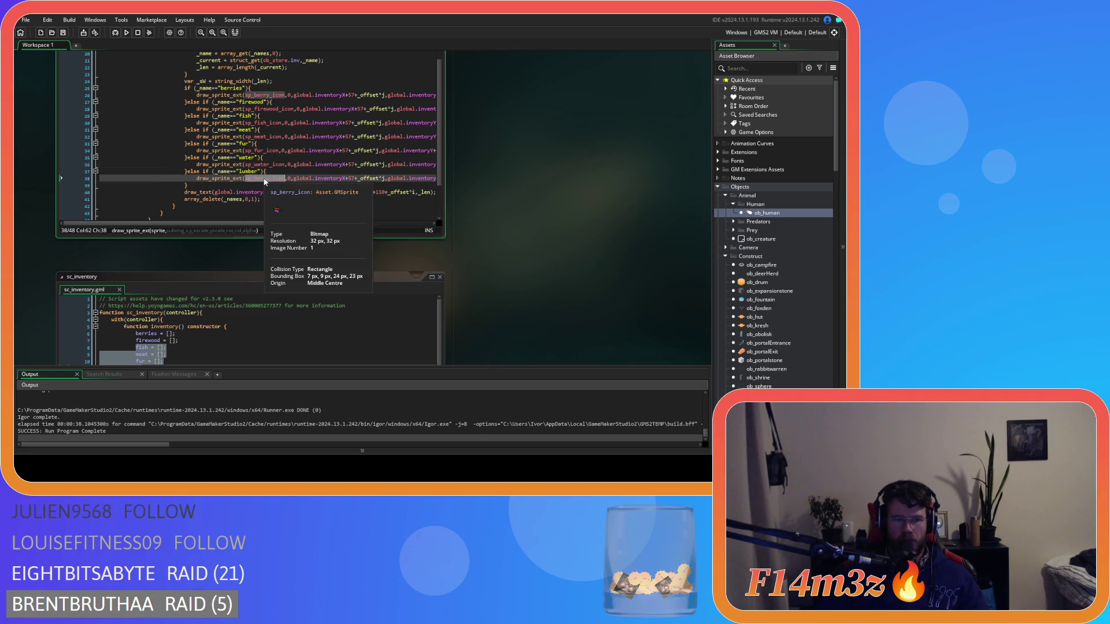
pyautogui.write('sp_woo')
pyautogui.press('Return')
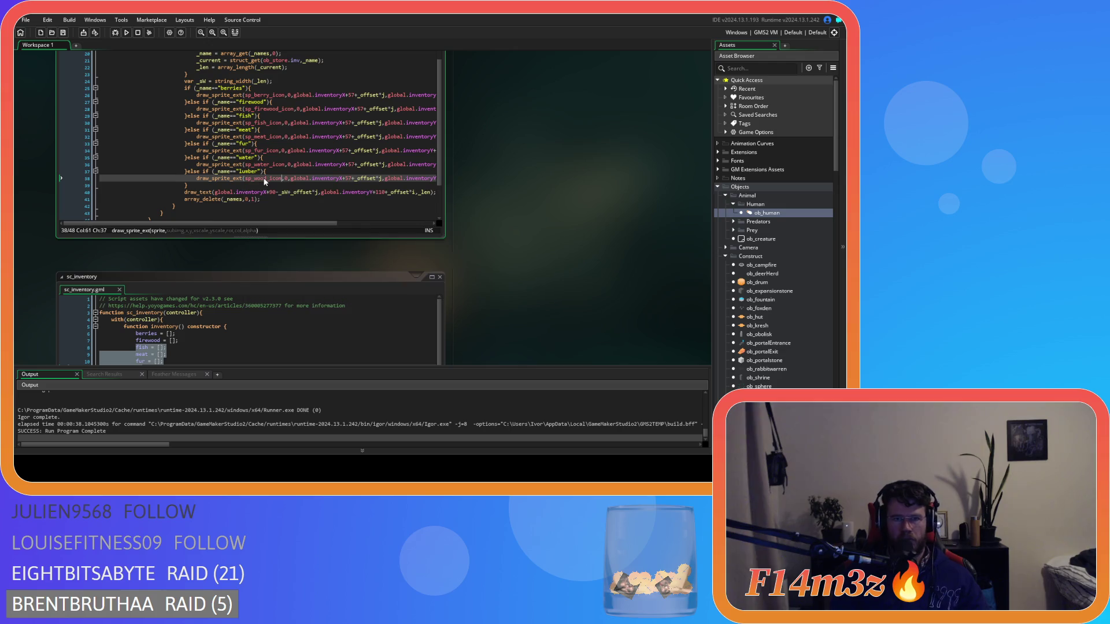
pyautogui.press('F5')
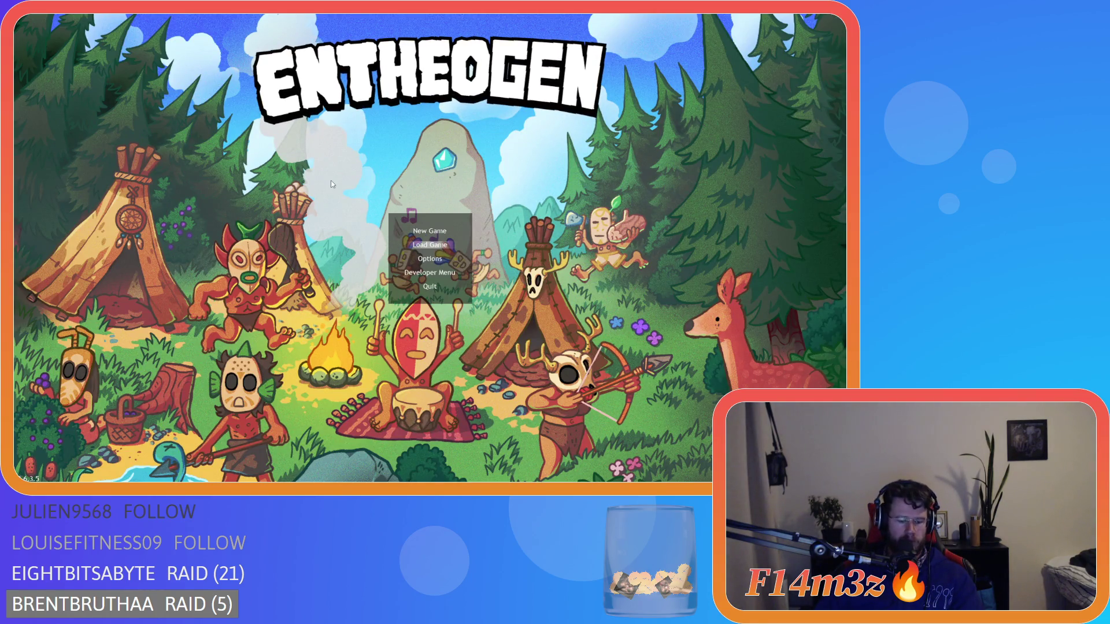
# - Quickload the save, open the storage inventory panel, and pan across the village
pyautogui.press('Return')
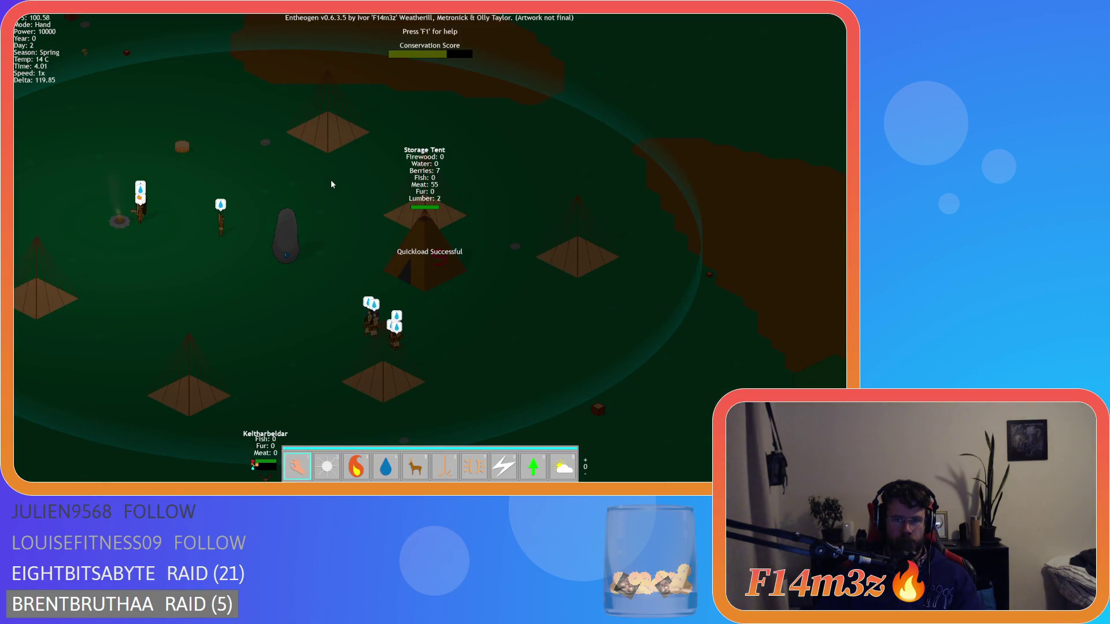
pyautogui.press('i')
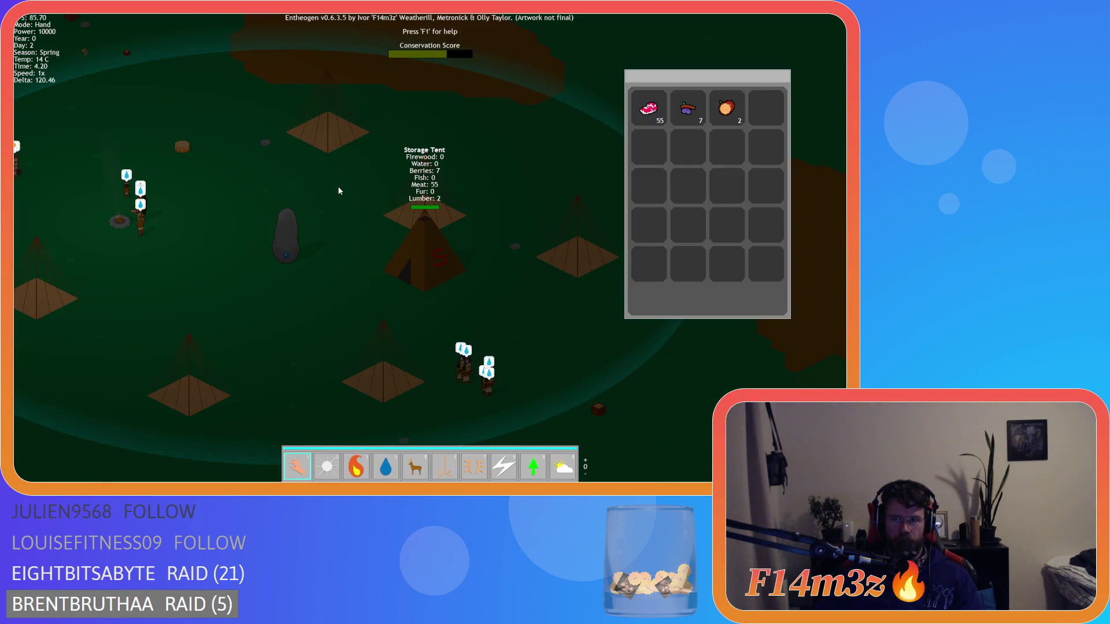
pyautogui.press('a')
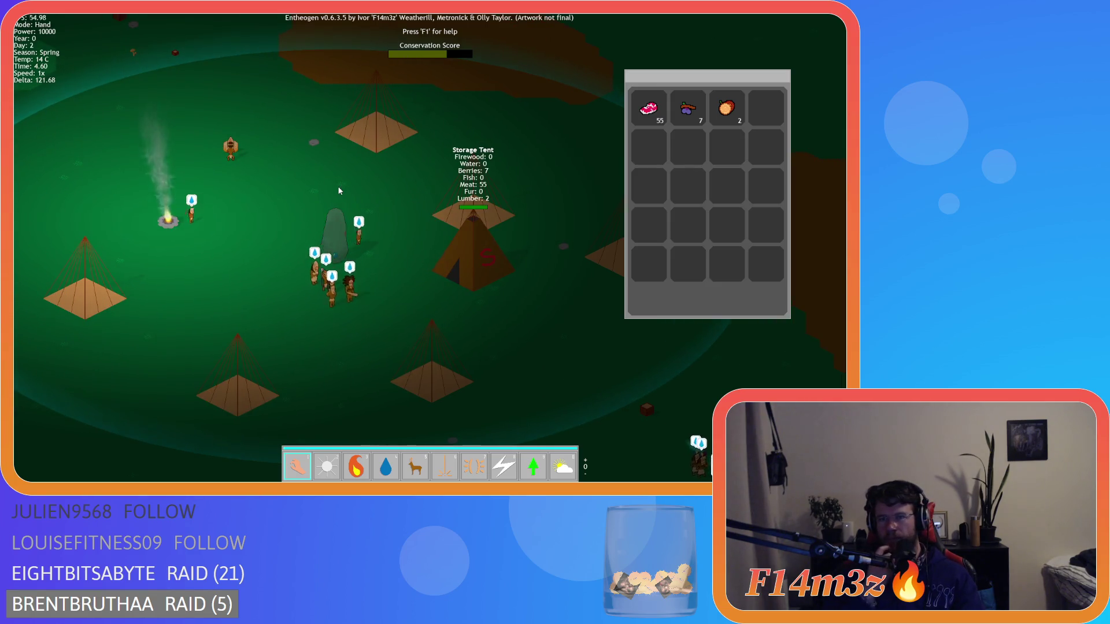
pyautogui.press('a')
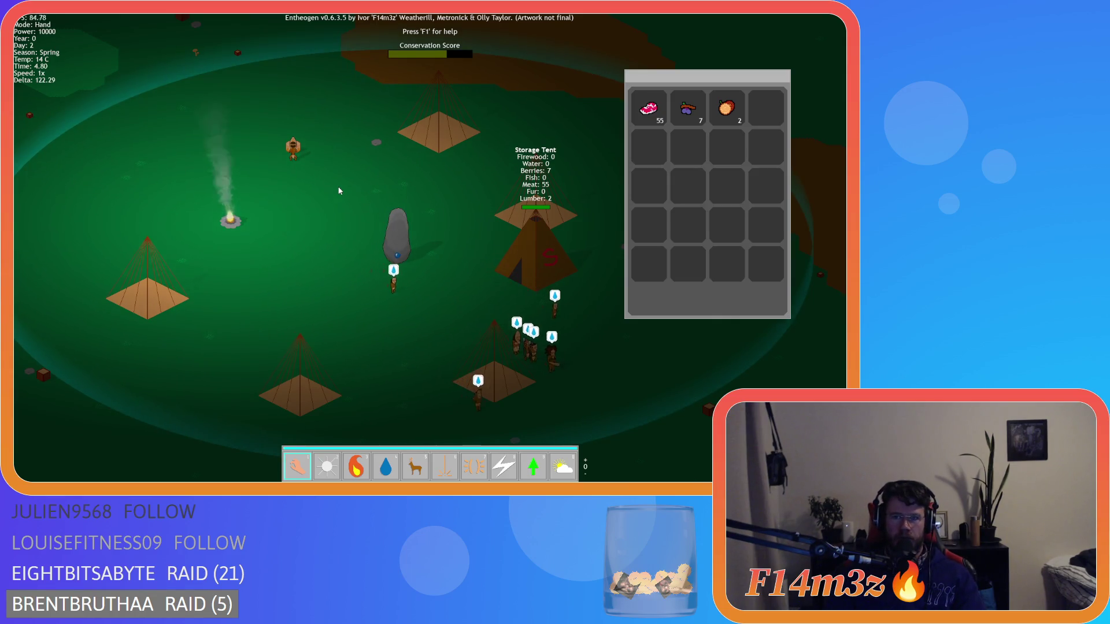
pyautogui.press('w')
pyautogui.press('d')
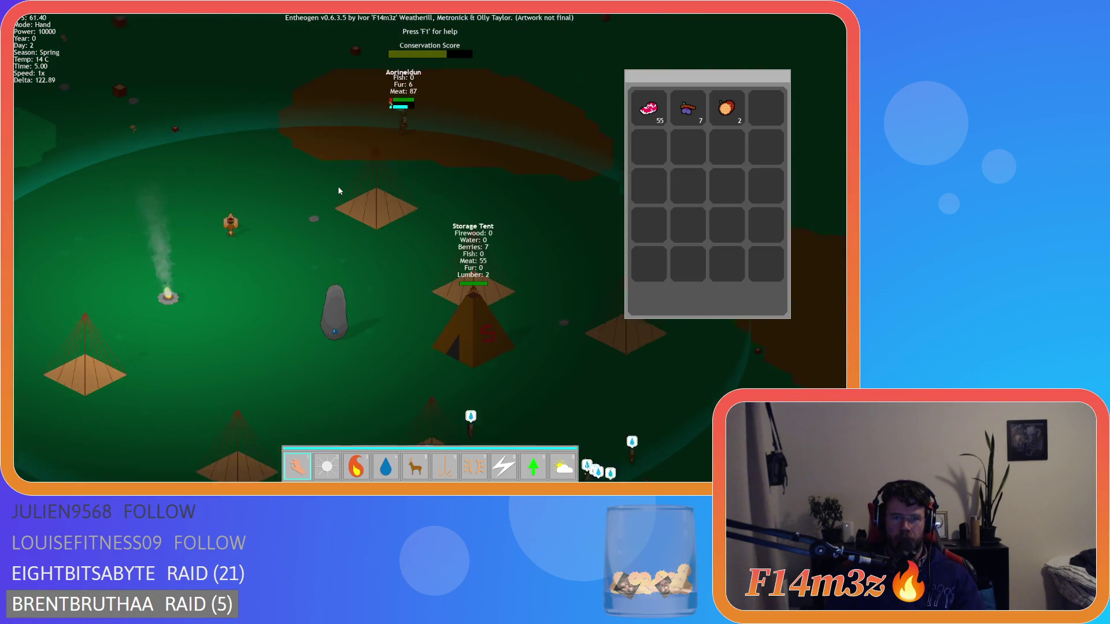
pyautogui.press('d')
pyautogui.press('s')
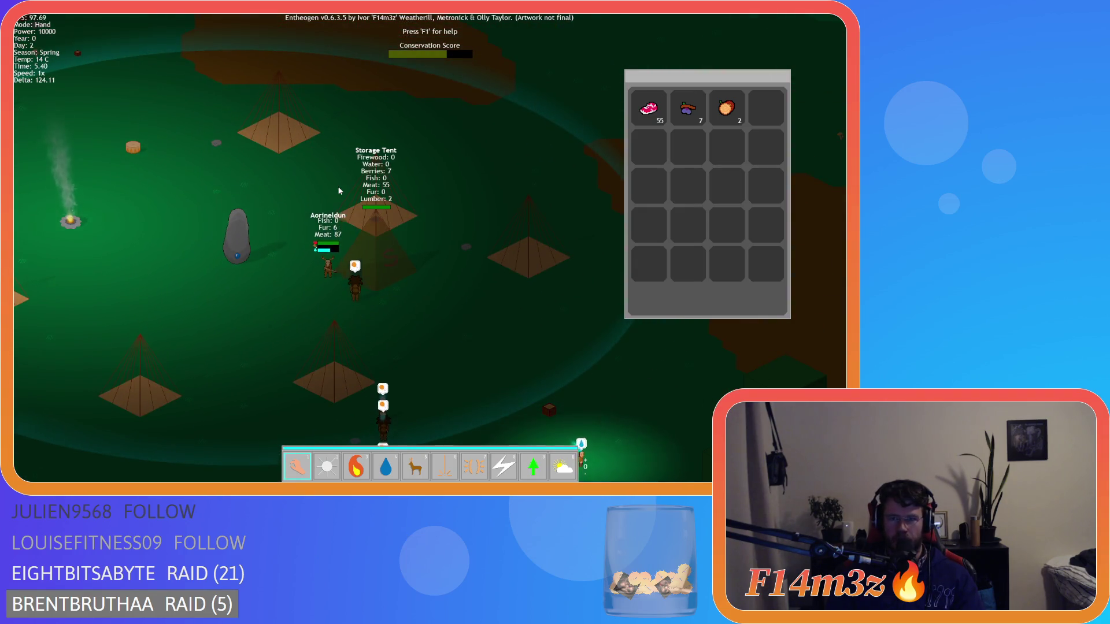
# - Keep panning the camera around the village with WASD while the inventory stays open
pyautogui.press('s')
pyautogui.press('a')
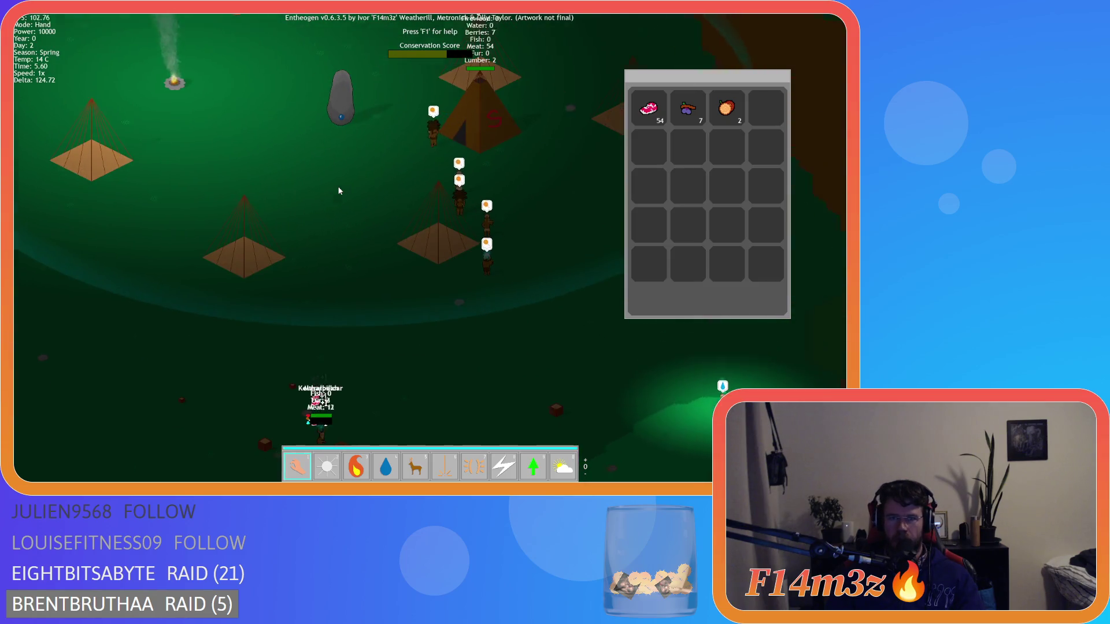
pyautogui.press('w')
pyautogui.press('d')
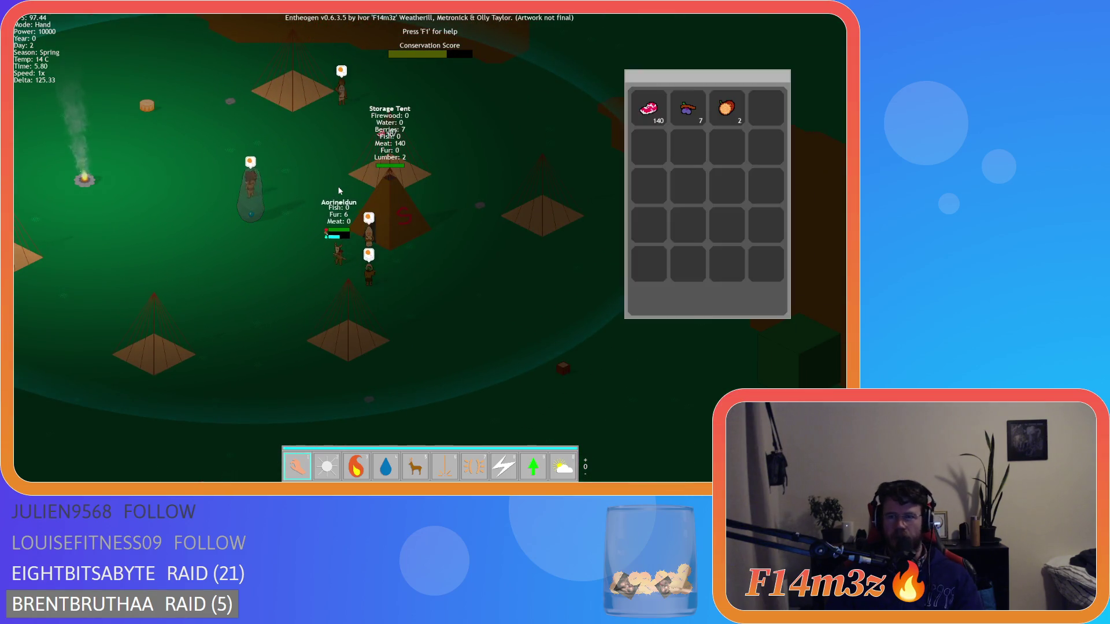
pyautogui.click(340, 191)
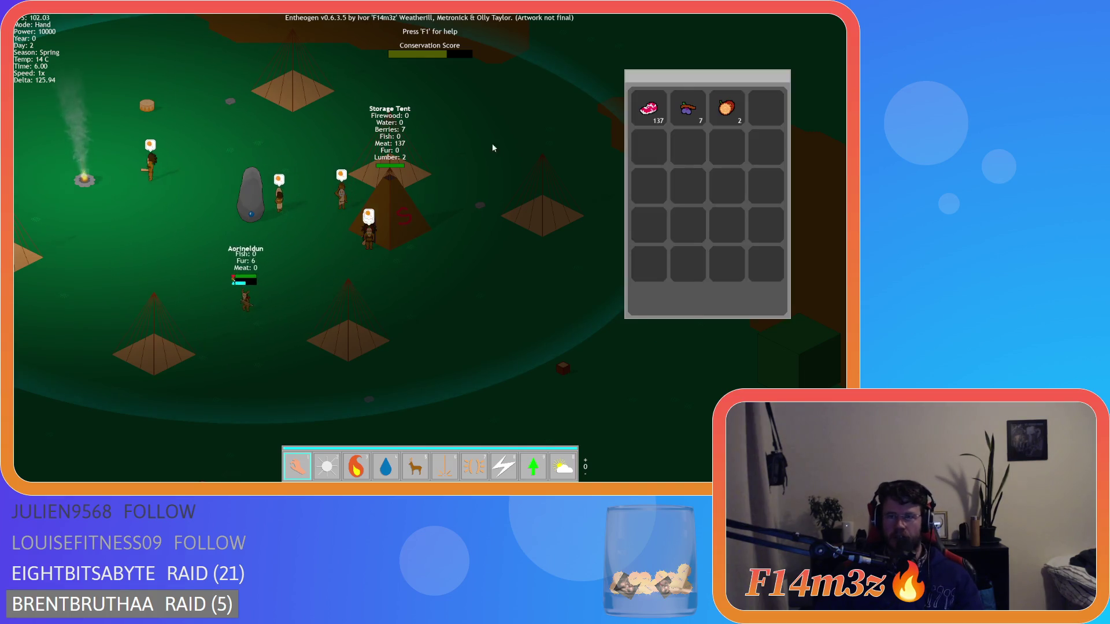
pyautogui.press('d')
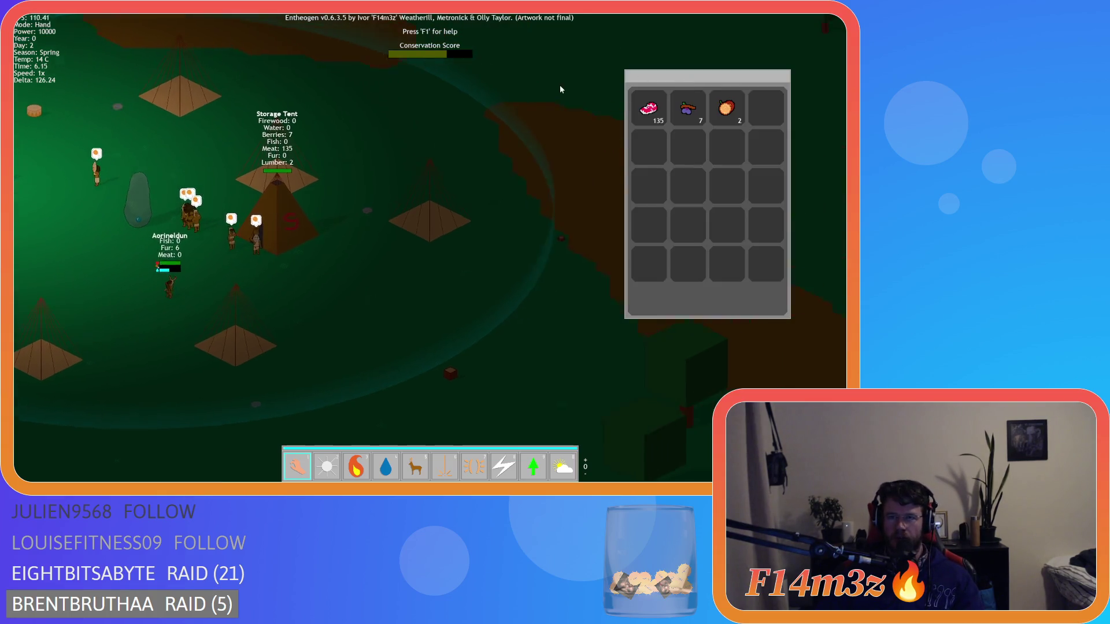
pyautogui.press('w')
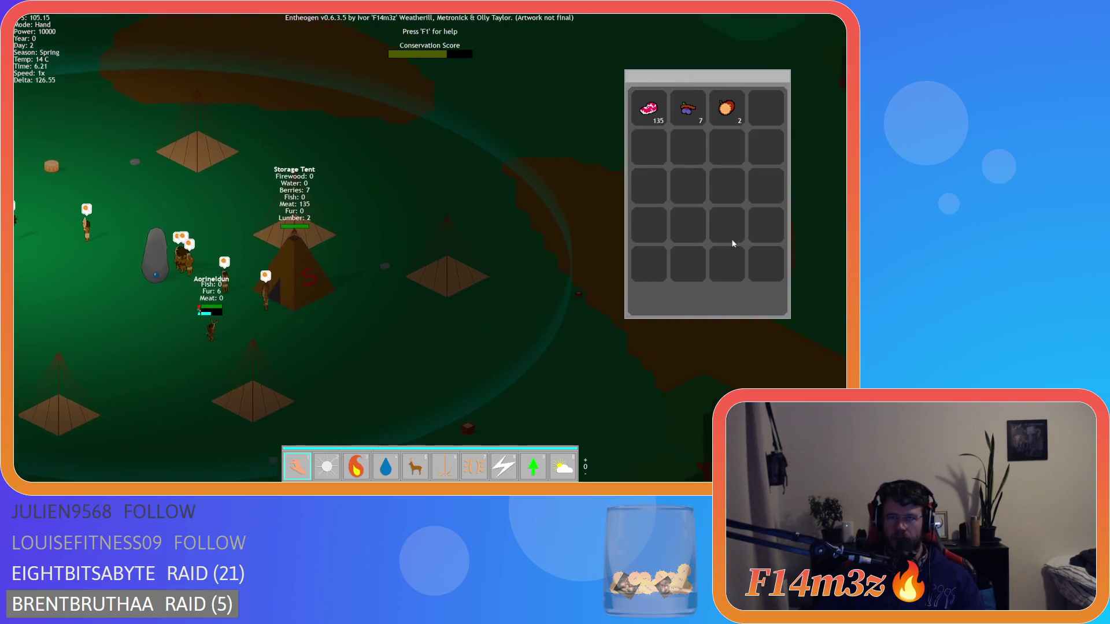
pyautogui.press('a')
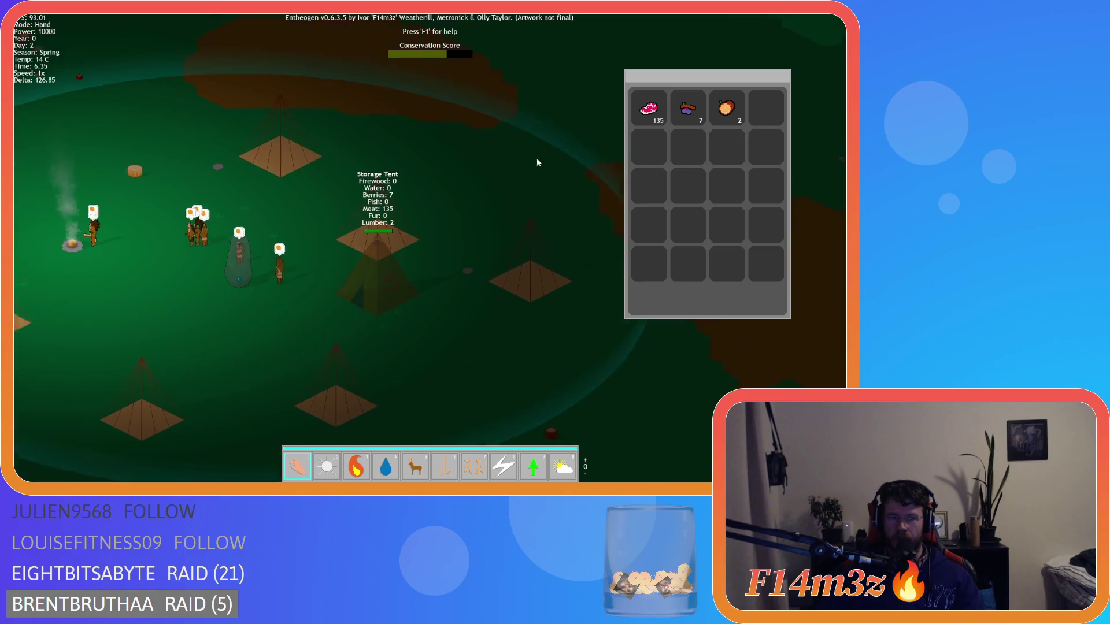
pyautogui.press('a')
pyautogui.press('s')
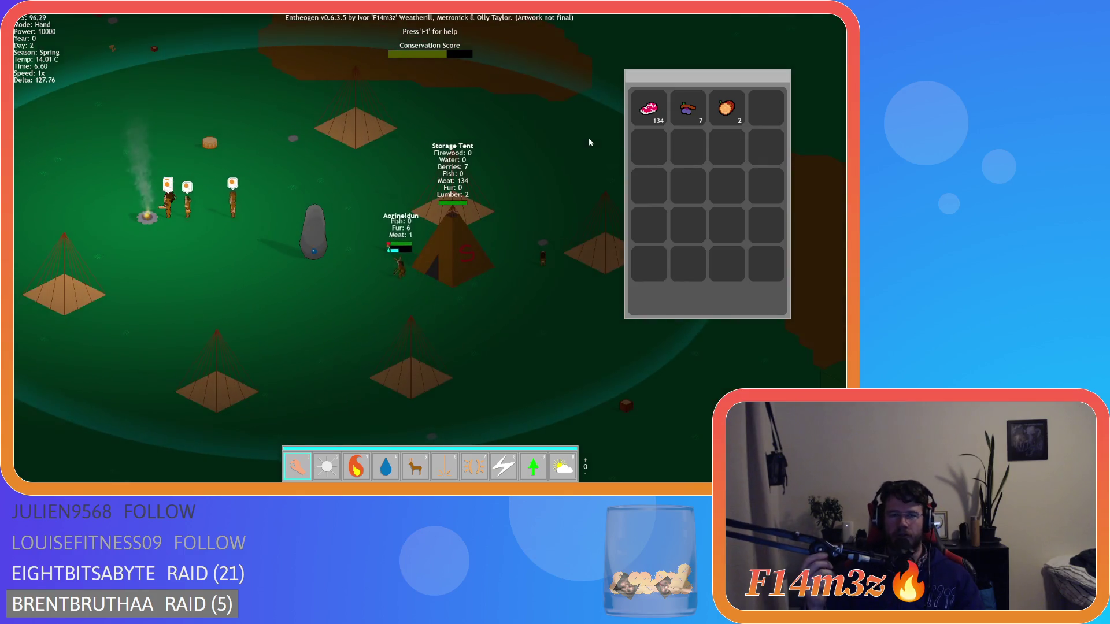
pyautogui.press('d')
pyautogui.press('w')
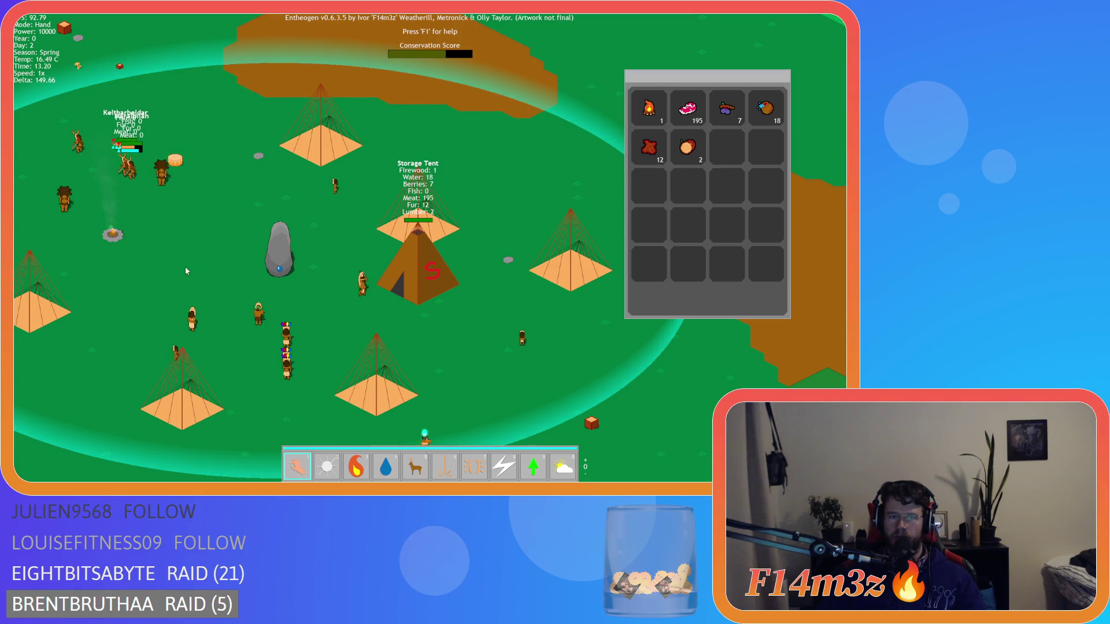
# - Drag a fire trail from the campfire with power 3, return to Hand, and pan left and right
pyautogui.press('3')
pyautogui.moveTo(113, 254)
pyautogui.mouseDown()
pyautogui.moveTo(116, 240)
pyautogui.moveTo(240, 308)
pyautogui.mouseUp()
pyautogui.press('1')
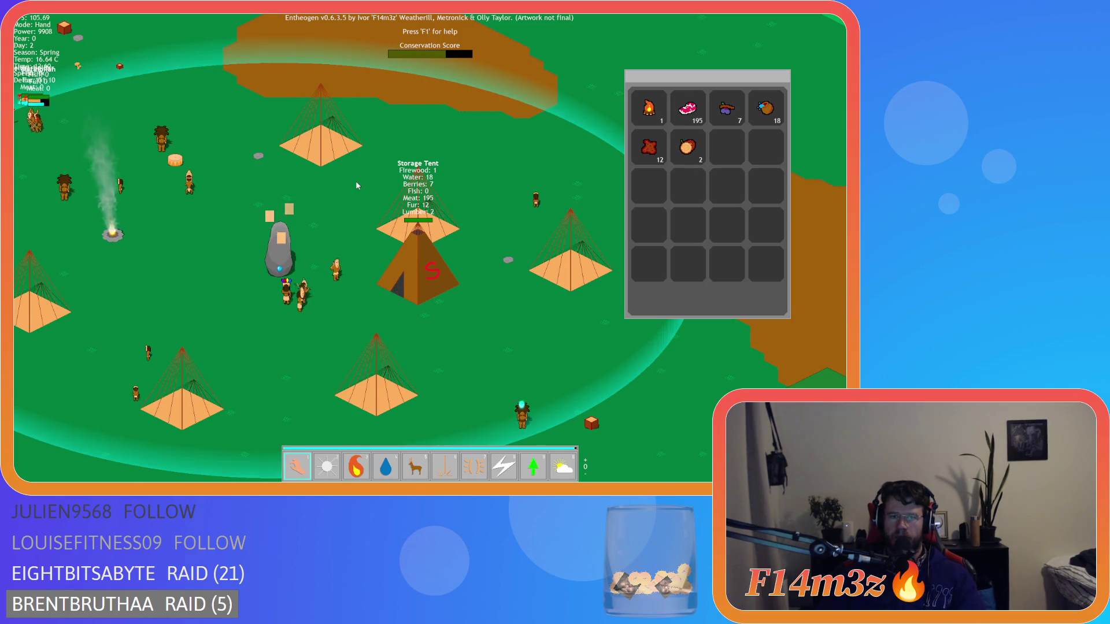
pyautogui.press('Left')
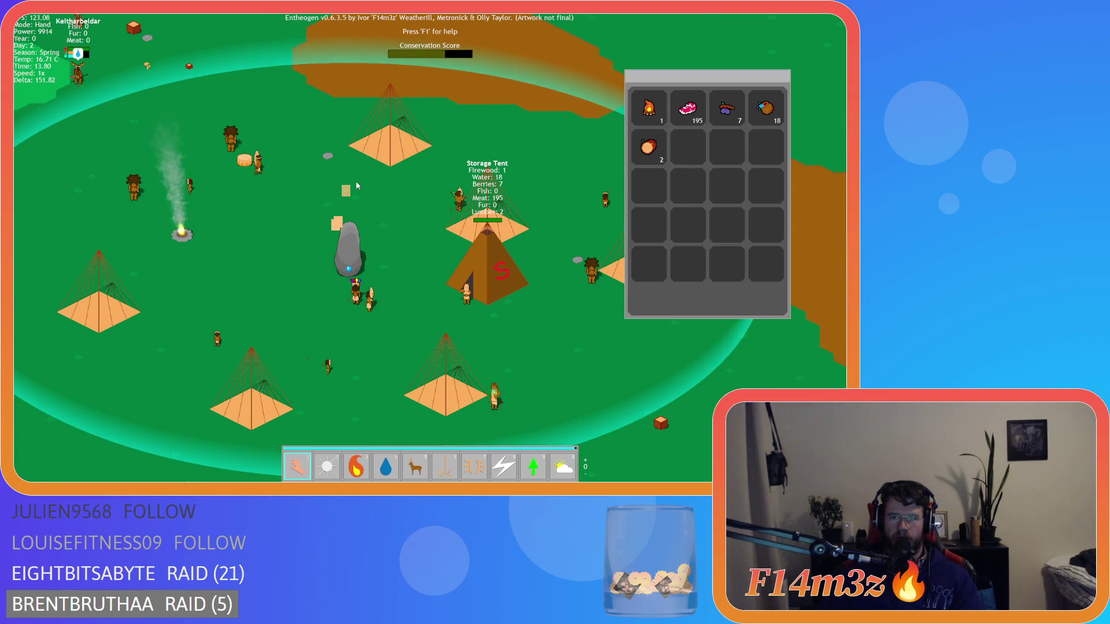
pyautogui.press('Right')
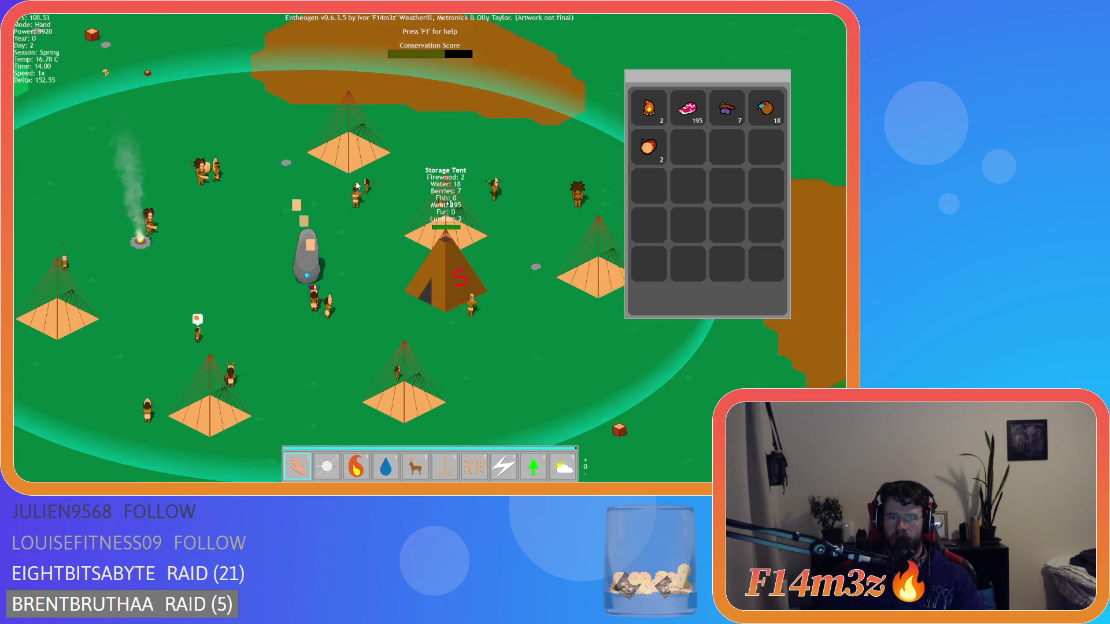
pyautogui.press('Right')
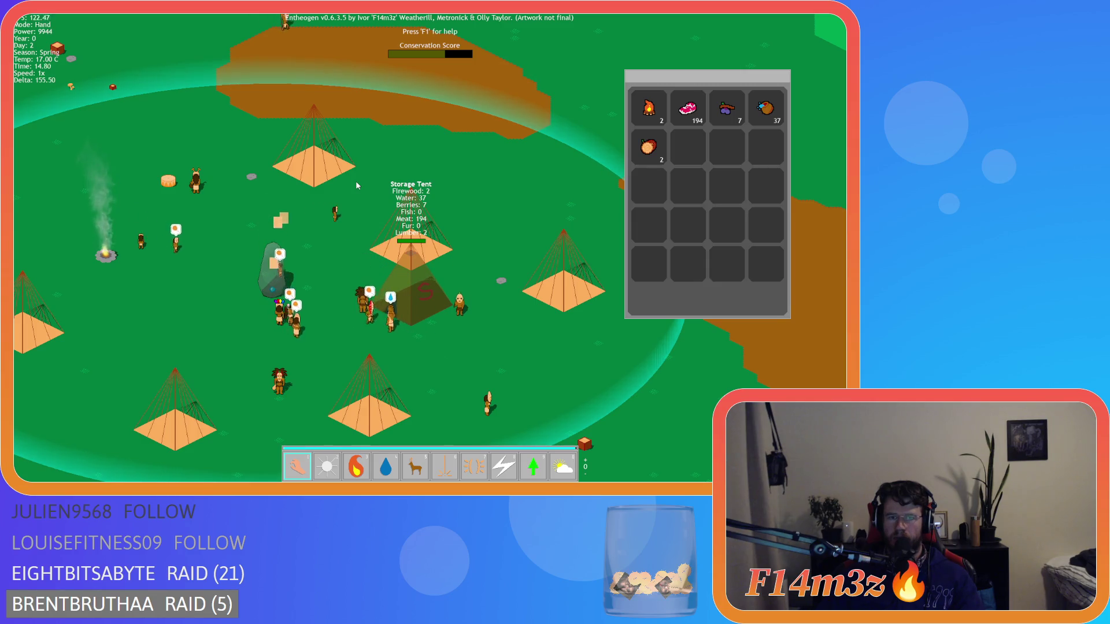
pyautogui.press('Left')
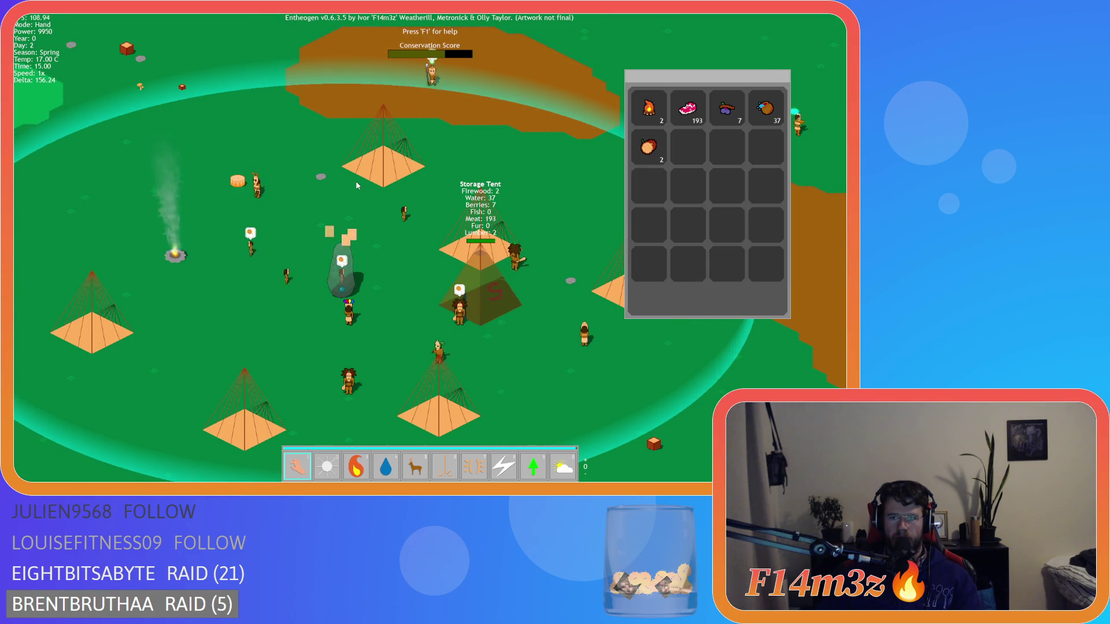
pyautogui.press('Right')
pyautogui.press('Down')
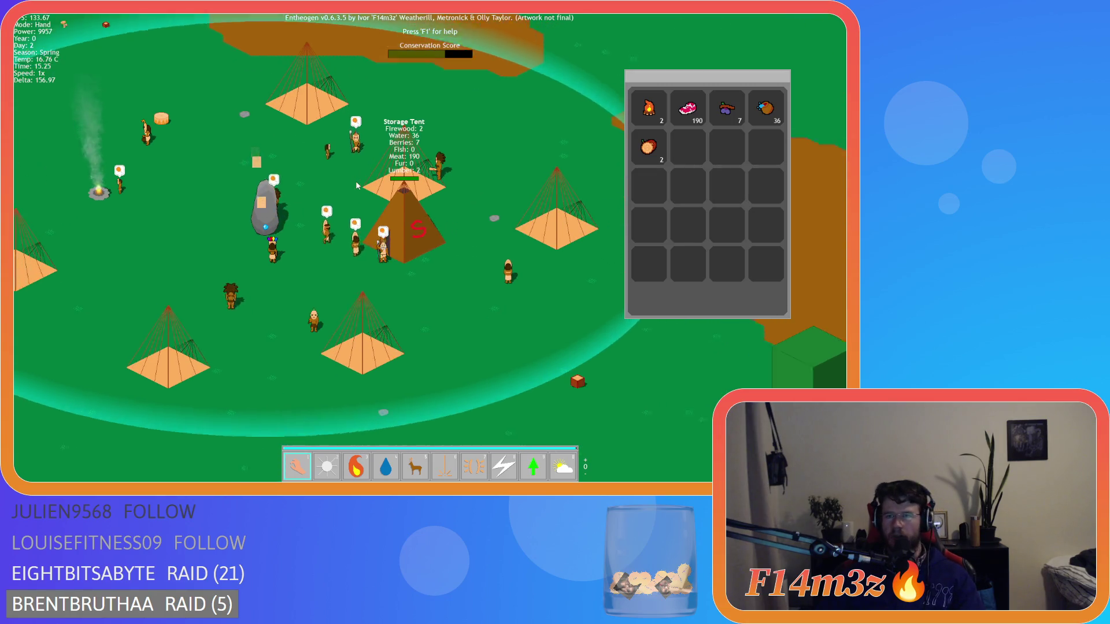
pyautogui.press('Up')
pyautogui.press('Left')
pyautogui.press('Down')
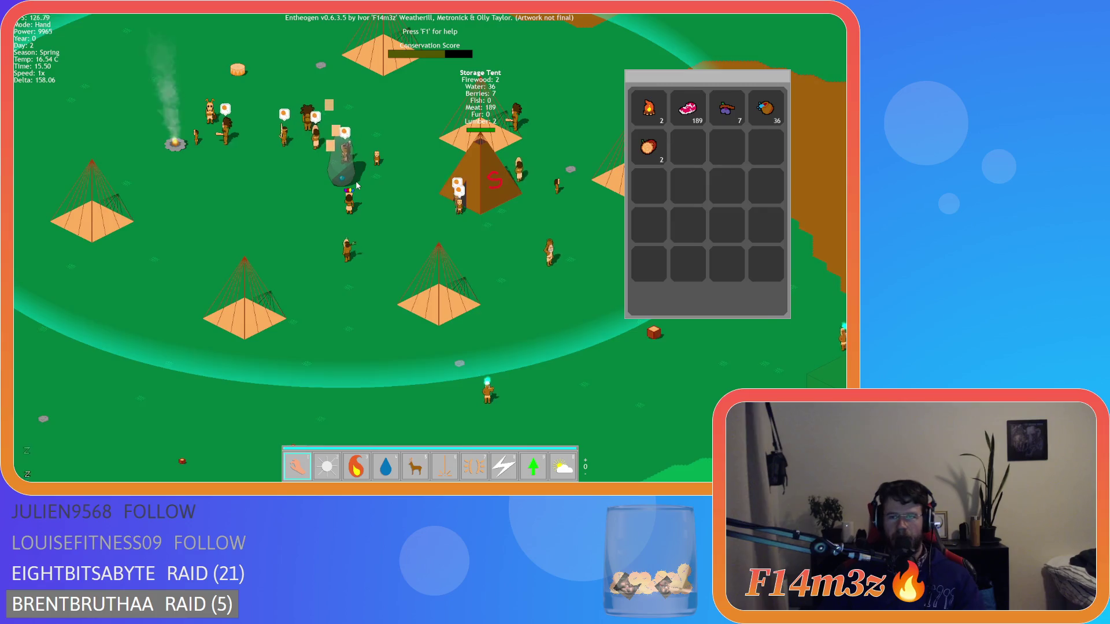
pyautogui.press('Up')
pyautogui.press('Right')
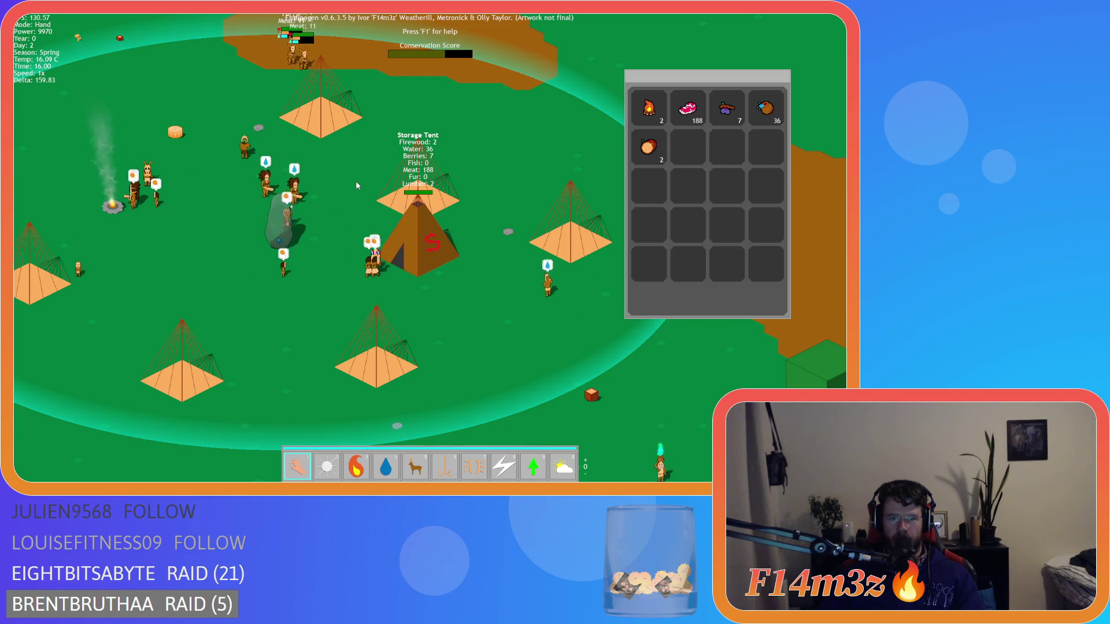
pyautogui.press('Left')
pyautogui.press('Up')
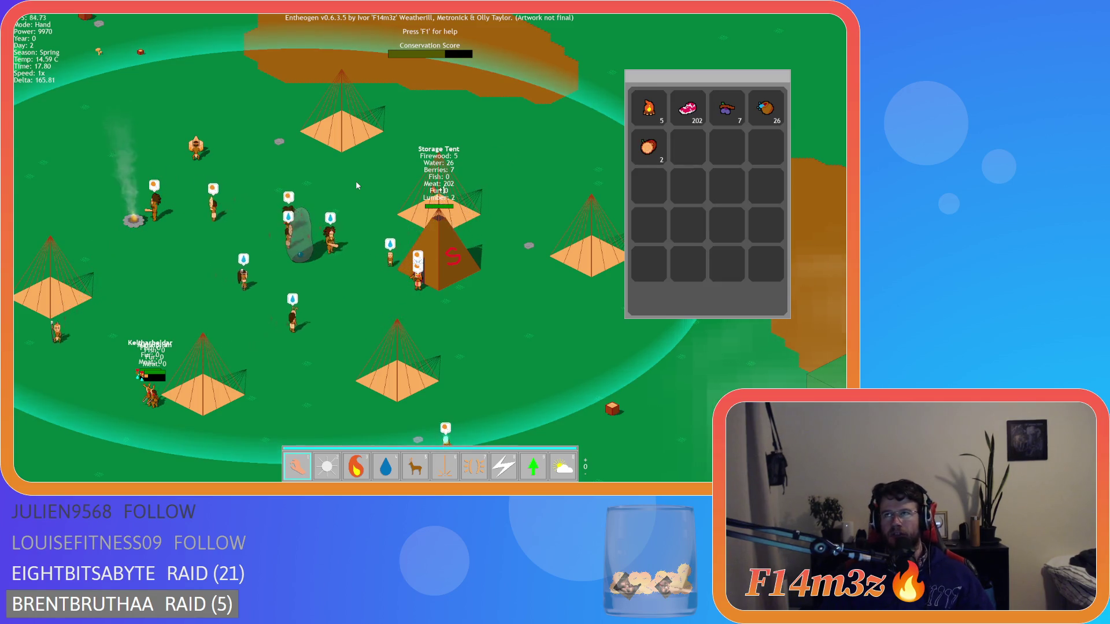
pyautogui.moveTo(375, 18)
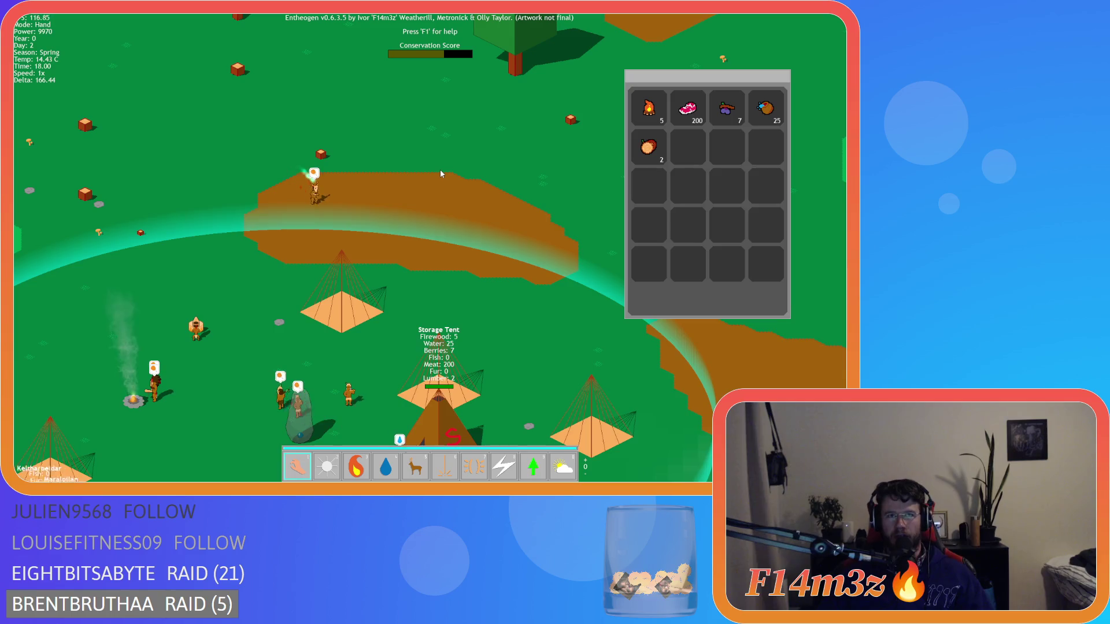
pyautogui.press('Down')
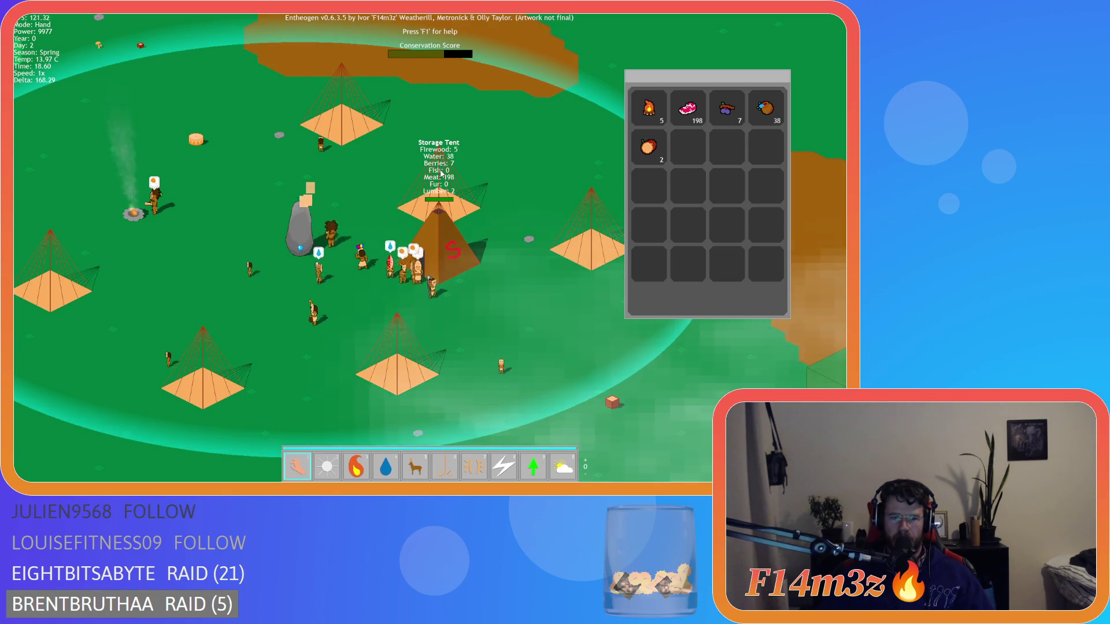
pyautogui.press('Left')
pyautogui.press('Down')
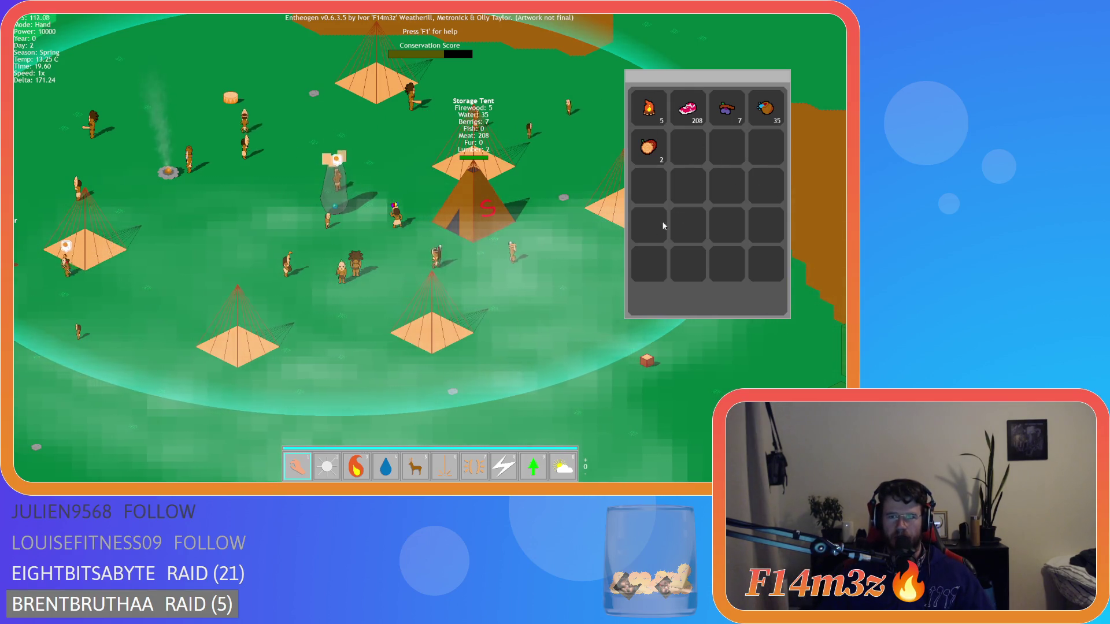
pyautogui.press('Up')
pyautogui.press('Left')
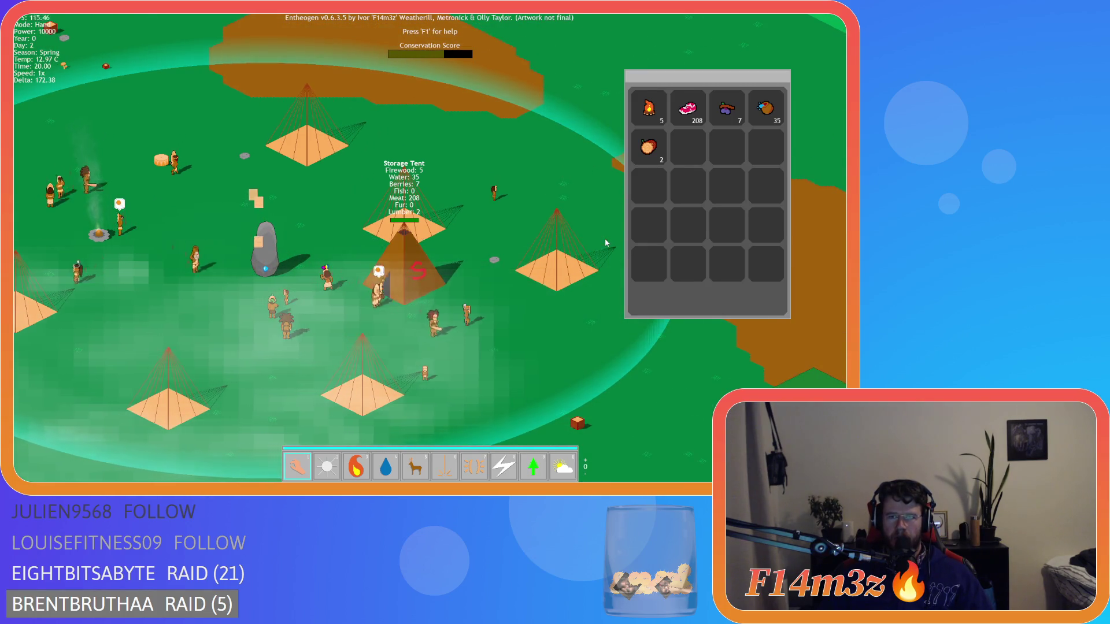
# - Light the campfire with the fire power, then switch back to the hand power
pyautogui.press('Down')
pyautogui.press('Left')
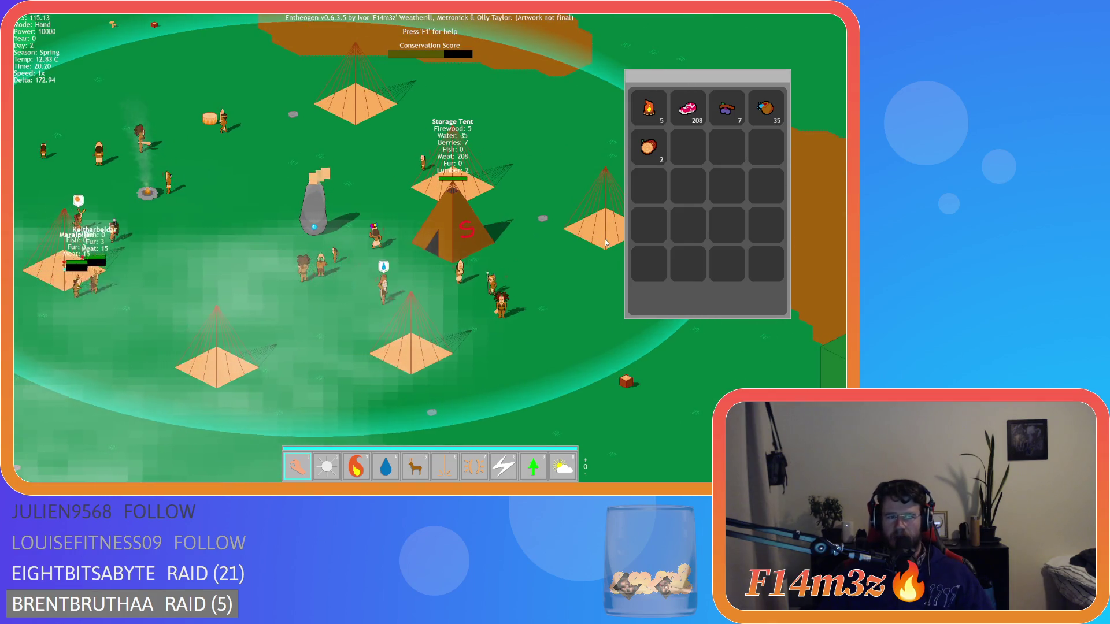
pyautogui.press('Left')
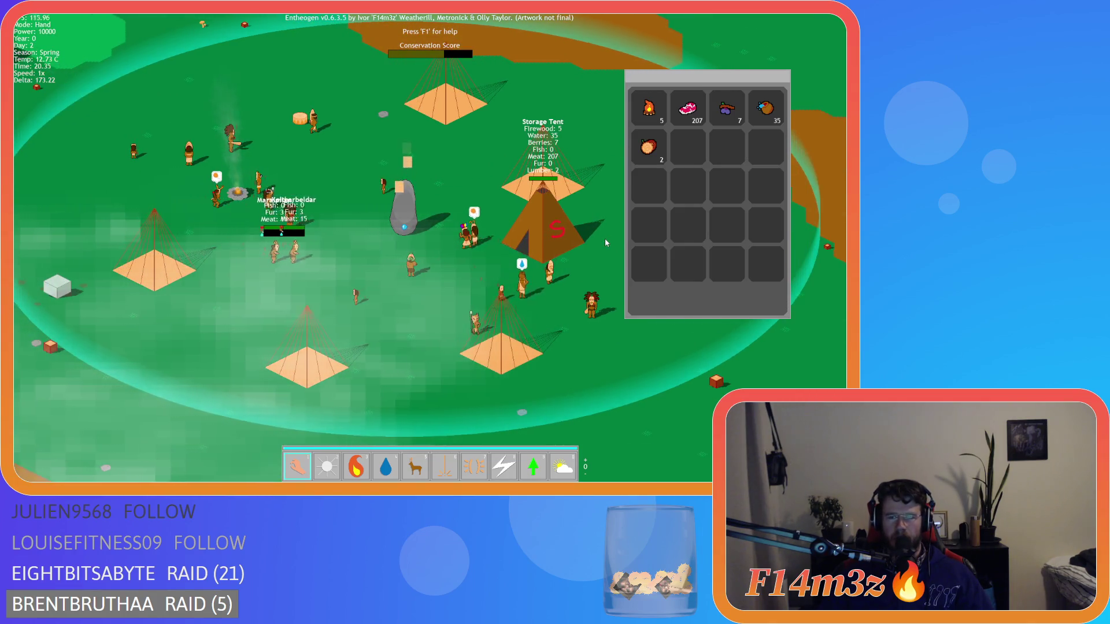
pyautogui.press('Right')
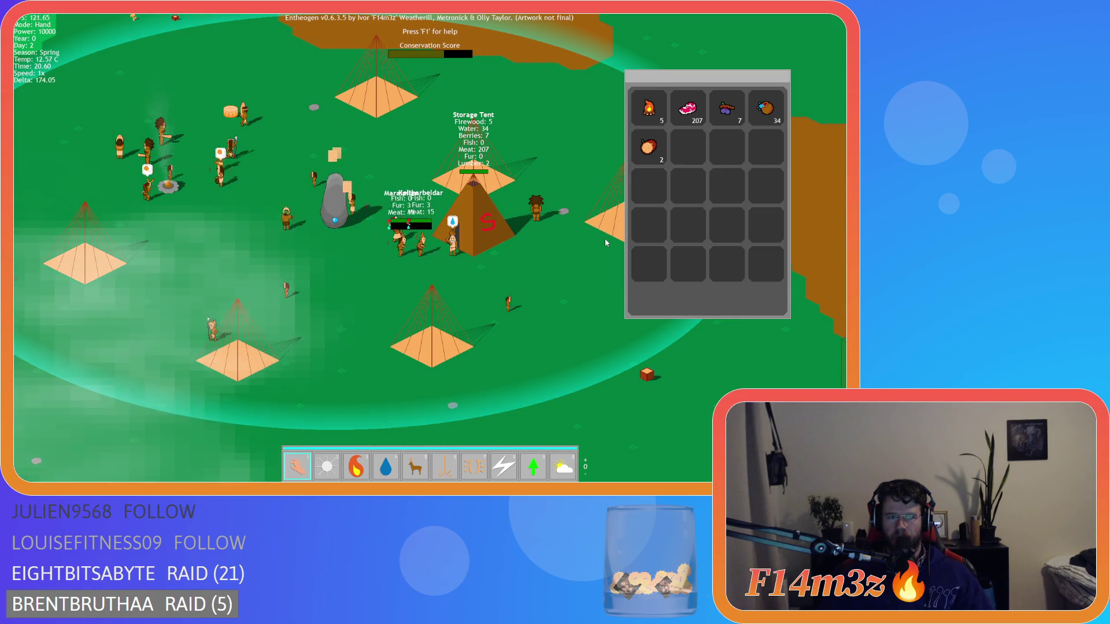
pyautogui.press('3')
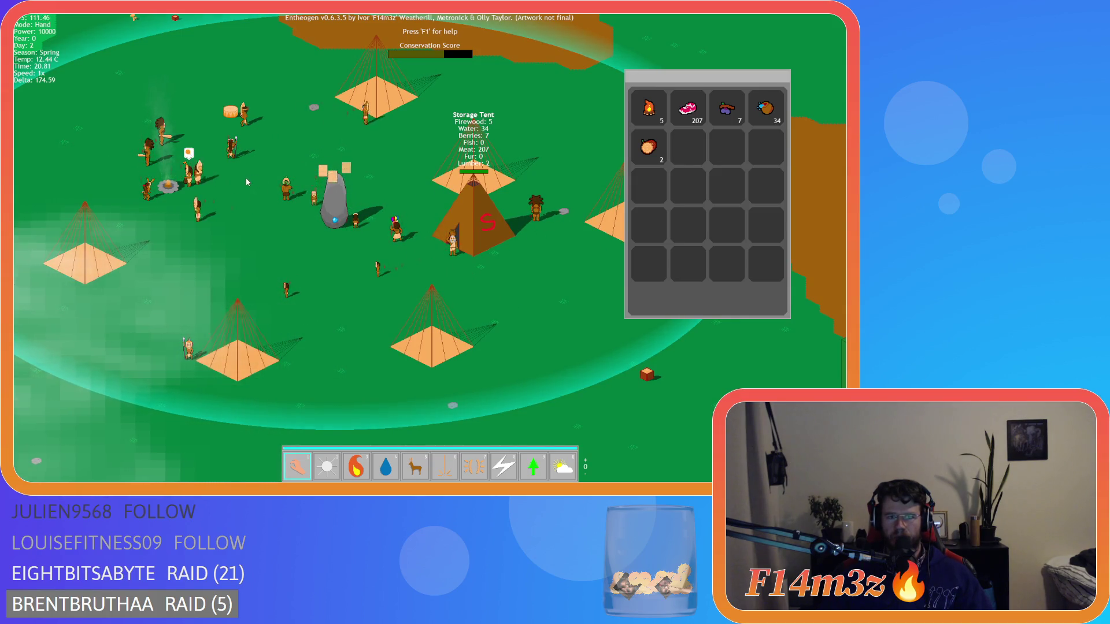
pyautogui.click(246, 176)
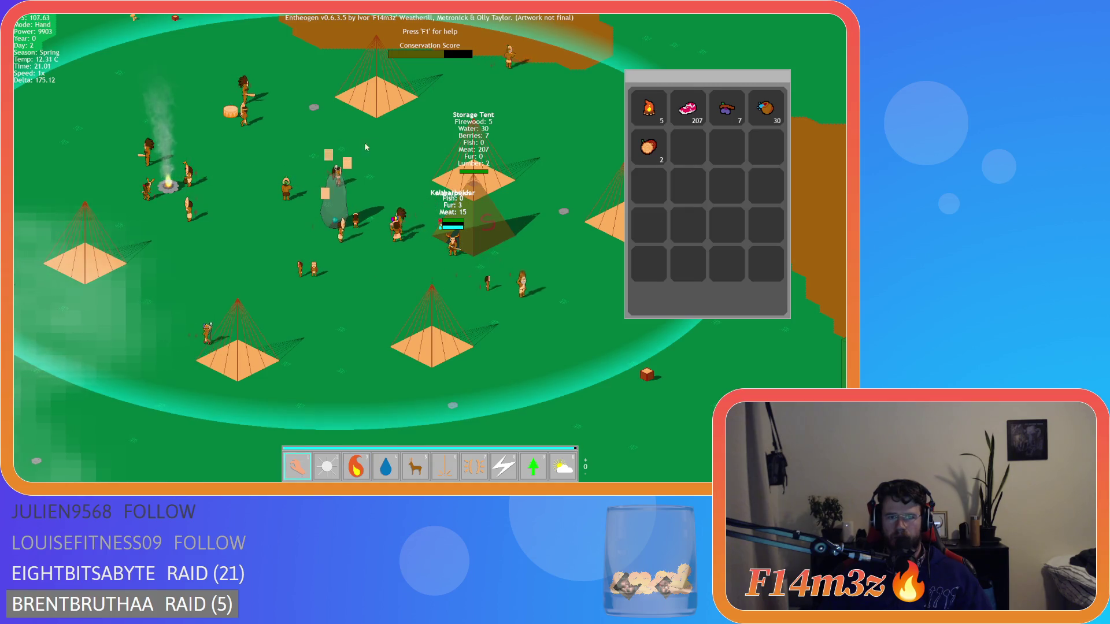
pyautogui.press('1')
pyautogui.press('Down')
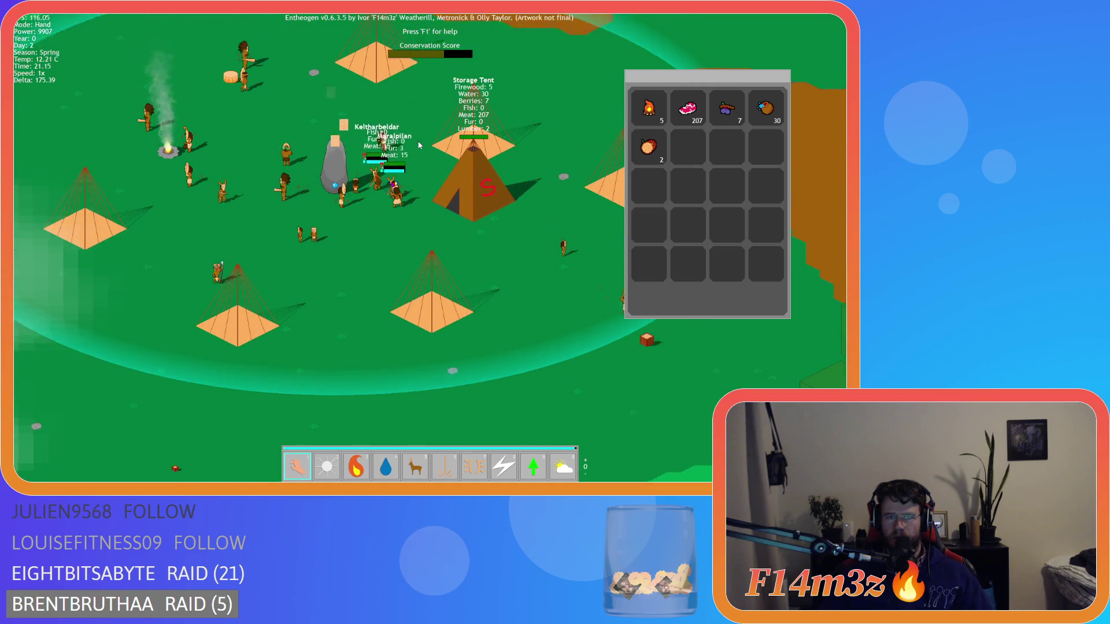
# - Pan the camera around the camp with the arrow and WASD keys
pyautogui.press('Up')
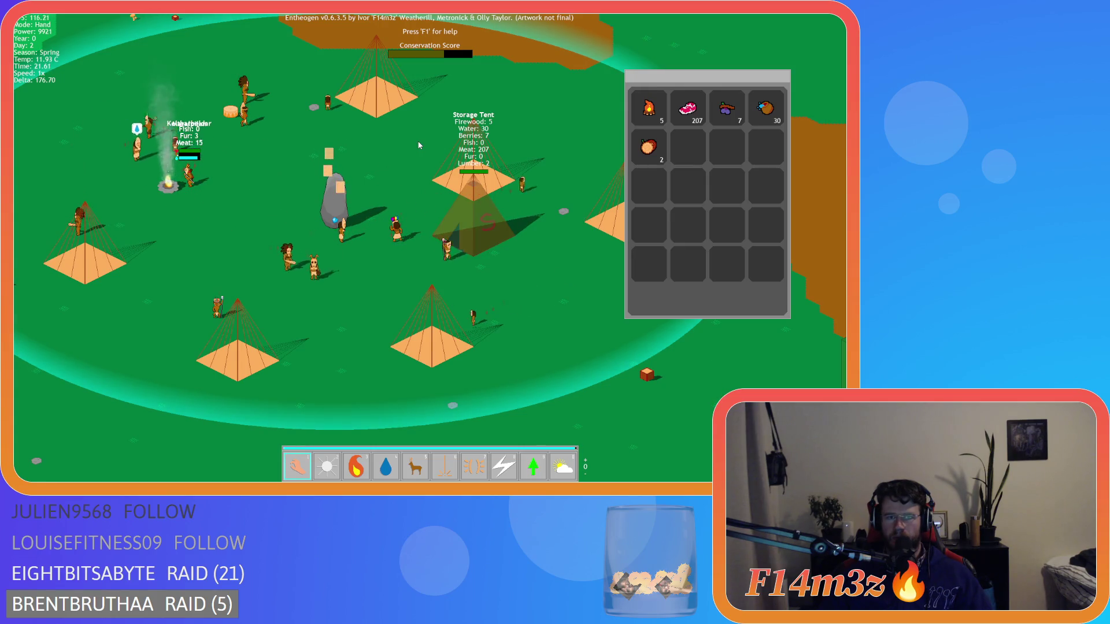
pyautogui.press('Left')
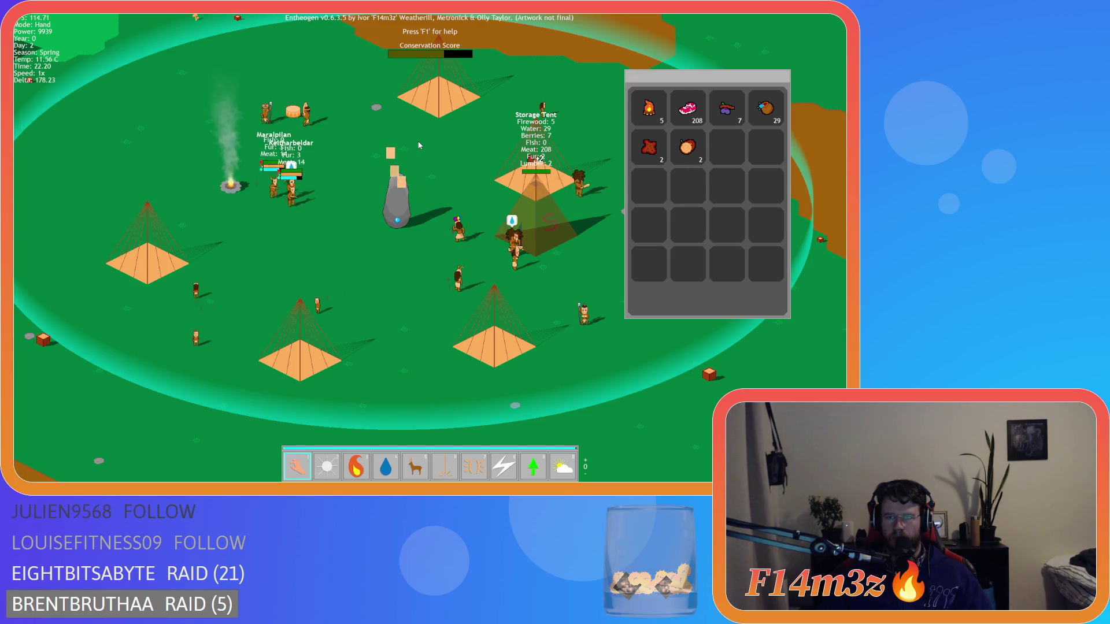
pyautogui.press('Up')
pyautogui.press('Right')
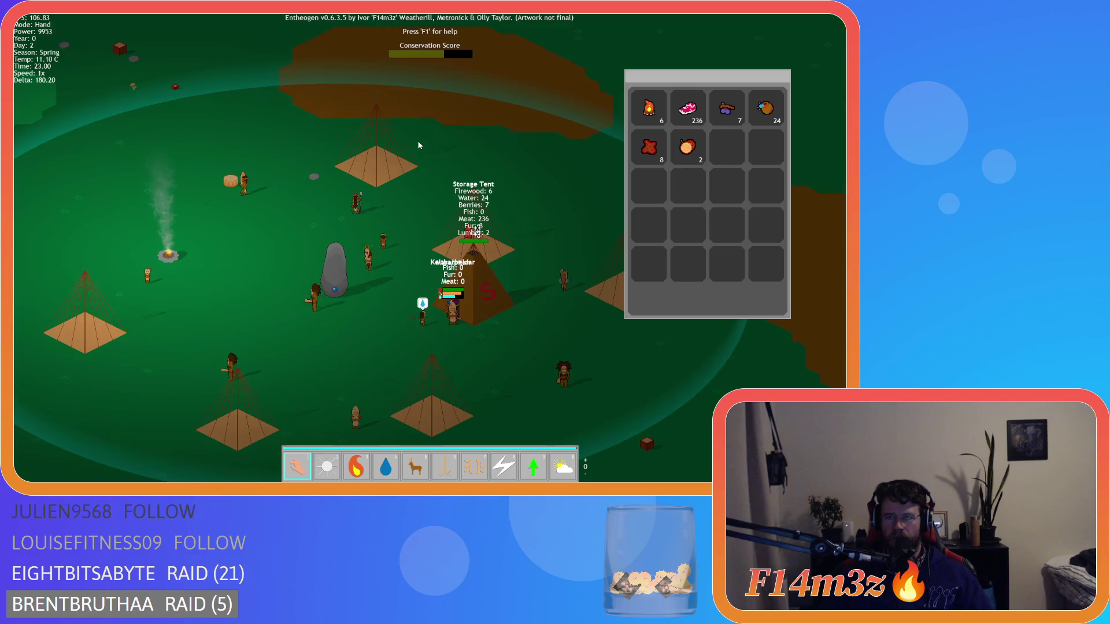
pyautogui.press('Right')
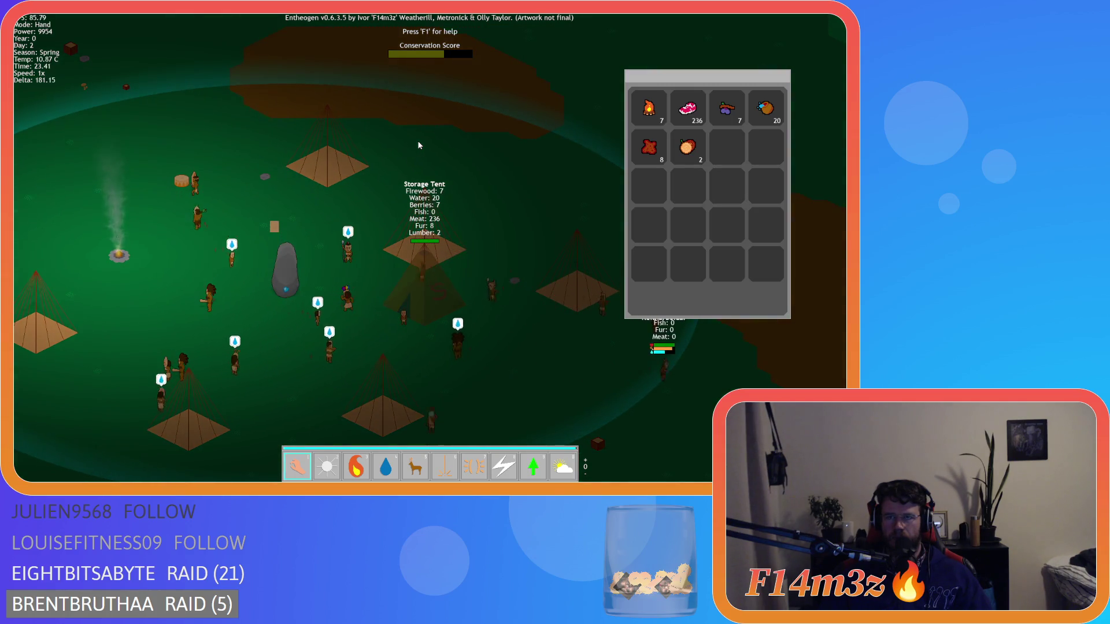
pyautogui.press('Left')
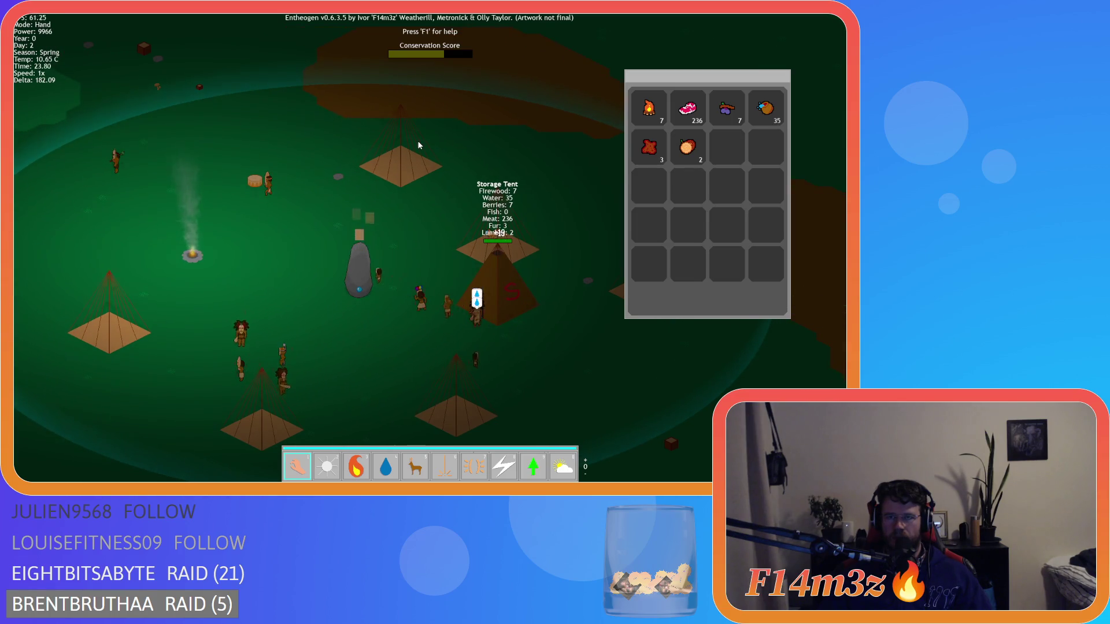
pyautogui.press('Right')
pyautogui.press('Down')
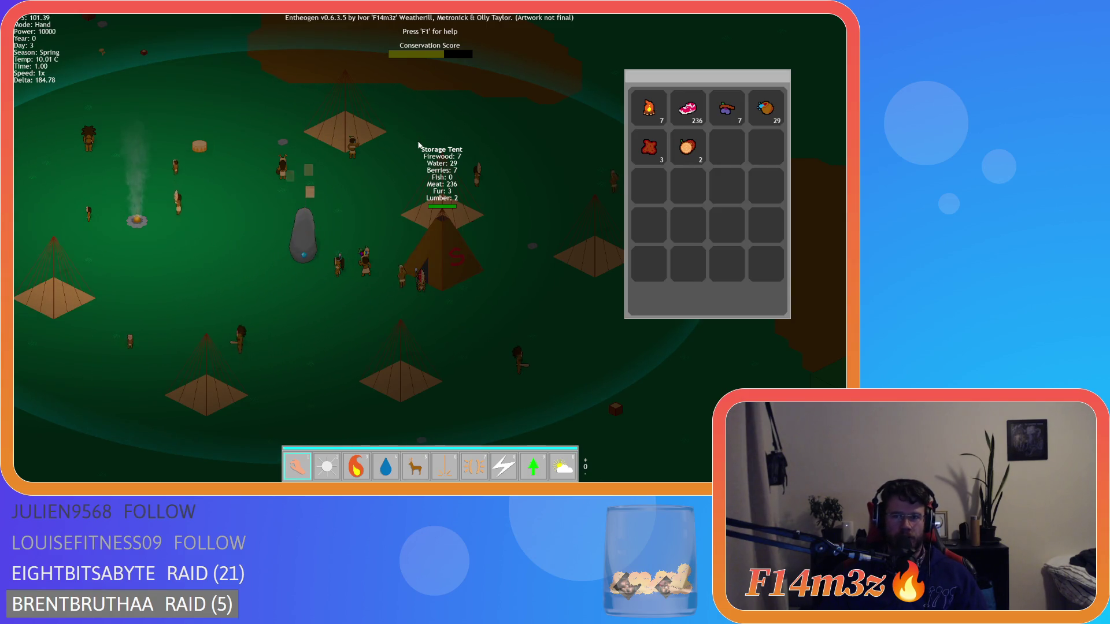
pyautogui.press('d')
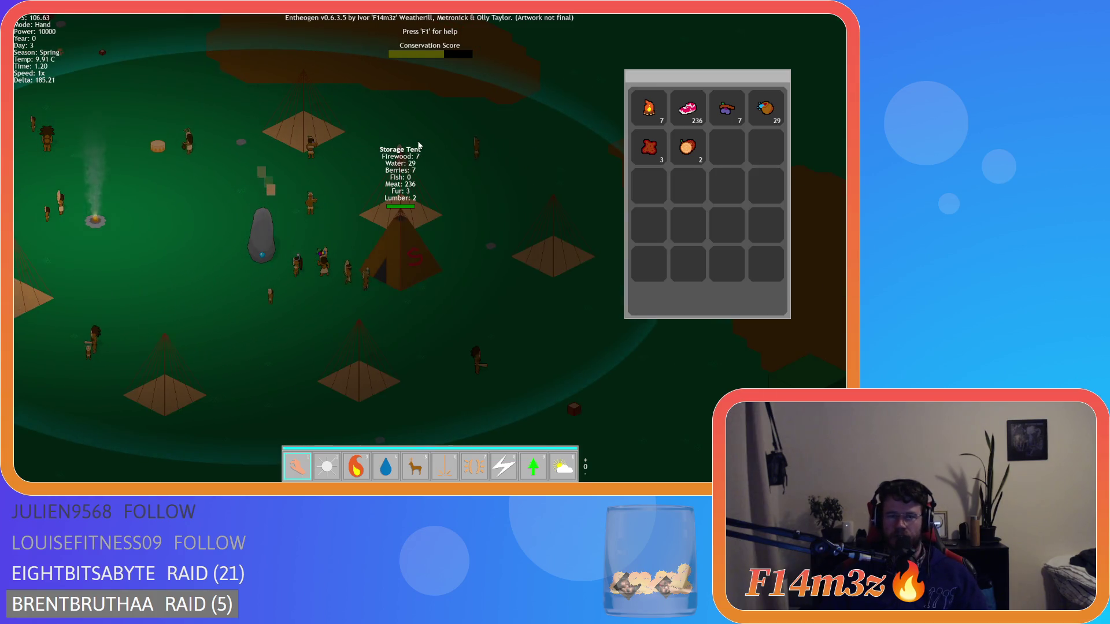
pyautogui.press('w')
pyautogui.press('a')
# - Close the storage inventory window and quit the game back to GameMaker
pyautogui.press('Escape')
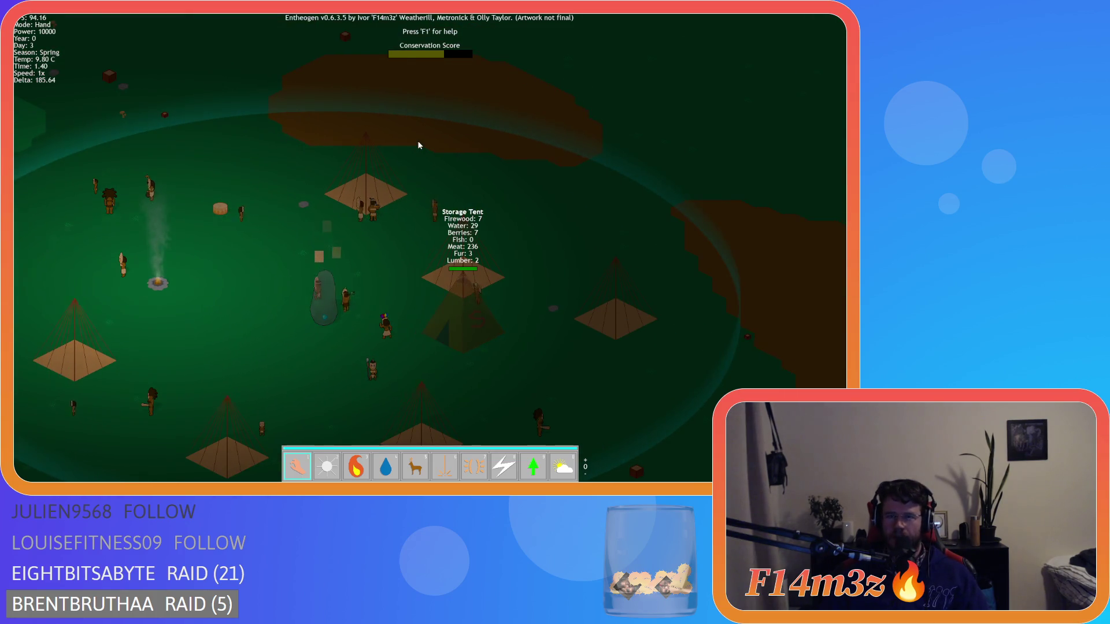
pyautogui.press('a')
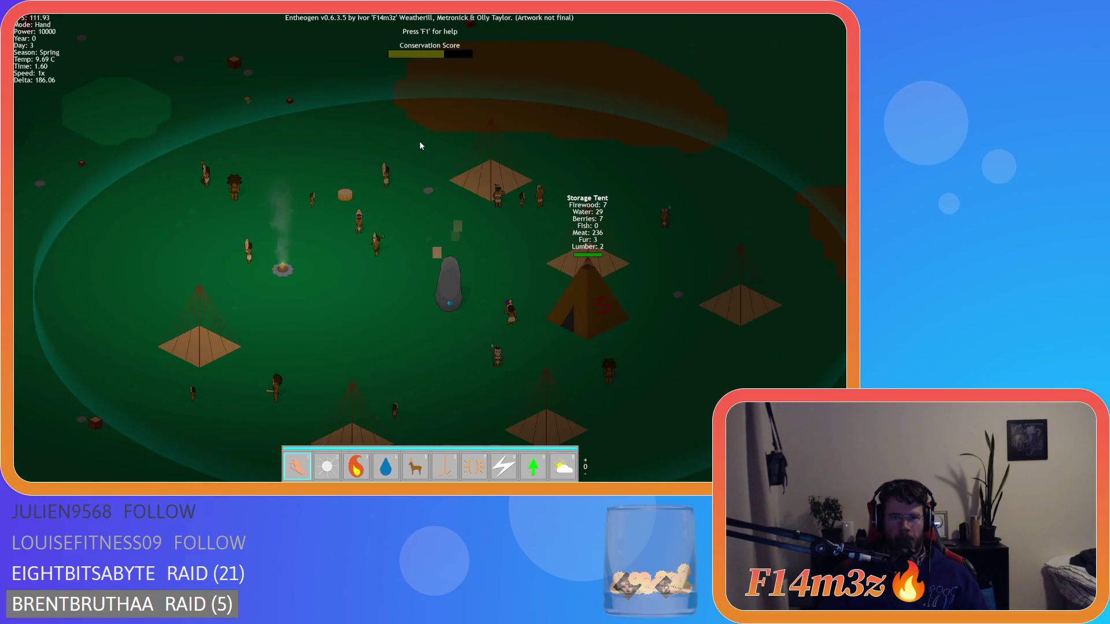
pyautogui.press('s')
pyautogui.press('d')
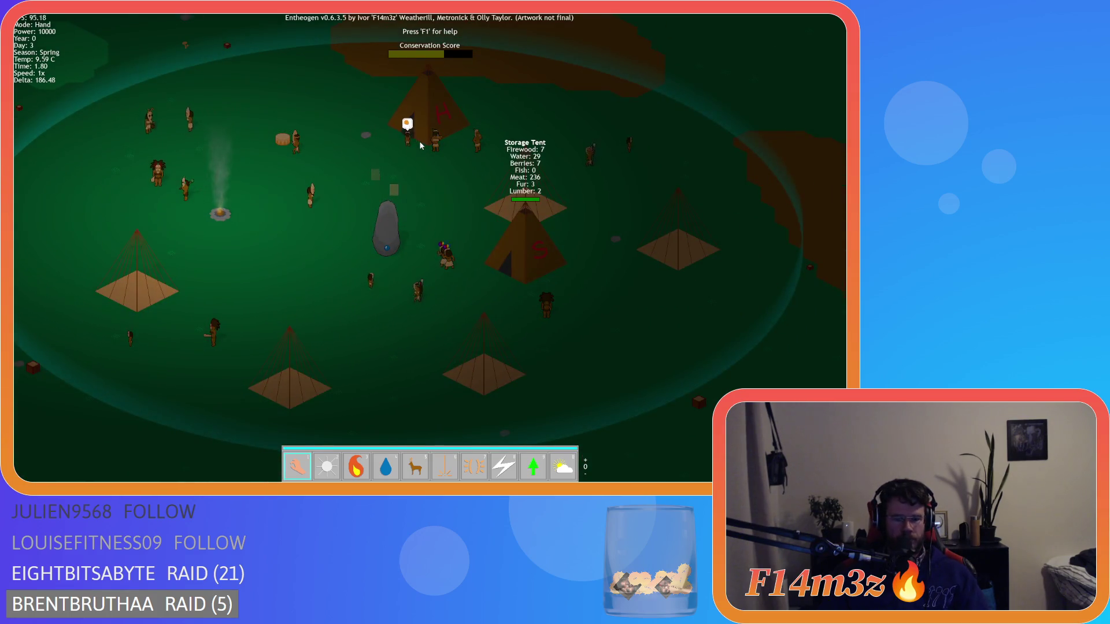
pyautogui.press('Escape')
pyautogui.press('Return')
pyautogui.press('Escape')
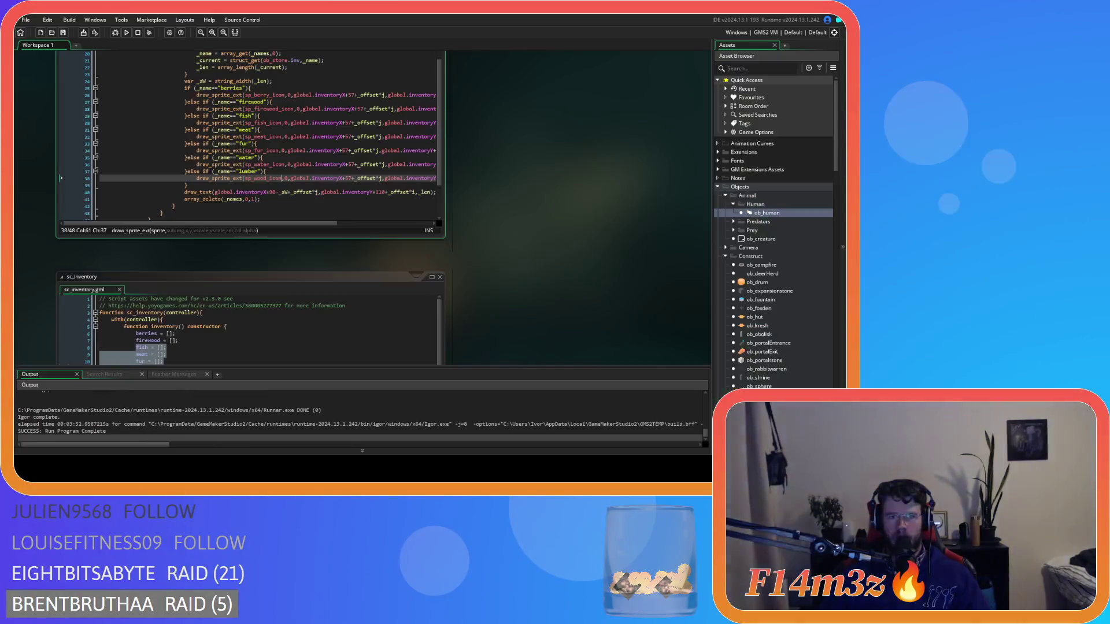
# - Close the sc_inventory and sc_drawInventoryWindow code windows
pyautogui.scroll(2, 493, 191)
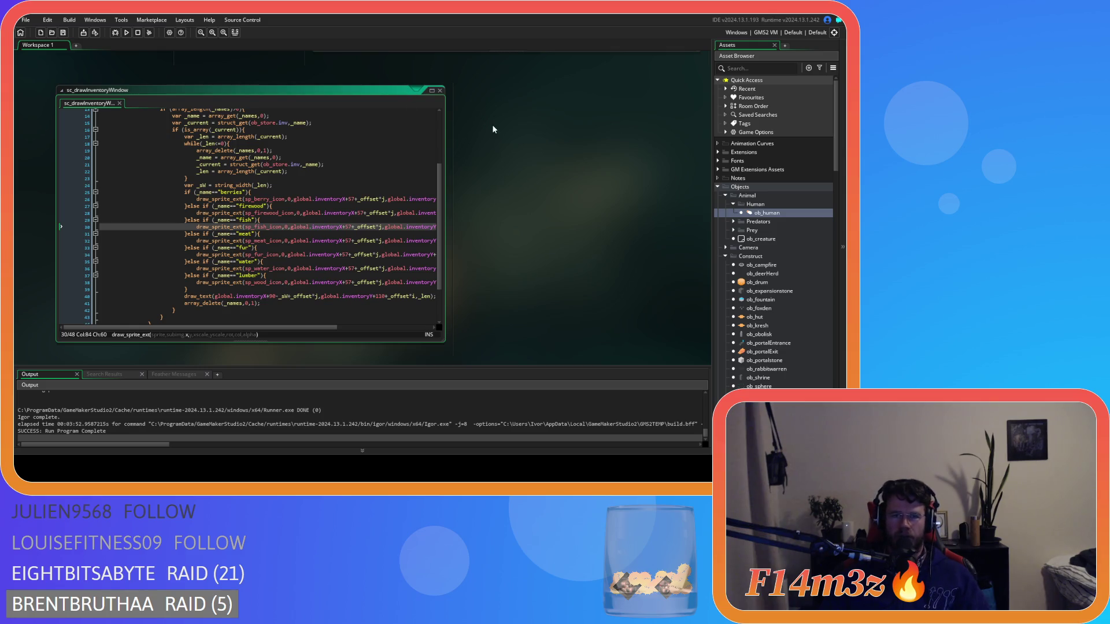
pyautogui.scroll(3, 491, 124)
pyautogui.scroll(-4, 525, 245)
pyautogui.scroll(-3, 525, 245)
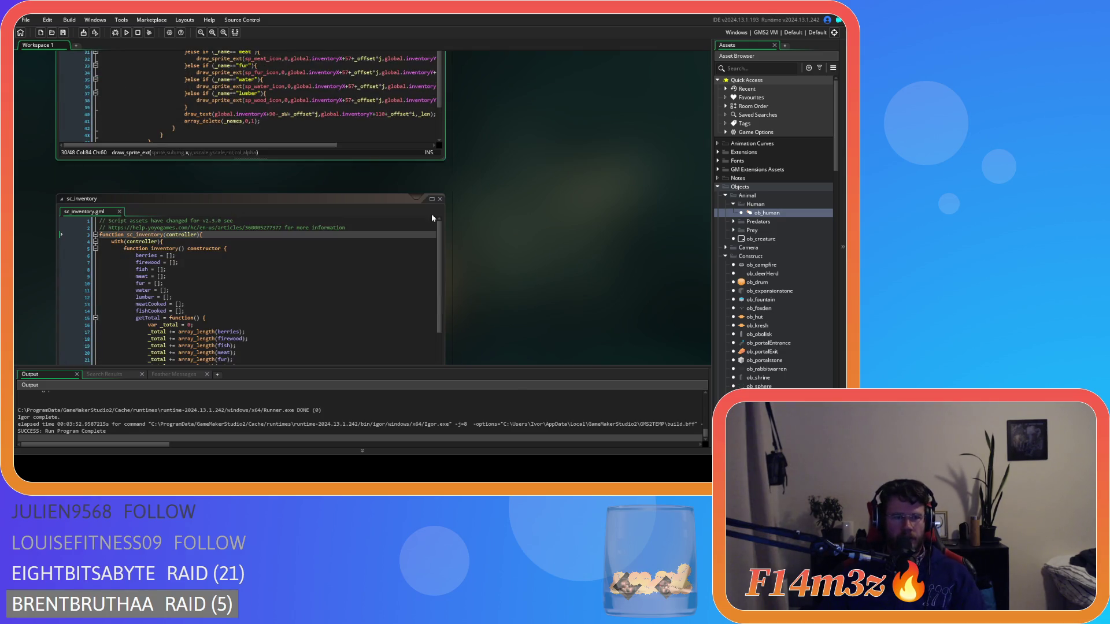
pyautogui.click(440, 199)
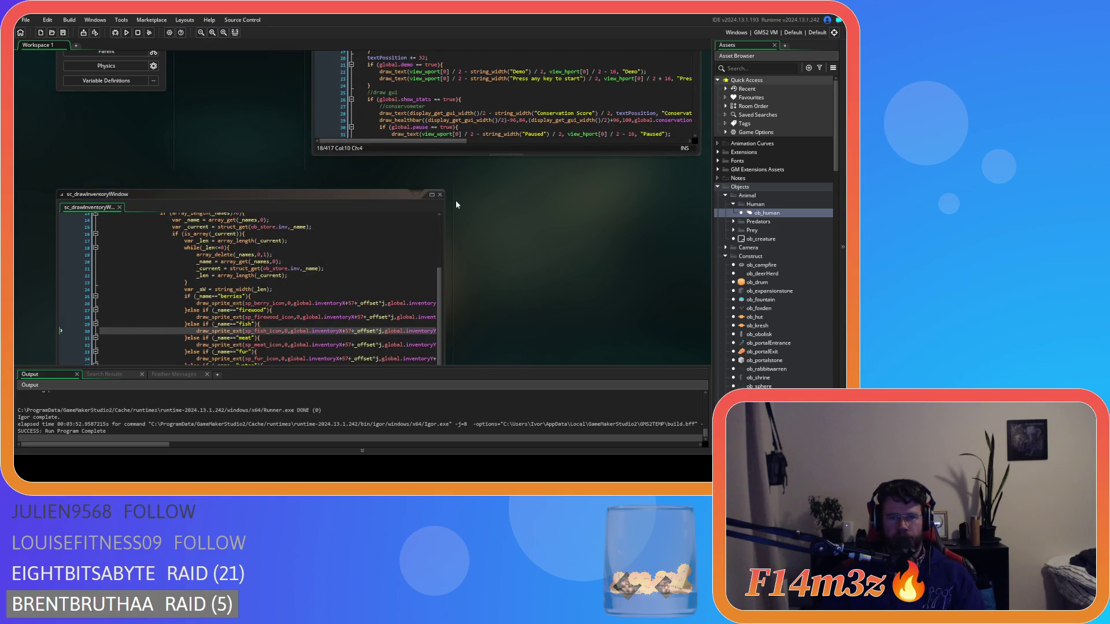
pyautogui.click(440, 194)
# - Collapse the Animal and Construct object folders and reopen the sc_drawInventoryWindow script
pyautogui.scroll(3, 351, 258)
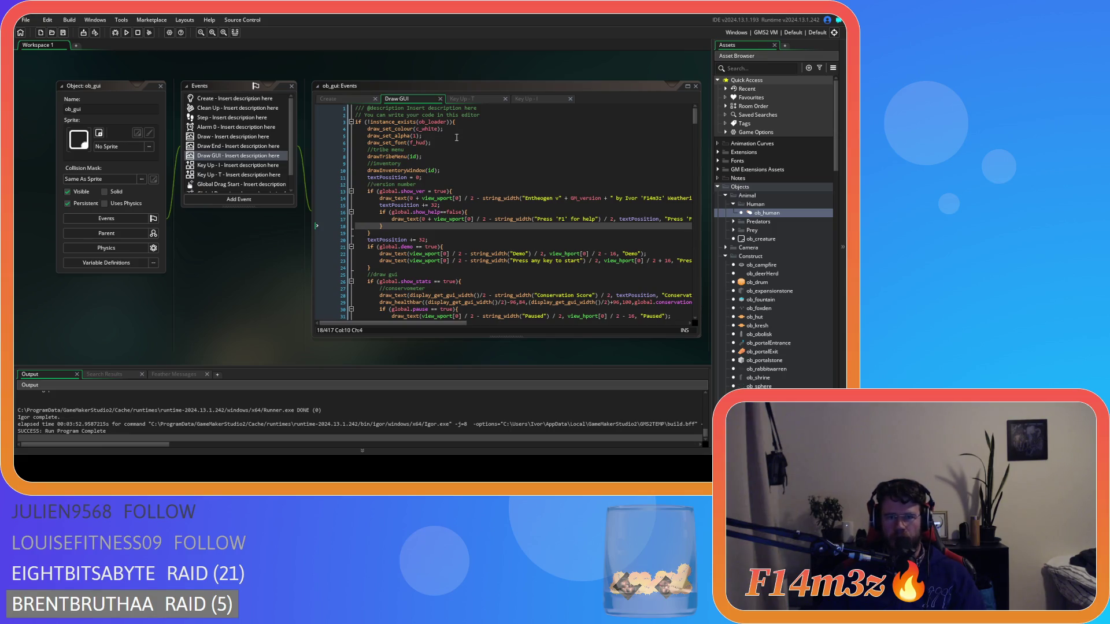
pyautogui.scroll(-3, 758, 252)
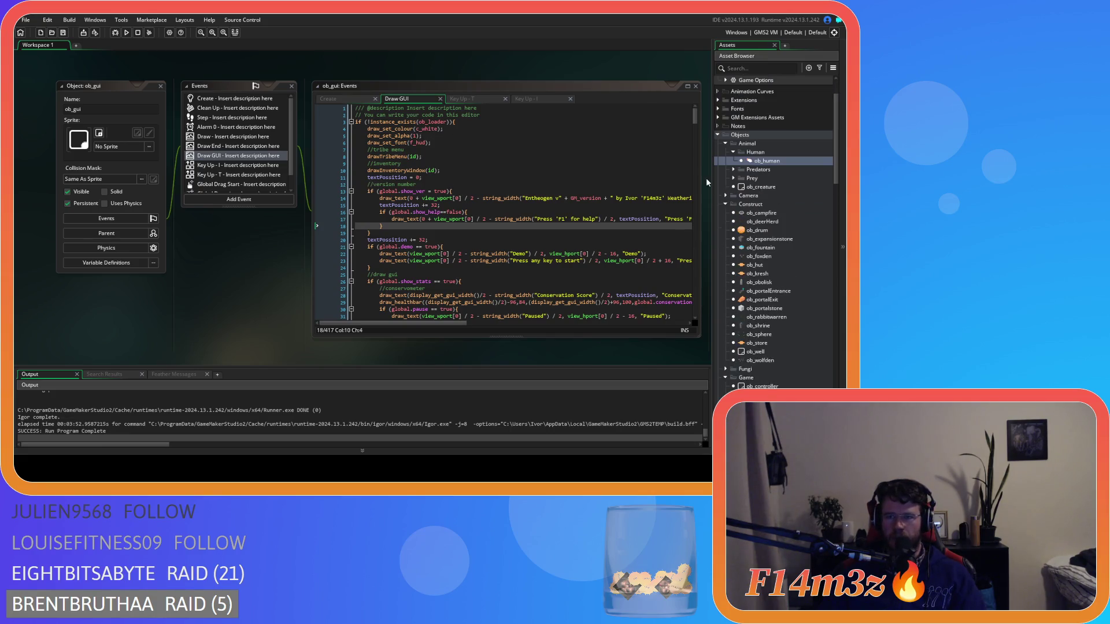
pyautogui.click(724, 145)
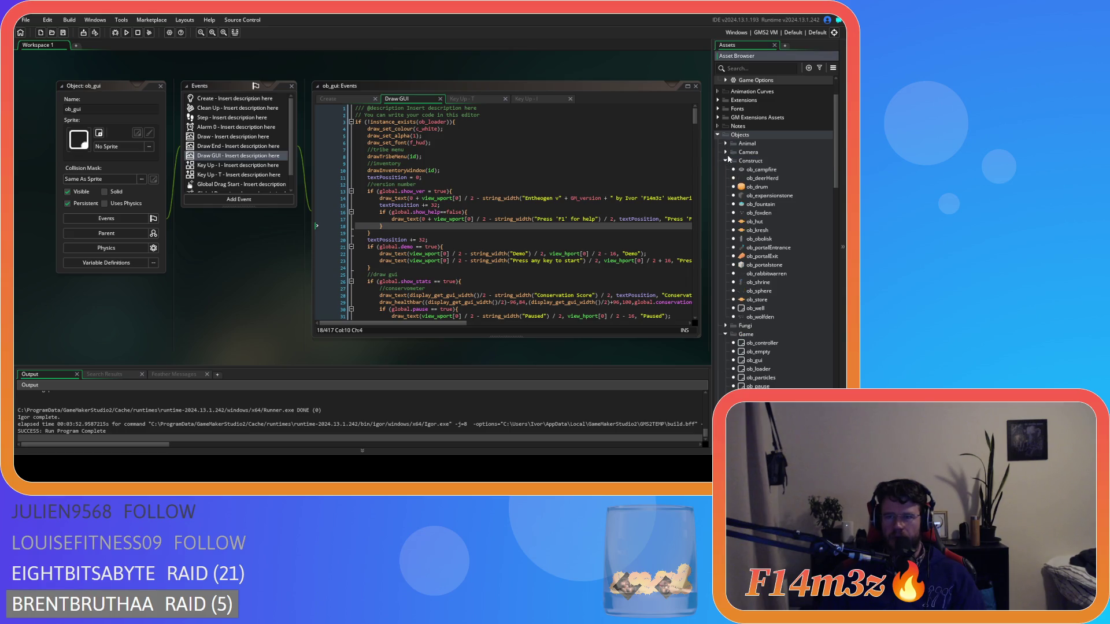
pyautogui.click(725, 160)
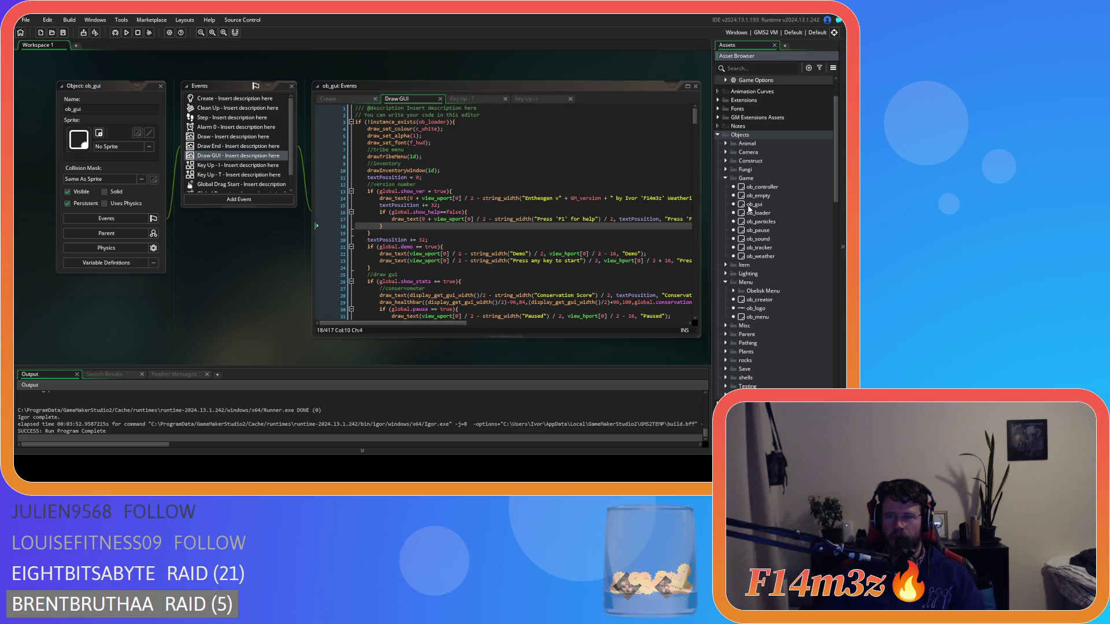
pyautogui.scroll(-10, 755, 252)
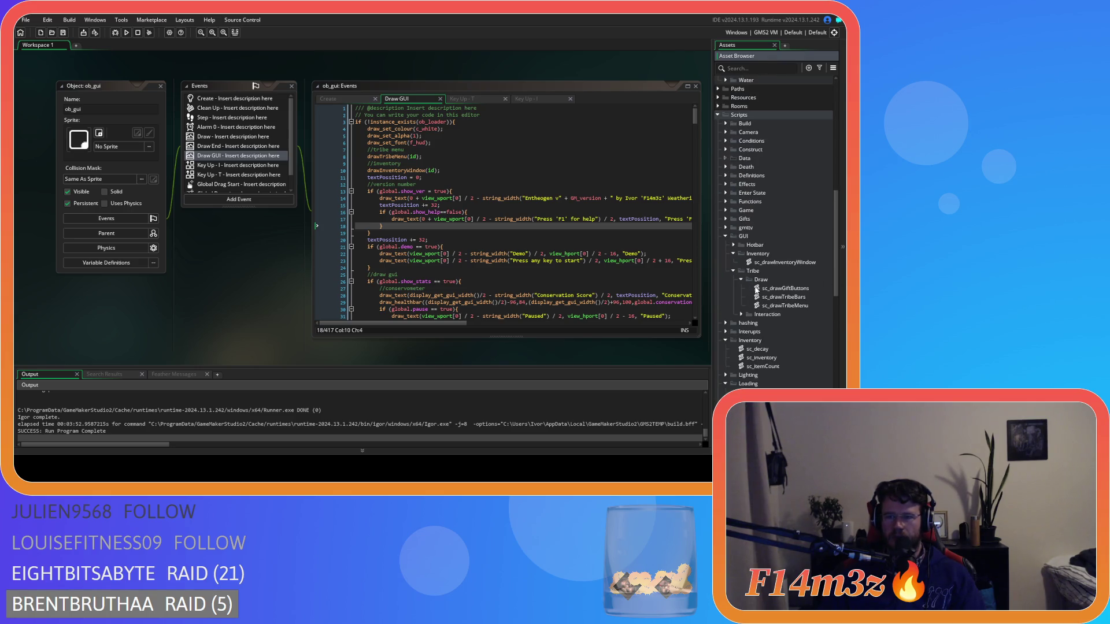
pyautogui.doubleClick(787, 262)
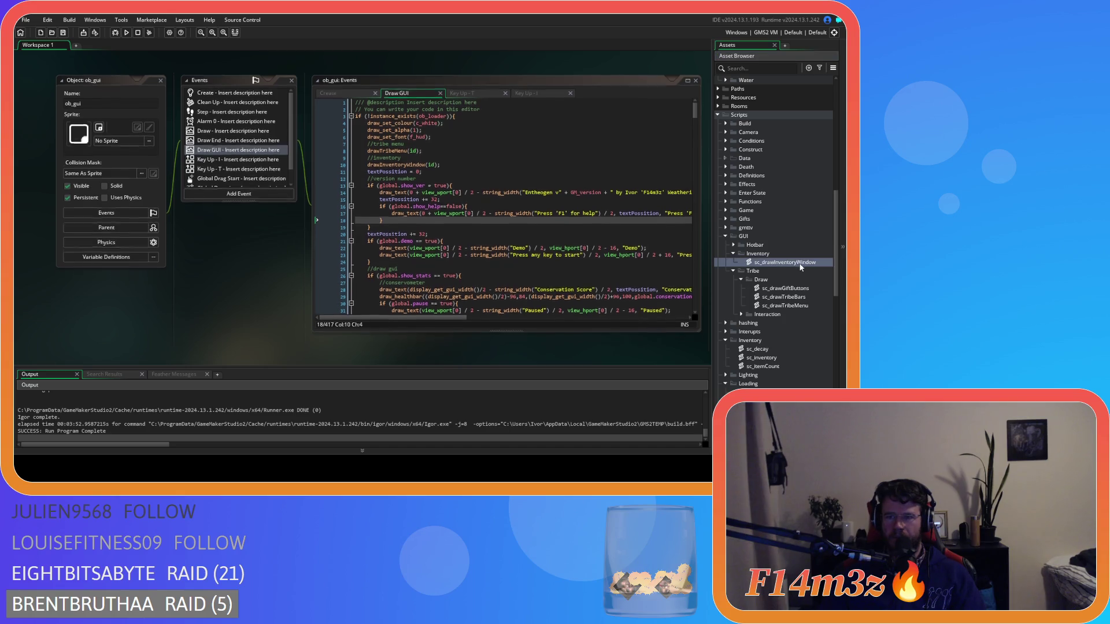
# - Open sc_drawTribeMenu alongside sc_drawInventoryWindow and select its line 19 draw_sprite call for reference
pyautogui.click(252, 183)
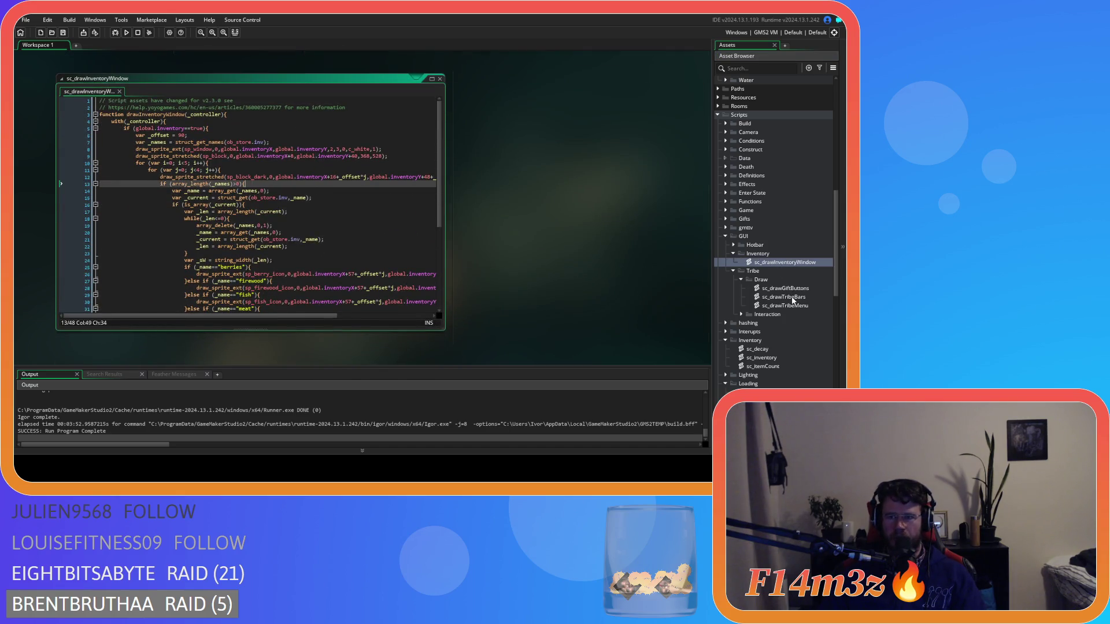
pyautogui.doubleClick(789, 305)
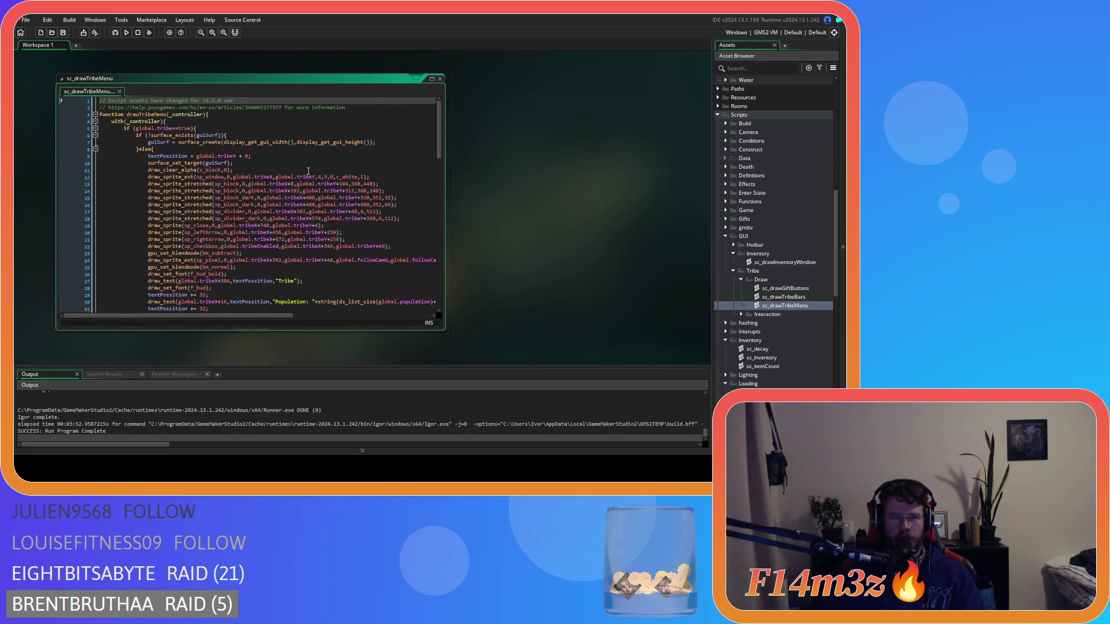
pyautogui.moveTo(342, 230); pyautogui.dragTo(284, 230)
pyautogui.moveTo(155, 231); pyautogui.dragTo(148, 230)
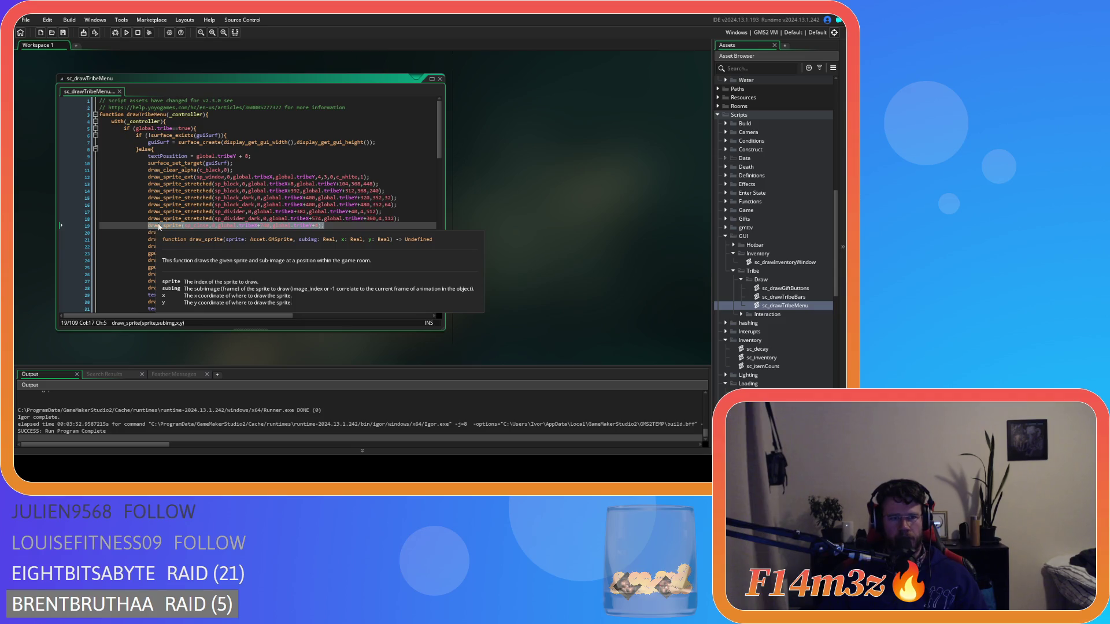
pyautogui.scroll(5, 551, 259)
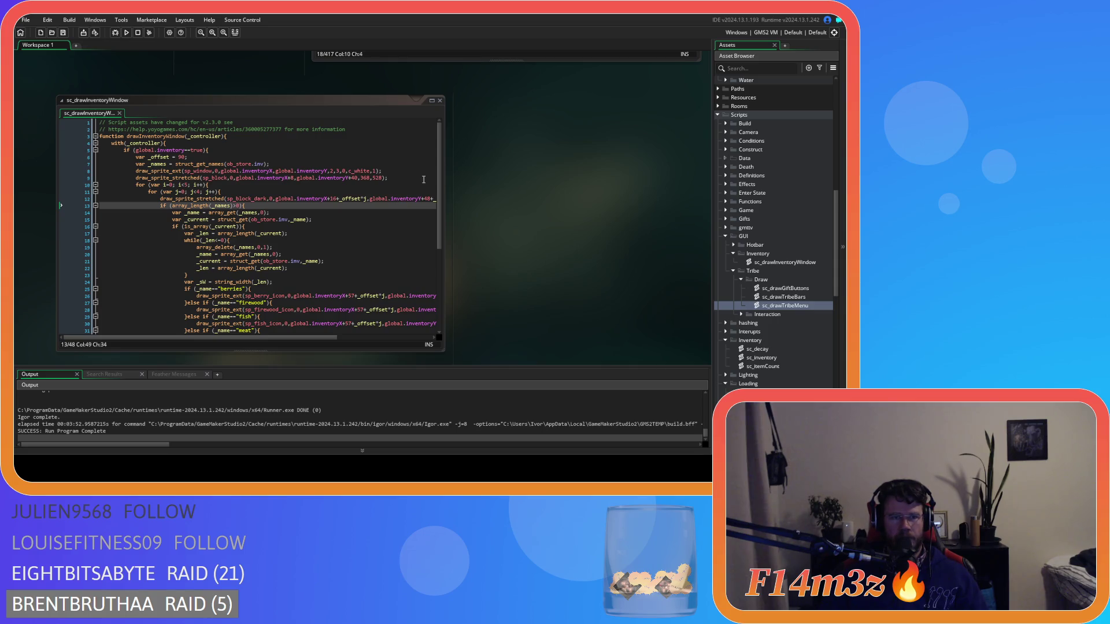
pyautogui.scroll(-5, 379, 180)
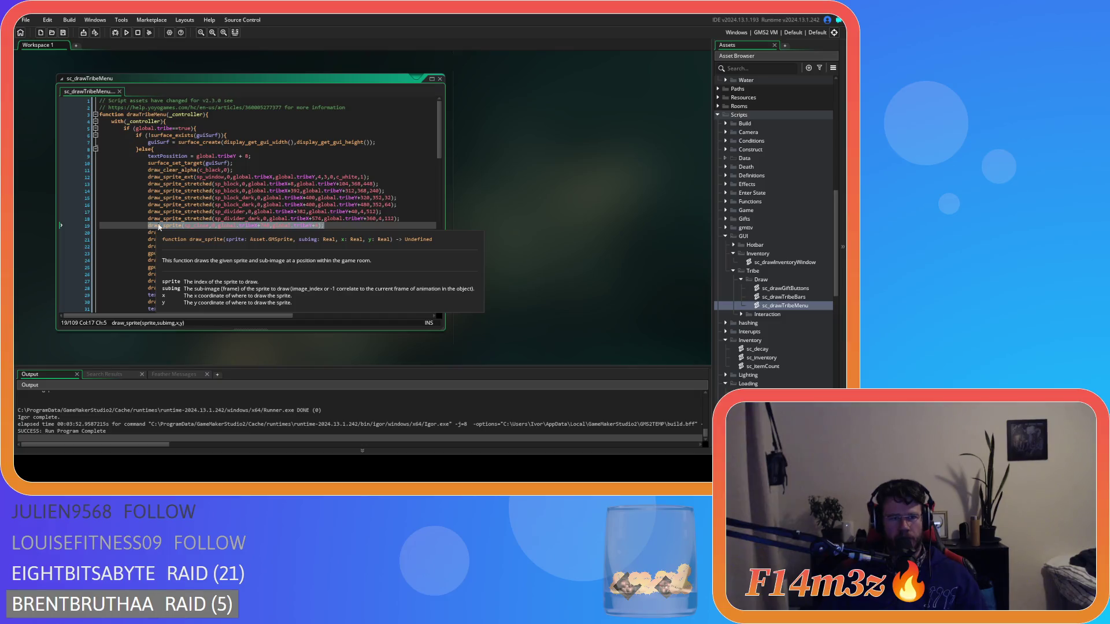
pyautogui.scroll(5, 551, 259)
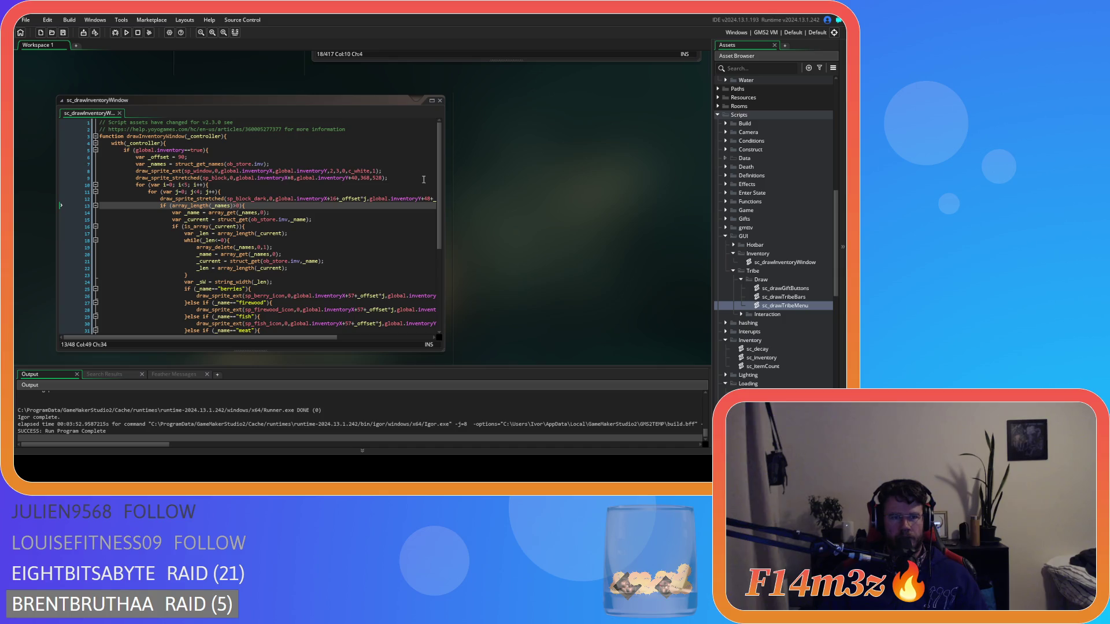
pyautogui.click(394, 171)
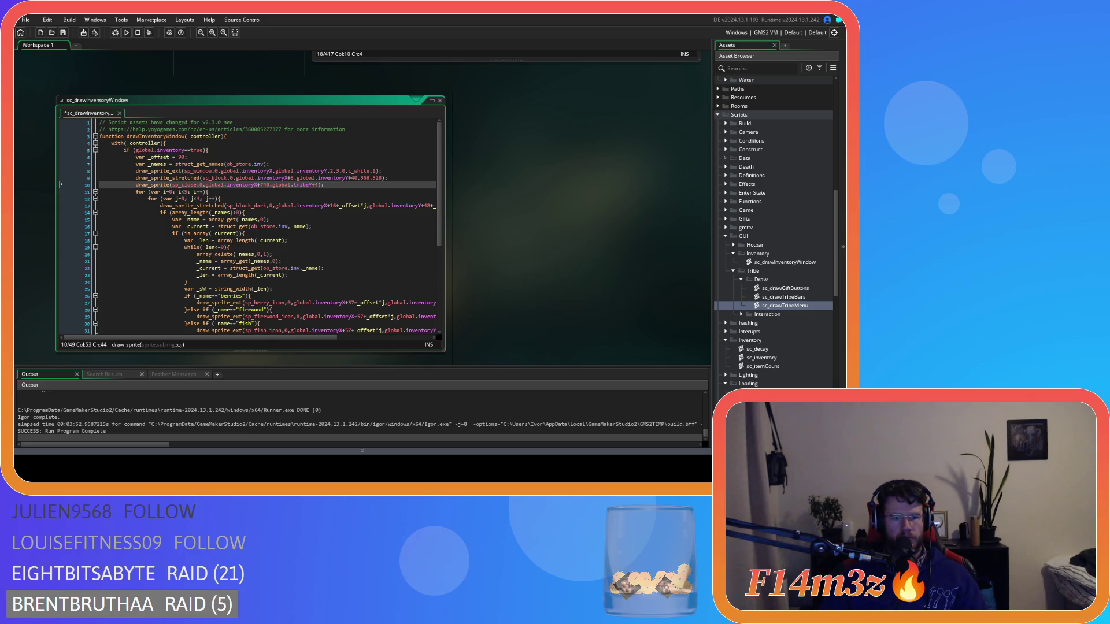
# - Replace tribeY with inventoryY in line 10's sp_close call
pyautogui.press('Down')
pyautogui.hotkey('ctrl', 's')
pyautogui.scroll(-2, 328, 191)
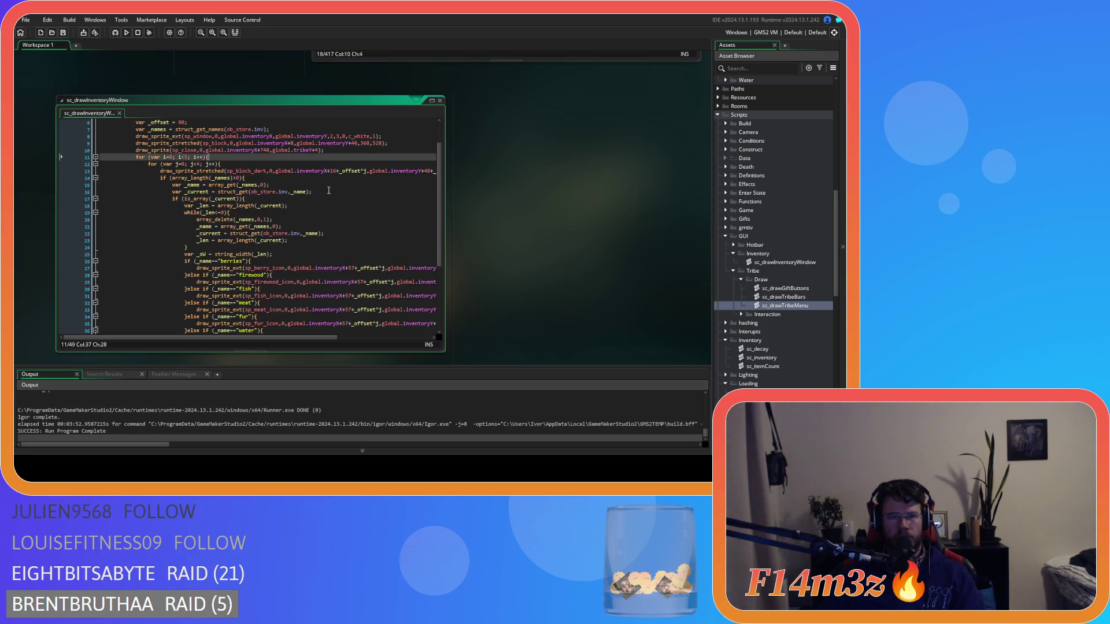
pyautogui.scroll(1, 328, 191)
pyautogui.doubleClick(329, 162)
pyautogui.hotkey('ctrl', 'c')
pyautogui.doubleClick(306, 167)
pyautogui.hotkey('ctrl', 'v')
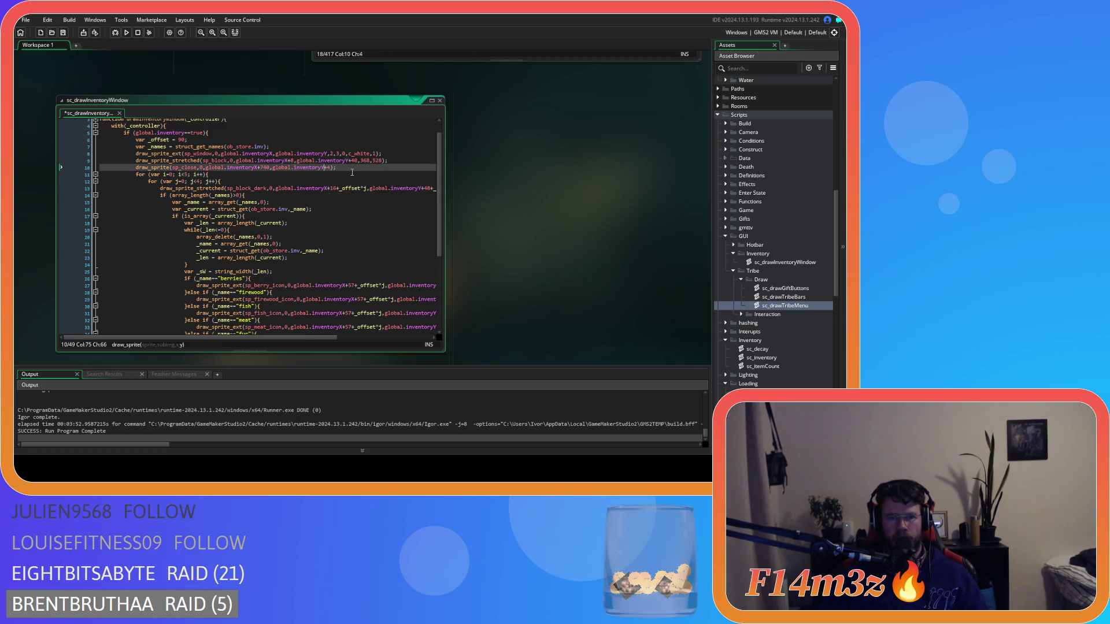
pyautogui.press('End')
pyautogui.click(265, 168)
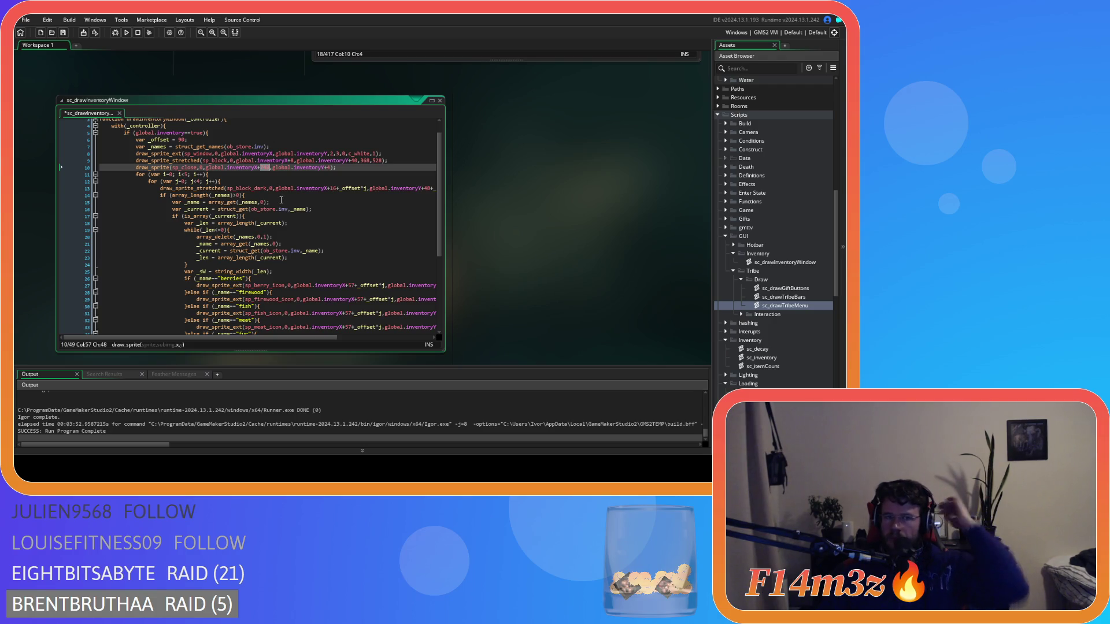
# - Compare with the tribe menu's close-sprite line, change the x offset to 356, and save
pyautogui.doubleClick(798, 306)
pyautogui.click(327, 229)
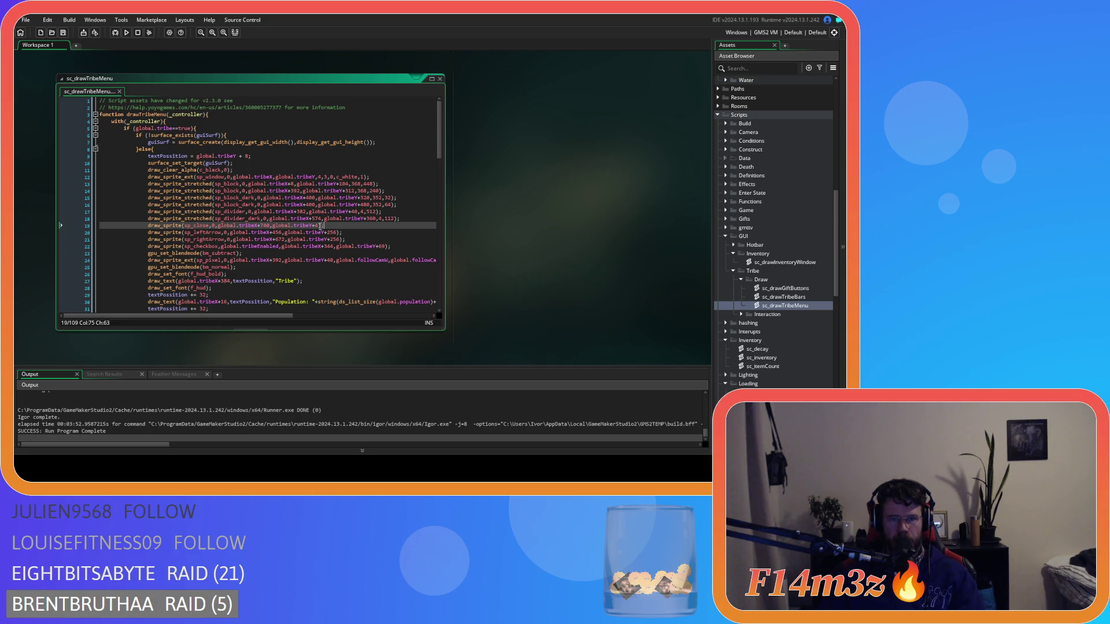
pyautogui.hotkey('ctrl', 'Tab')
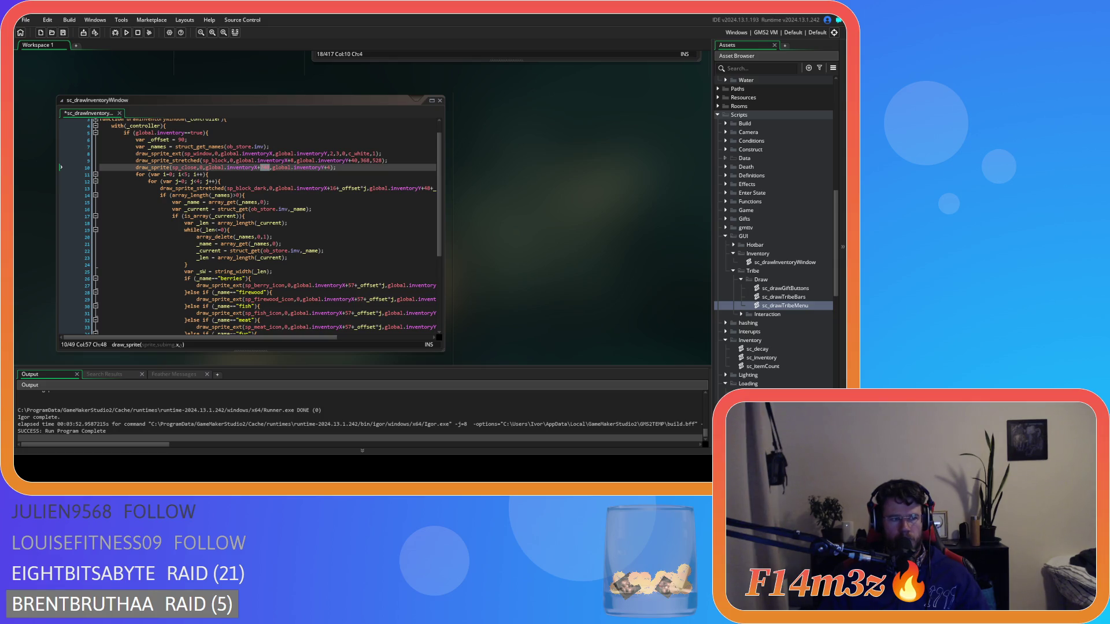
pyautogui.click(265, 167)
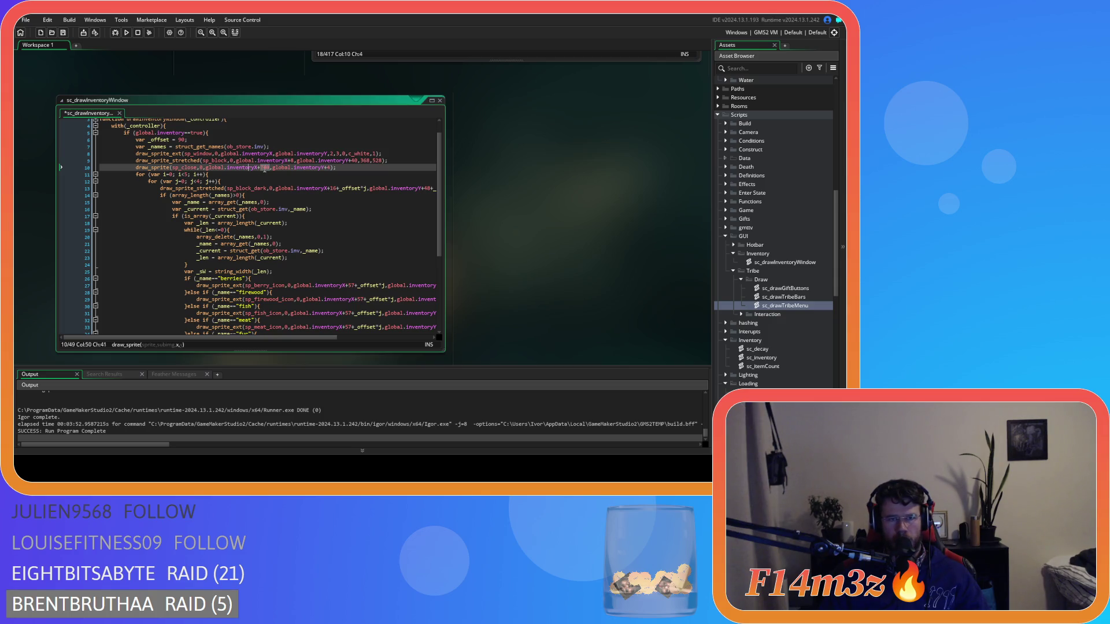
pyautogui.write('356')
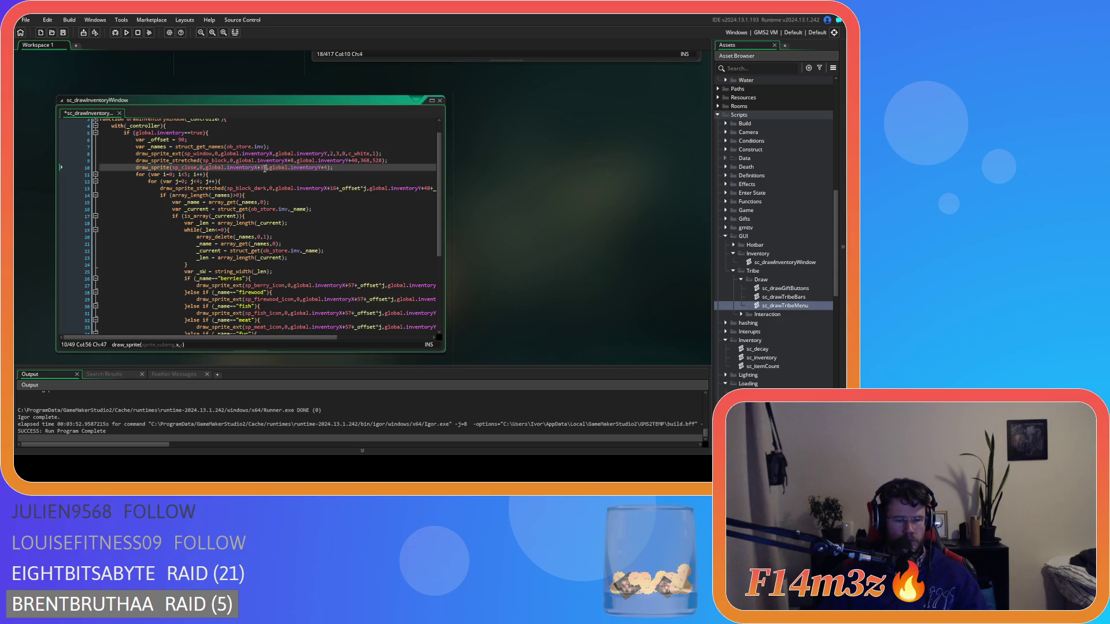
pyautogui.click(351, 169)
pyautogui.hotkey('ctrl', 's')
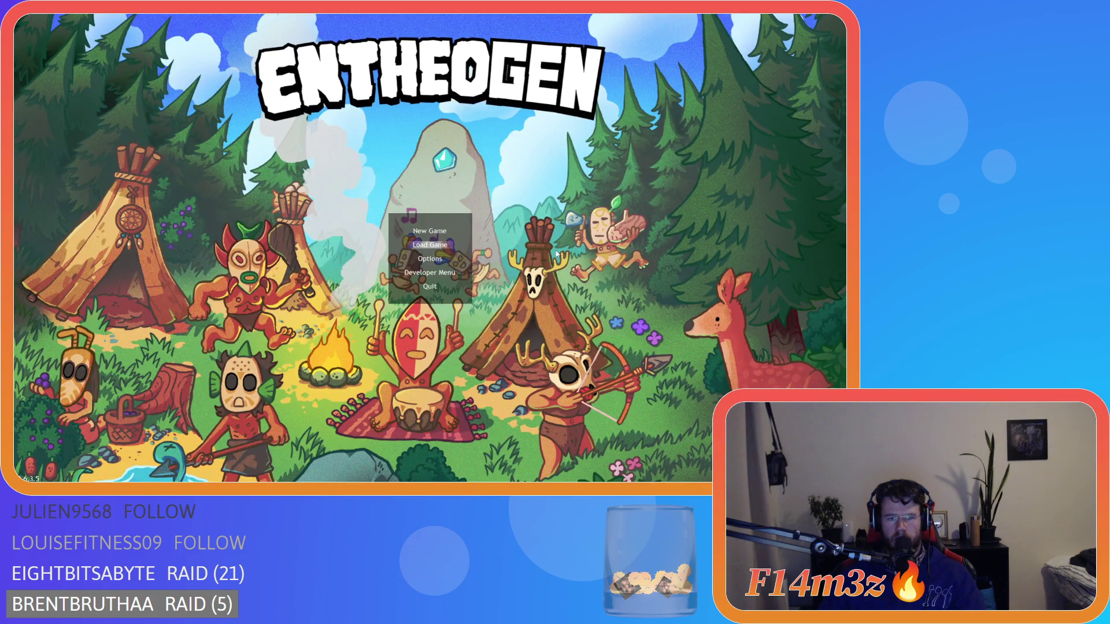
# - Load the camp, quit the game back to the editor, and rebuild it with Run
pyautogui.press('Return')
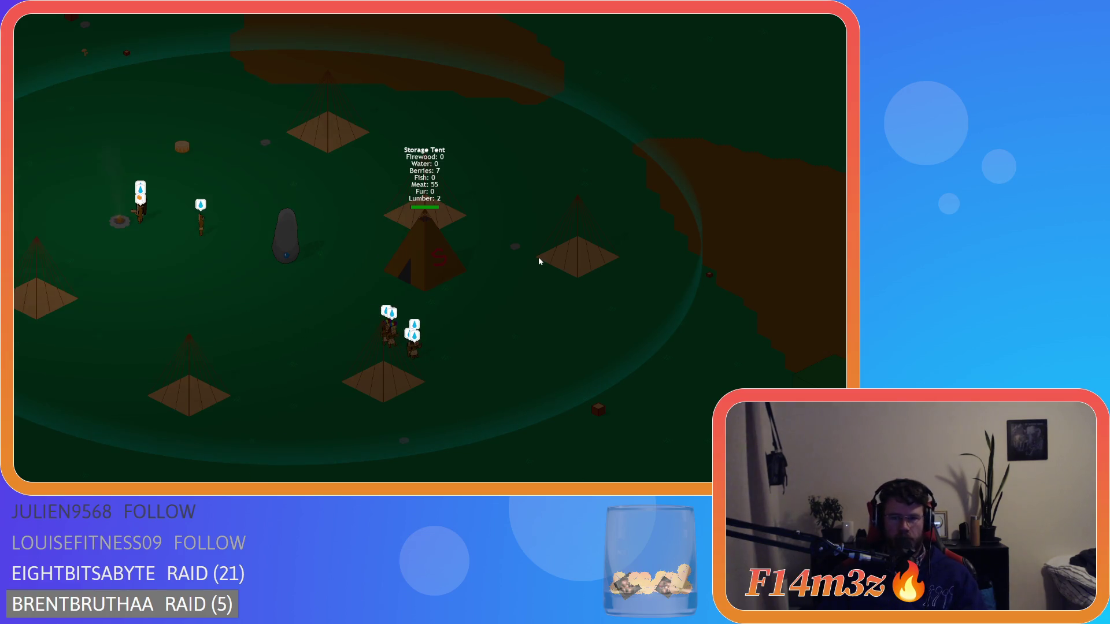
pyautogui.press('Escape')
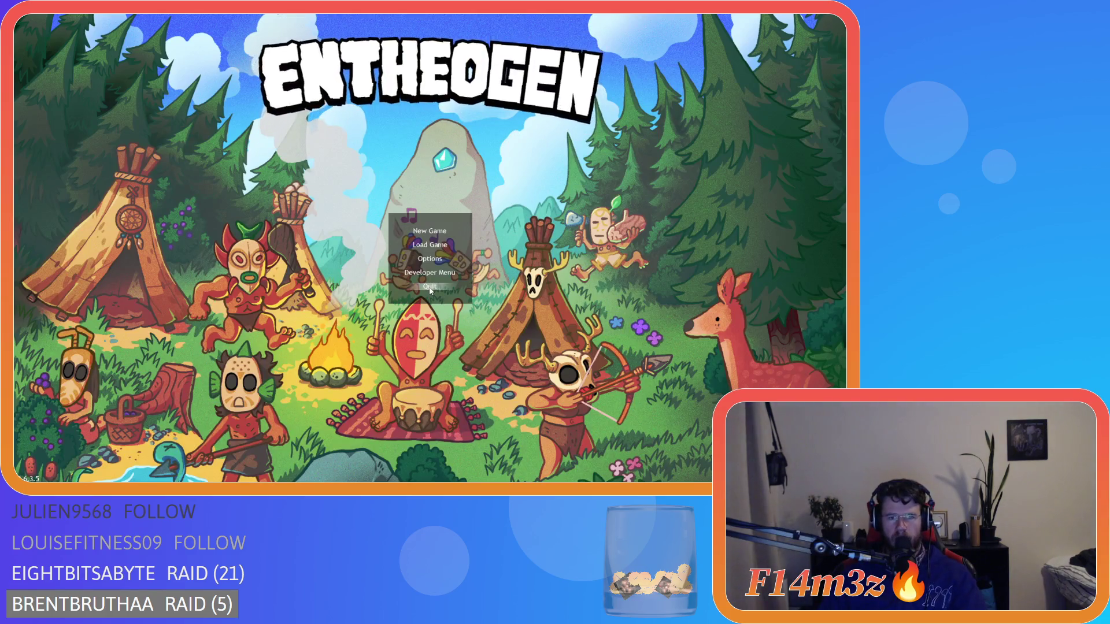
pyautogui.press('Escape')
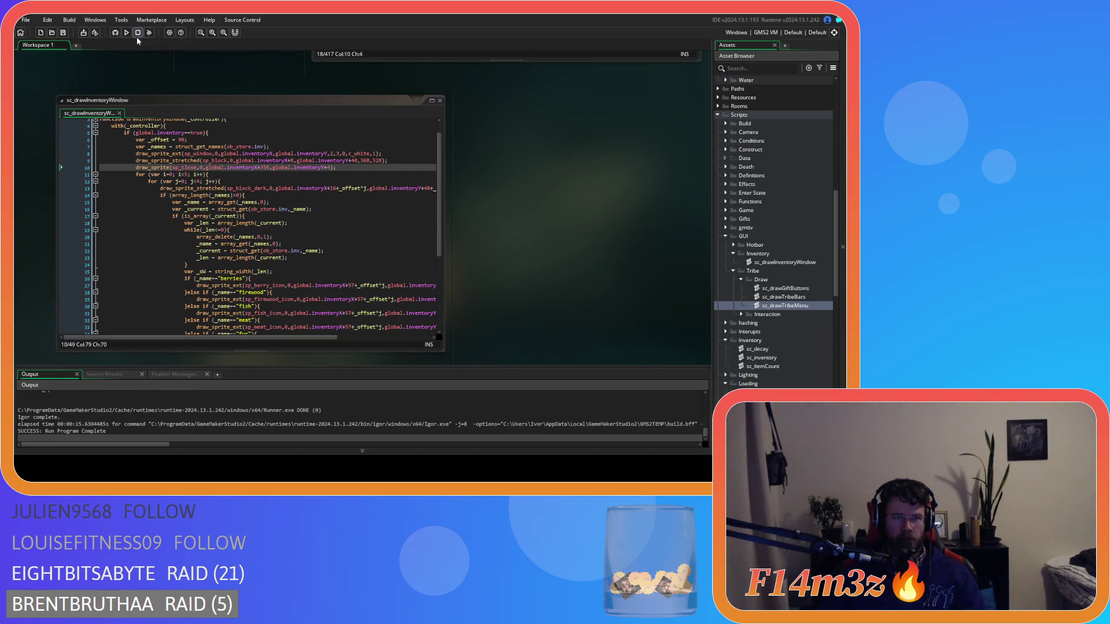
pyautogui.click(126, 32)
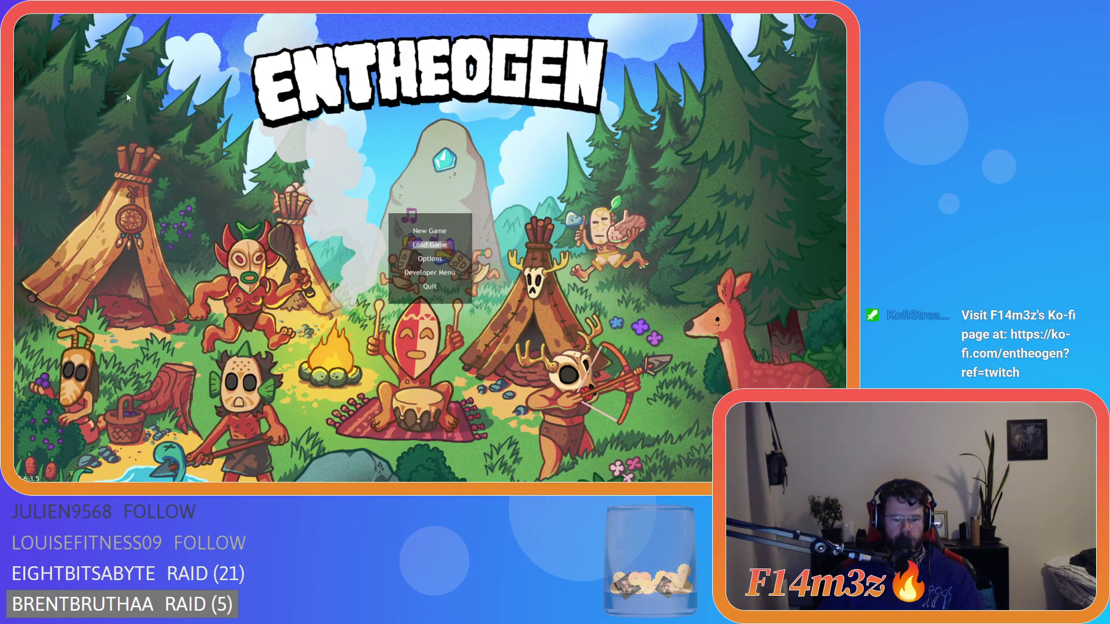
# - Load the game, open the inventory panel, and pan the camera around the village with WASD
pyautogui.press('Return')
pyautogui.press('i')
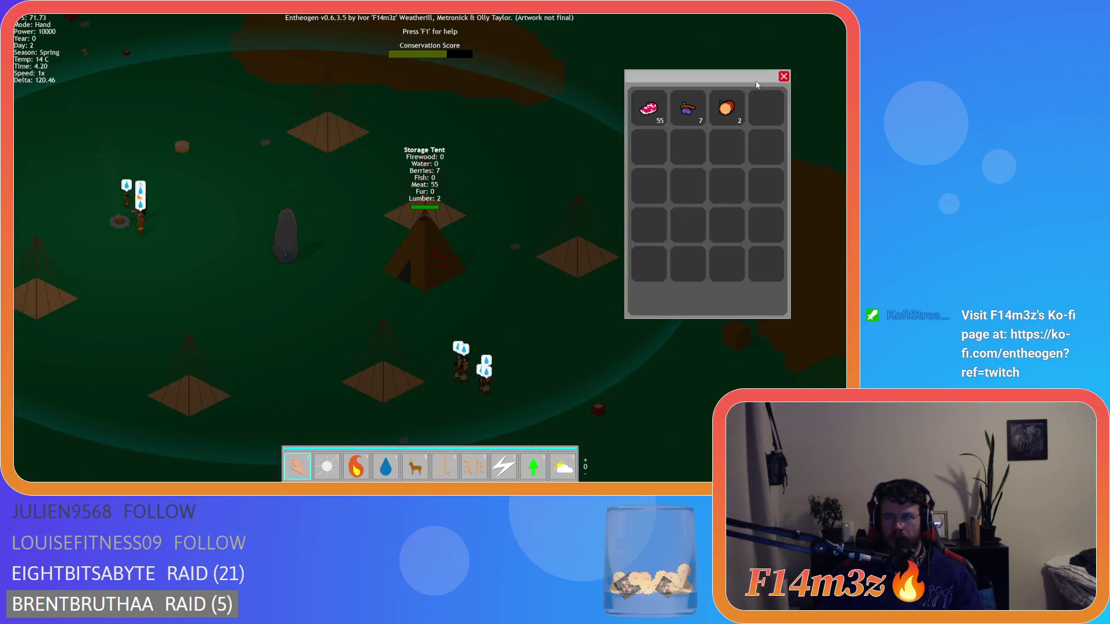
pyautogui.press('a')
pyautogui.press('s')
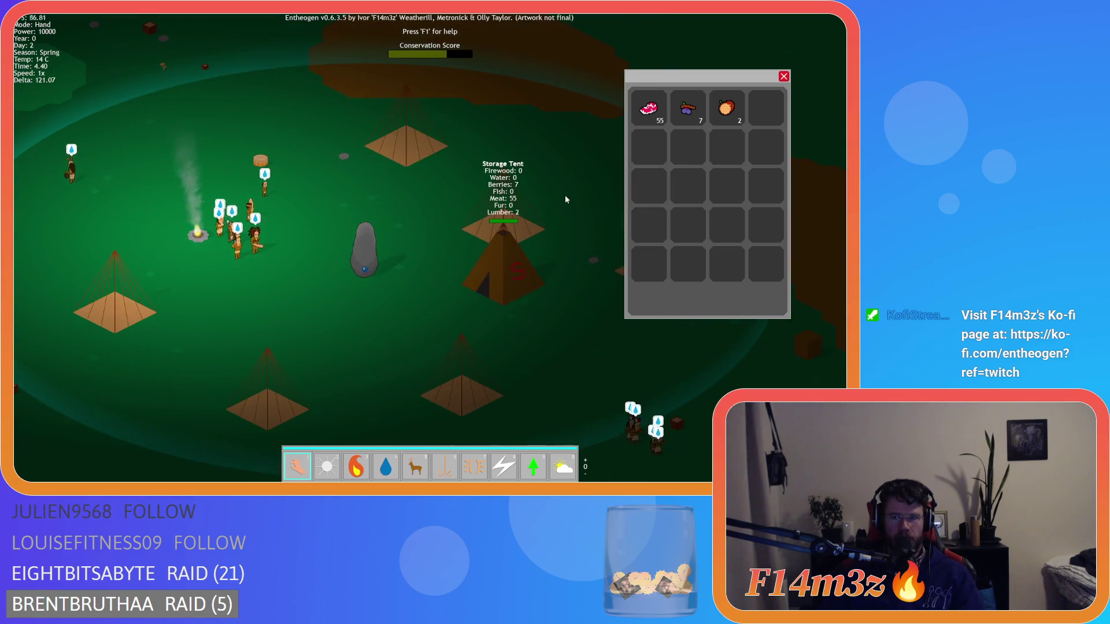
pyautogui.press('a')
pyautogui.press('d')
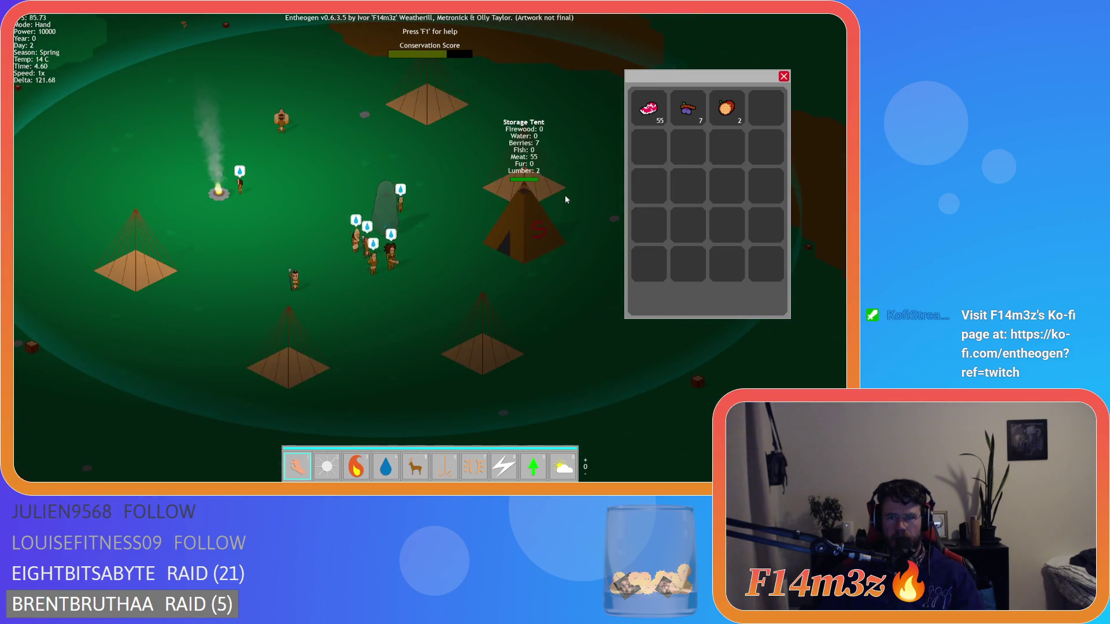
pyautogui.press('a')
pyautogui.press('s')
pyautogui.press('d')
pyautogui.press('w')
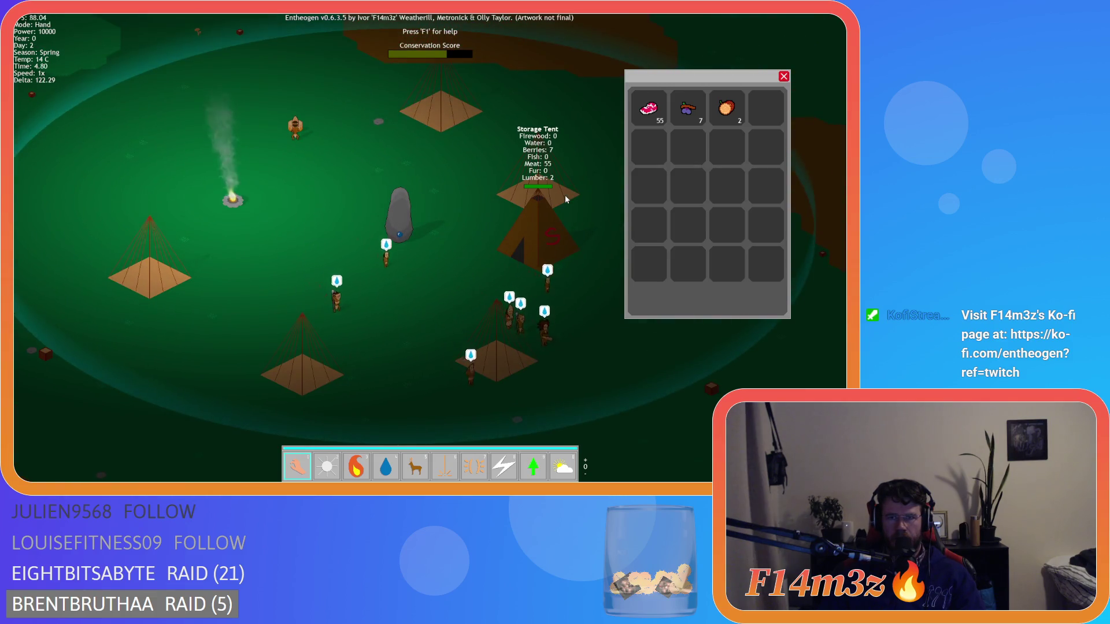
pyautogui.press('w')
pyautogui.press('d')
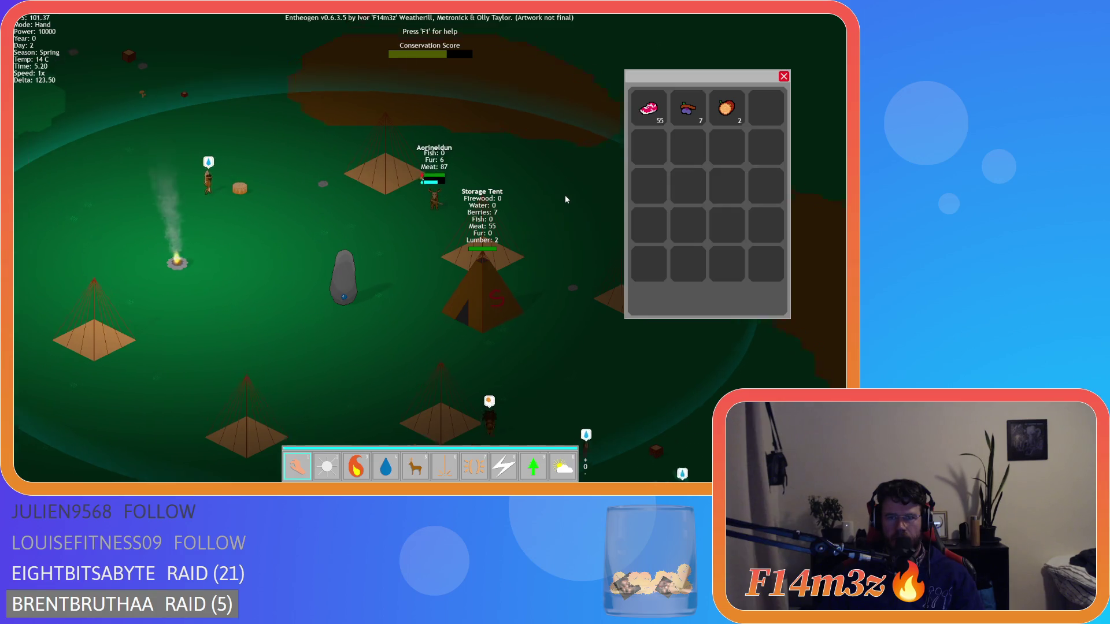
pyautogui.press('s')
pyautogui.press('a')
pyautogui.press('d')
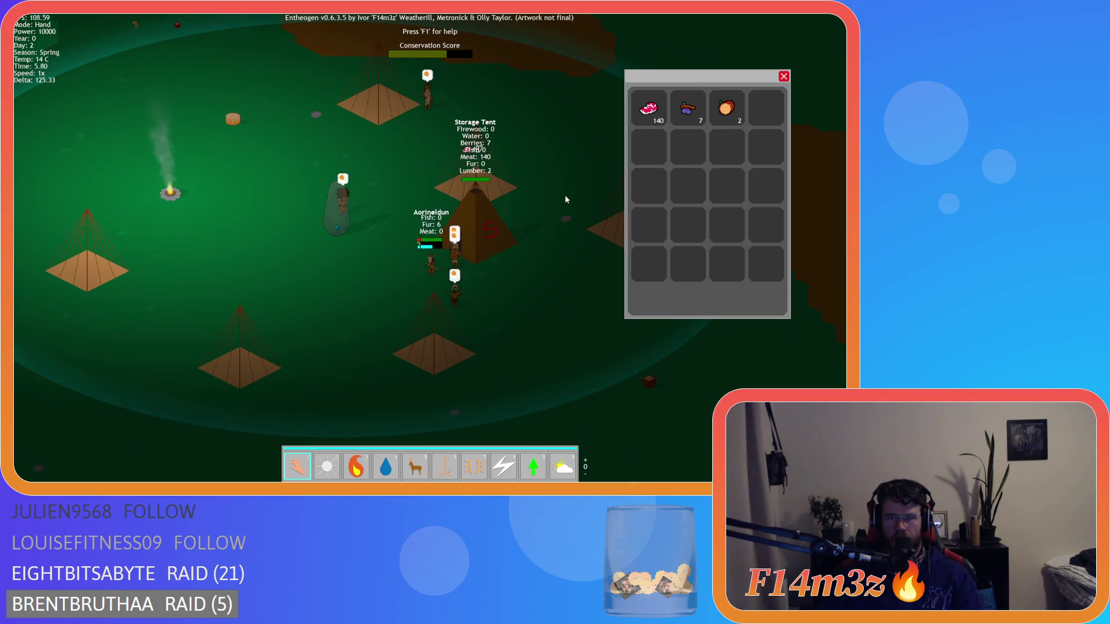
# - Quit the game with Escape and Y, returning to the inventory script
pyautogui.press('Escape')
pyautogui.press('y')
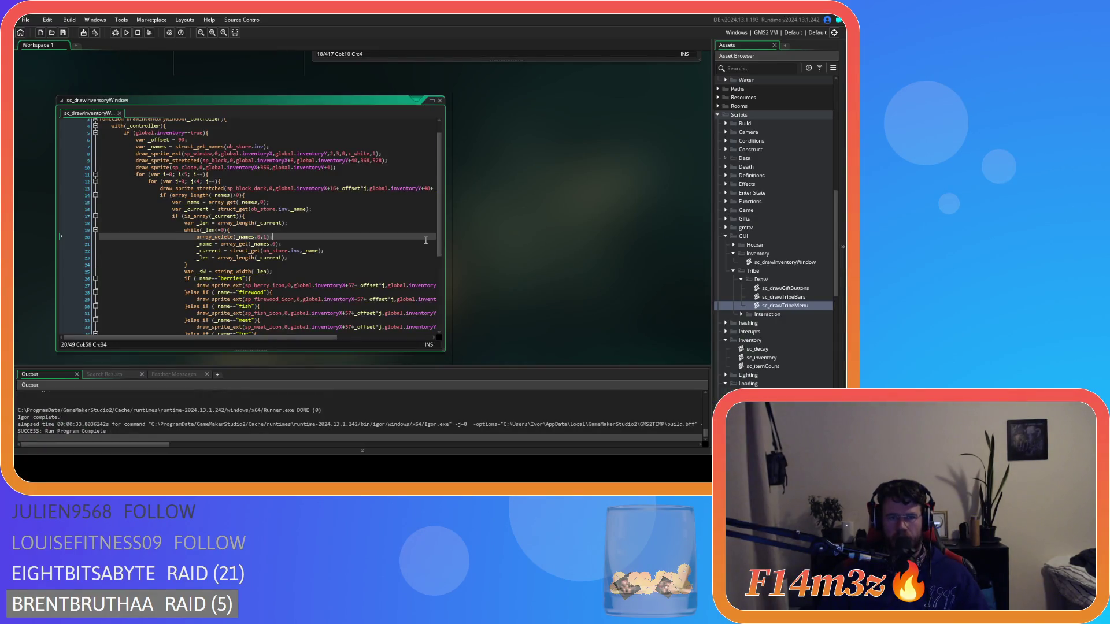
pyautogui.click(311, 182)
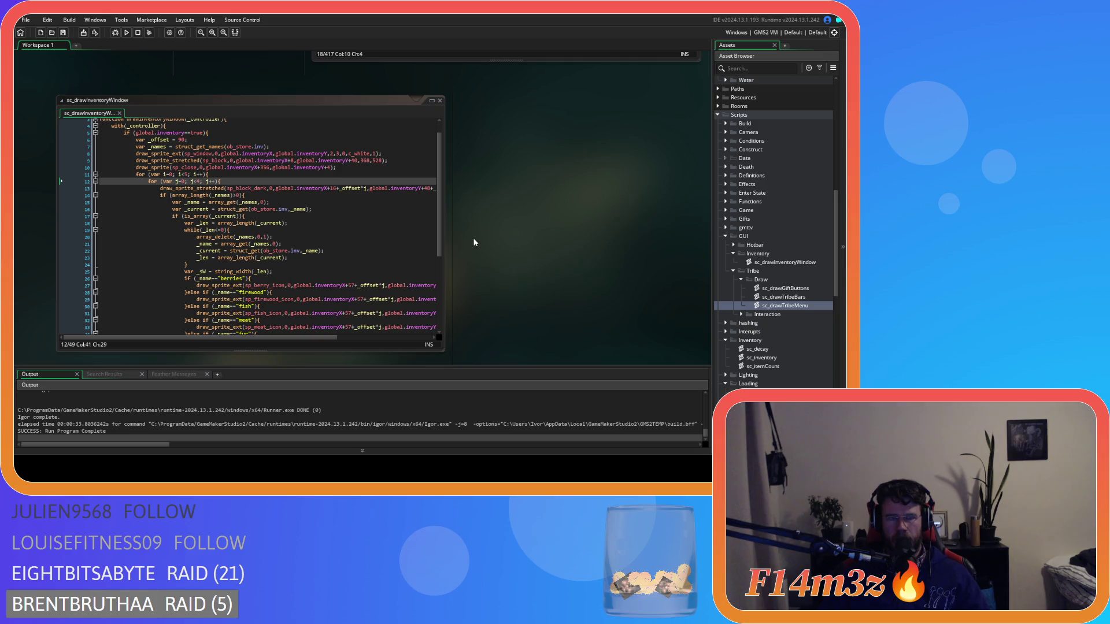
# - Copy the item-count draw_text line in sc_drawInventoryWindow
pyautogui.scroll(3, 473, 242)
pyautogui.scroll(-4, 474, 242)
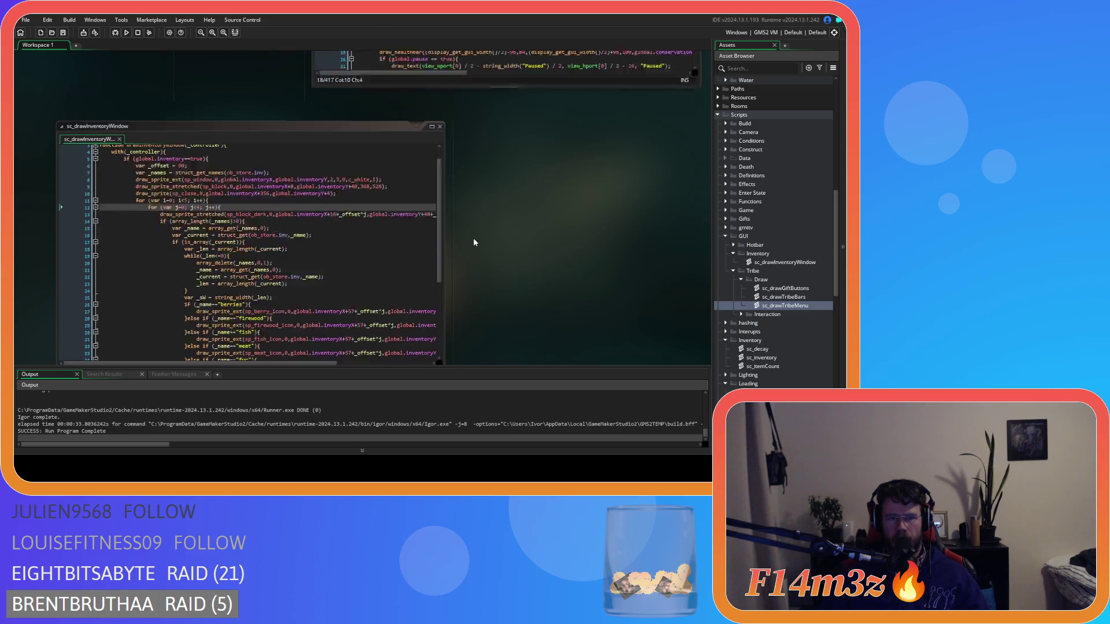
pyautogui.scroll(1, 475, 242)
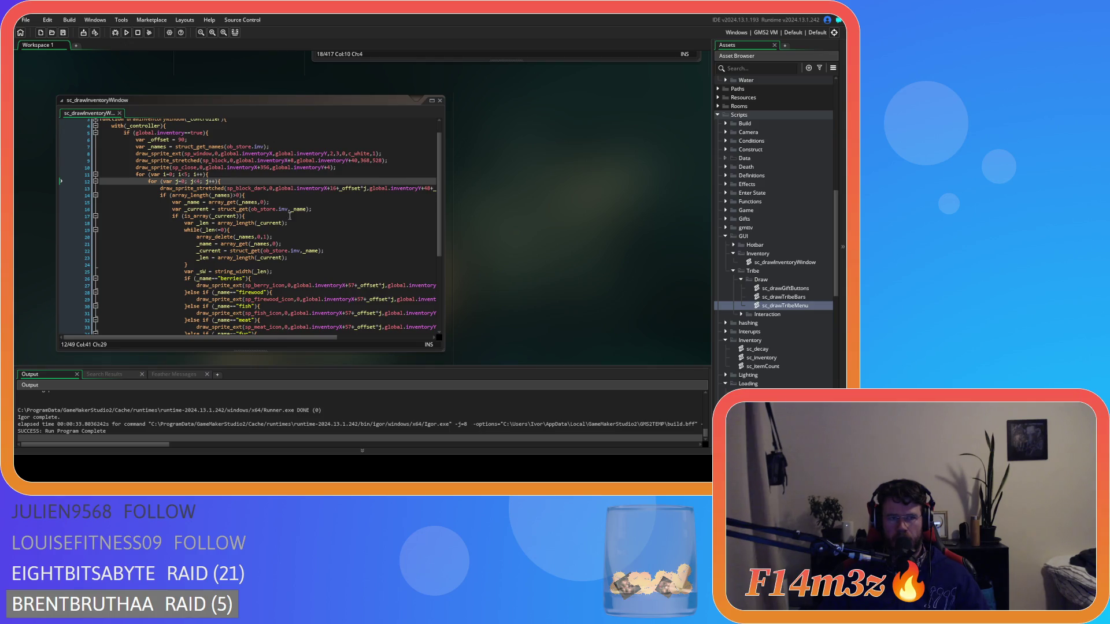
pyautogui.click(272, 174)
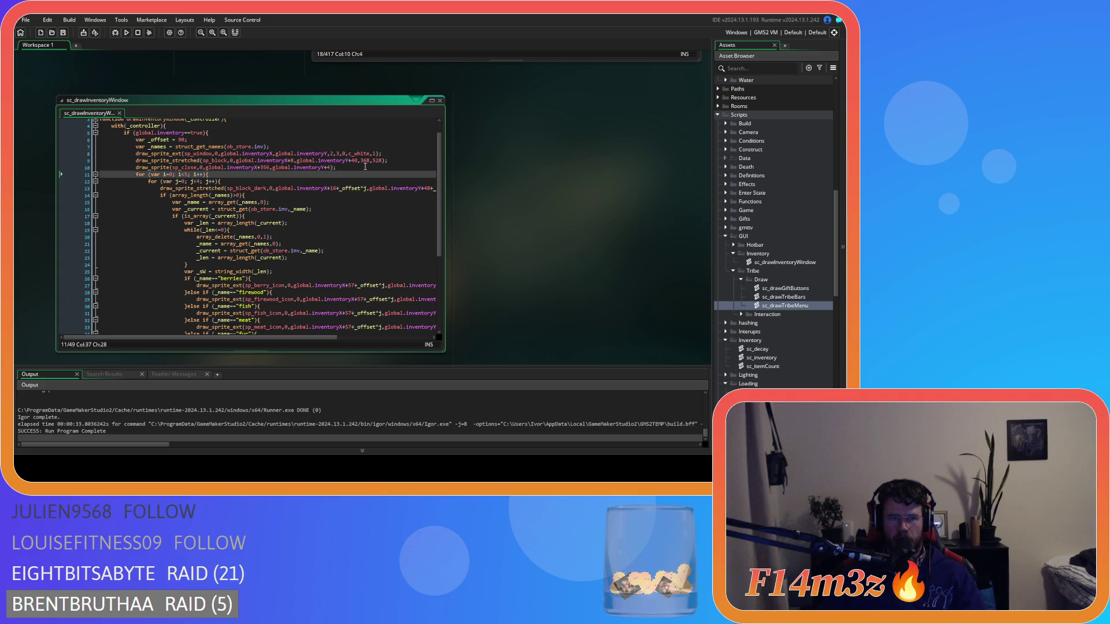
pyautogui.click(341, 167)
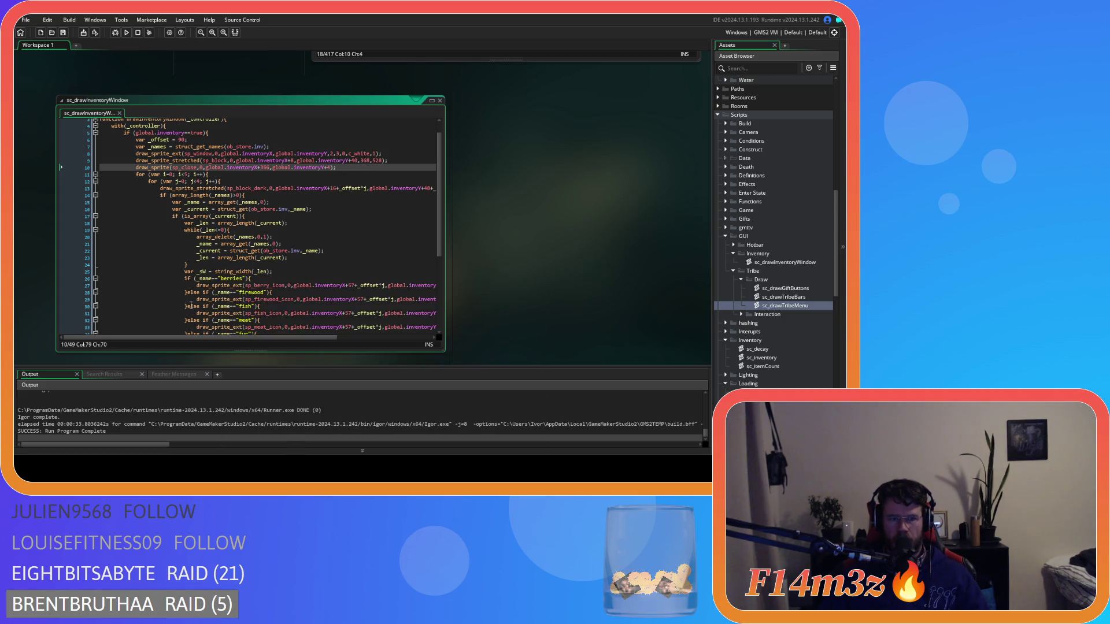
pyautogui.scroll(-6, 191, 306)
pyautogui.moveTo(184, 261); pyautogui.dragTo(357, 268)
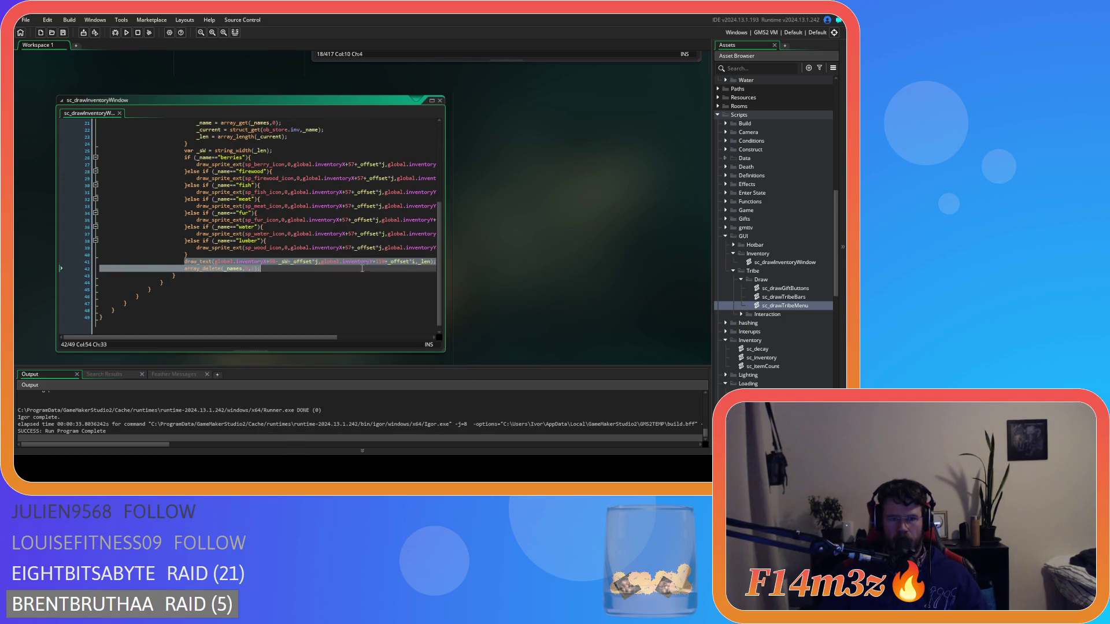
pyautogui.hotkey('shift', 'Up')
pyautogui.hotkey('shift', 'End')
pyautogui.moveTo(295, 338); pyautogui.dragTo(258, 338)
pyautogui.scroll(7, 324, 196)
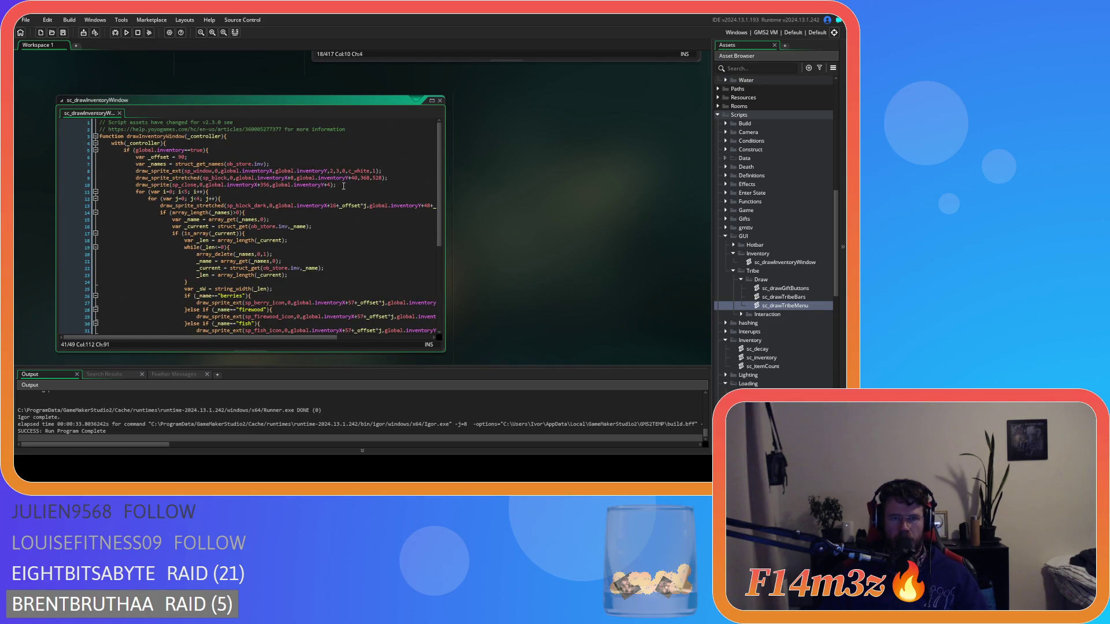
# - After line 10, add draw_set_font(f_hud_bold), the pasted draw_text line, and draw_set_font(f_hud)
pyautogui.click(345, 185)
pyautogui.press('Return')
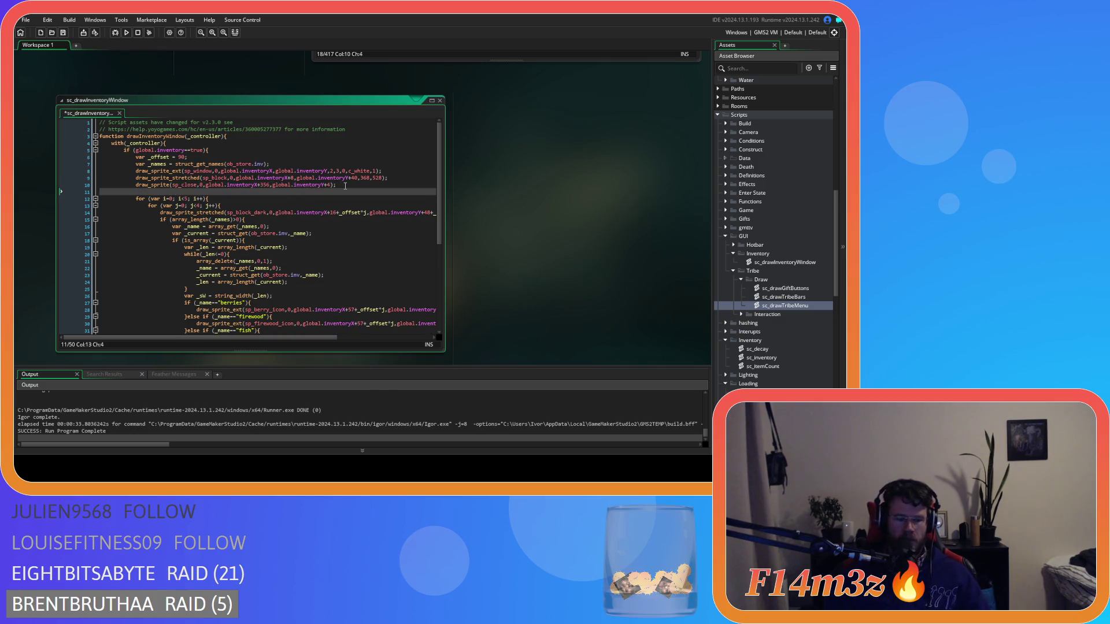
pyautogui.write('draw_set_font(')
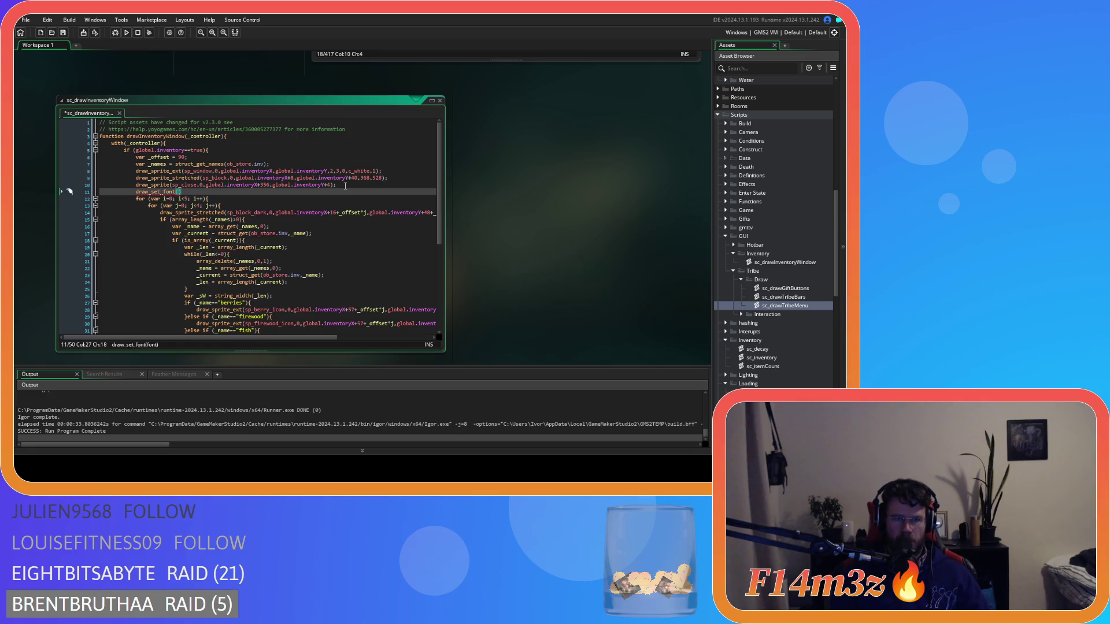
pyautogui.write('f_hud_bold')
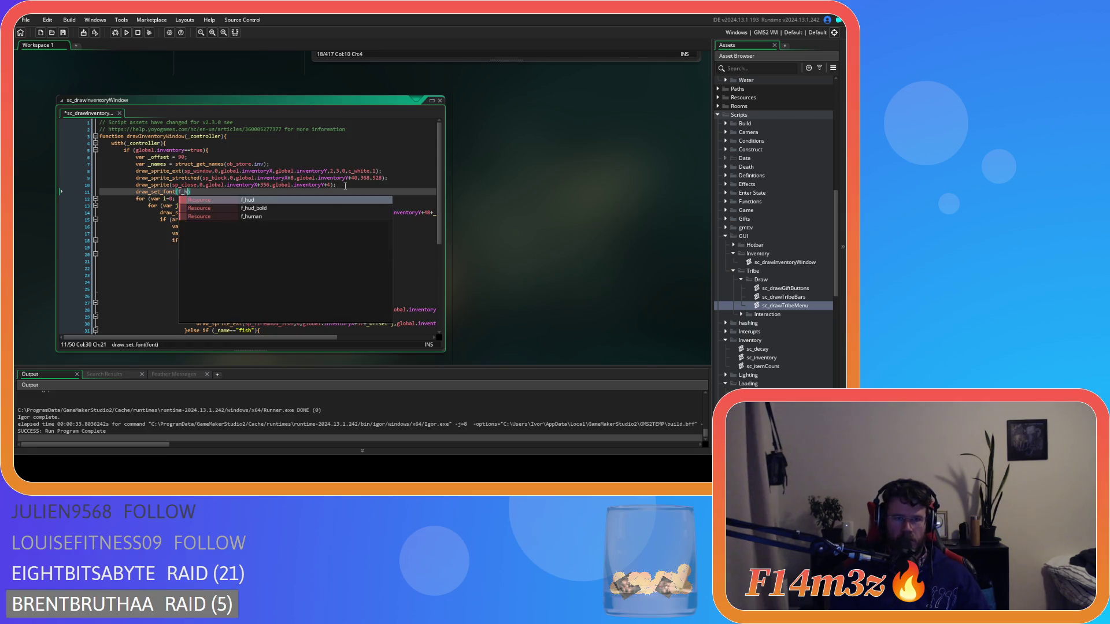
pyautogui.write(')')
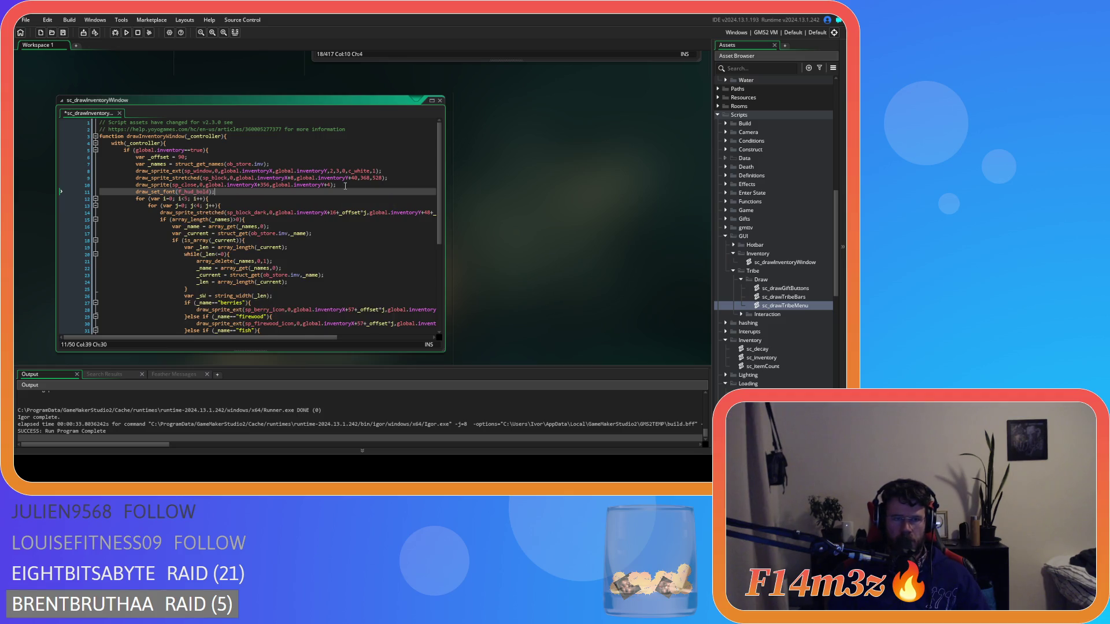
pyautogui.hotkey('ctrl', 'd')
pyautogui.press('Return')
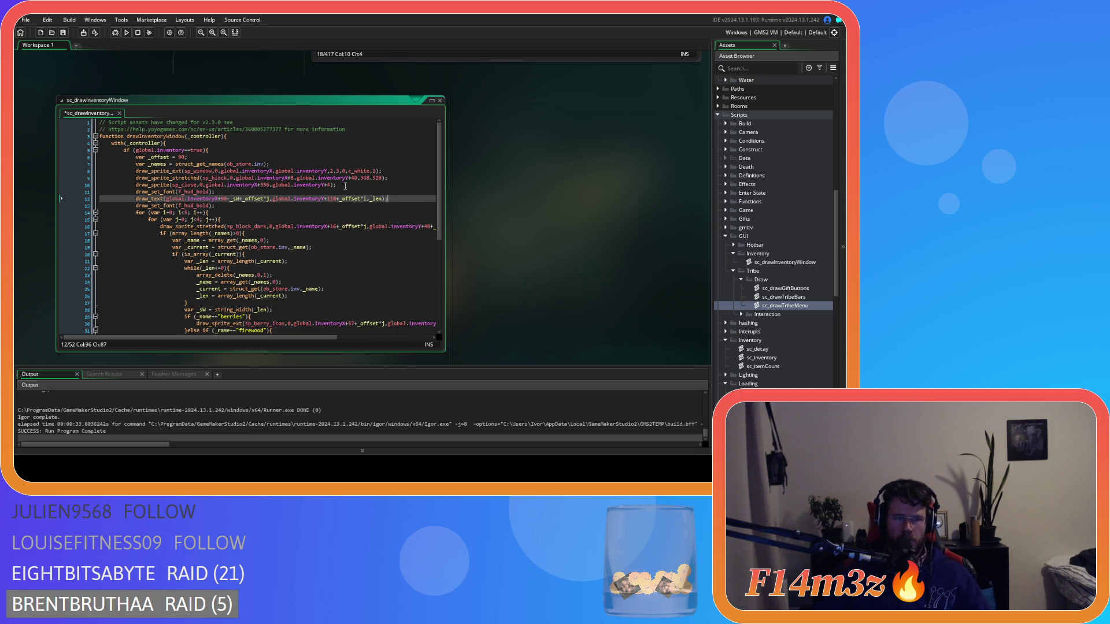
pyautogui.hotkey('ctrl', 'v')
pyautogui.click(209, 206)
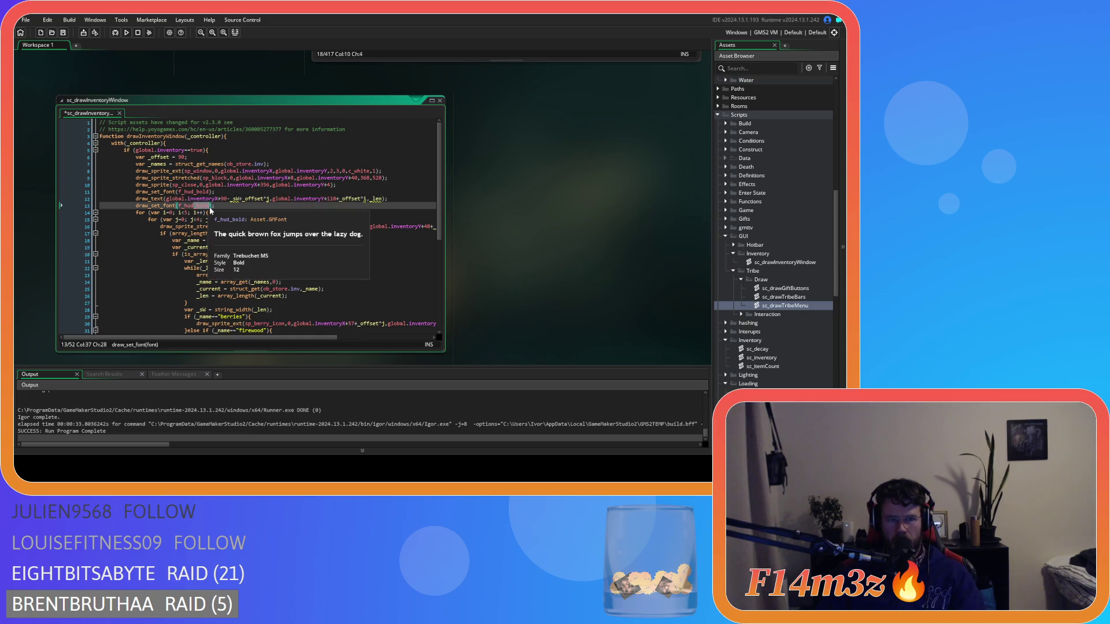
pyautogui.press('BackSpace')
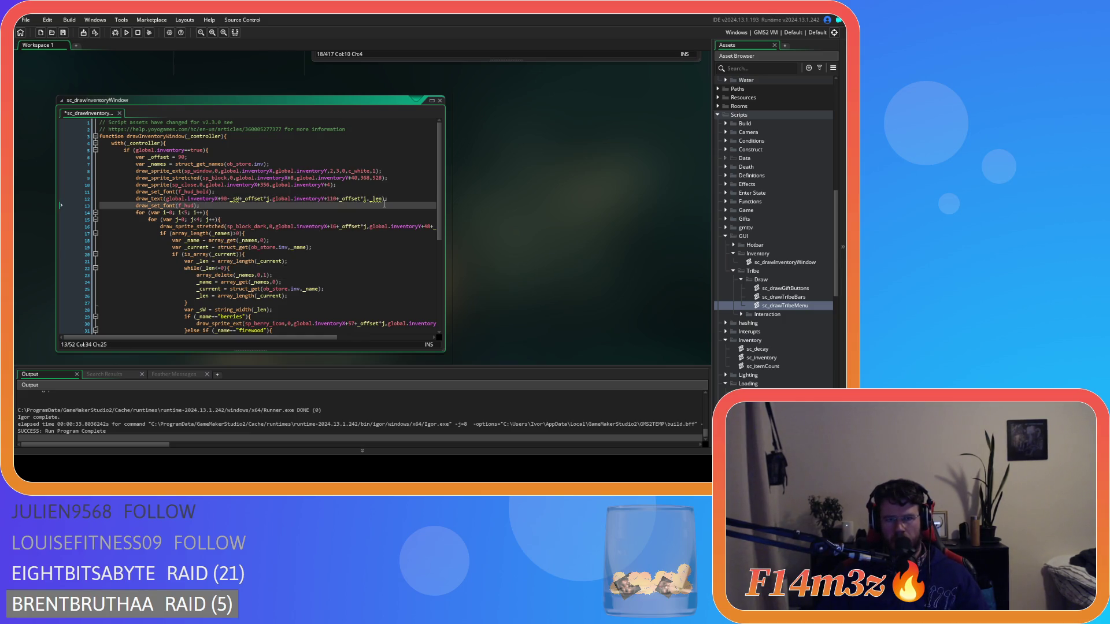
# - Strip the per-item arguments from the pasted draw_text so it draws "Inventory"
pyautogui.moveTo(382, 199); pyautogui.dragTo(338, 199)
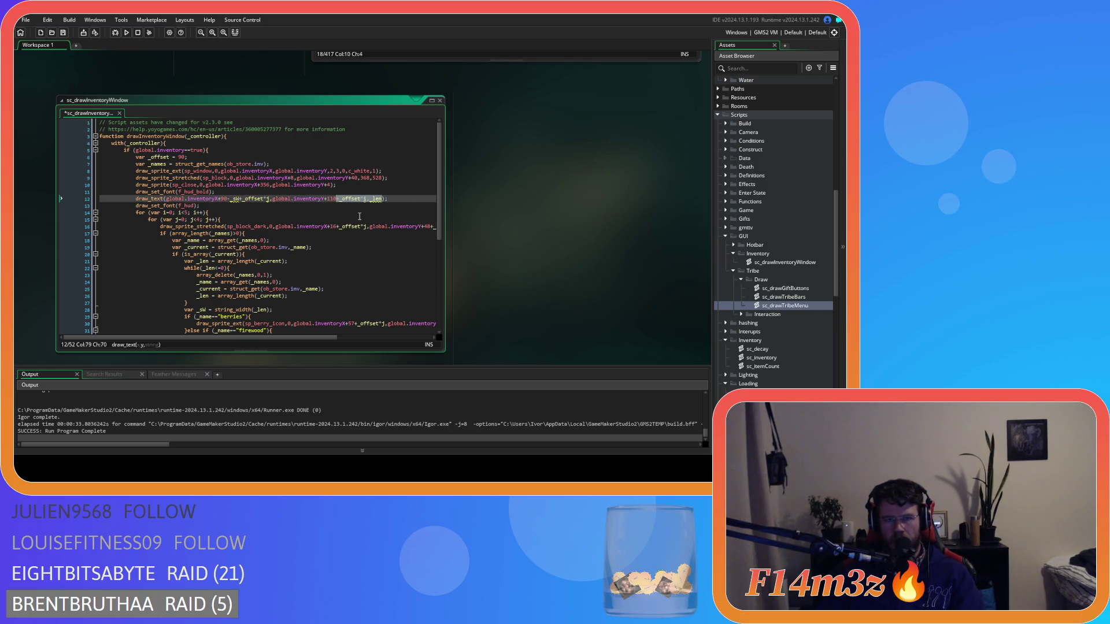
pyautogui.press('BackSpace')
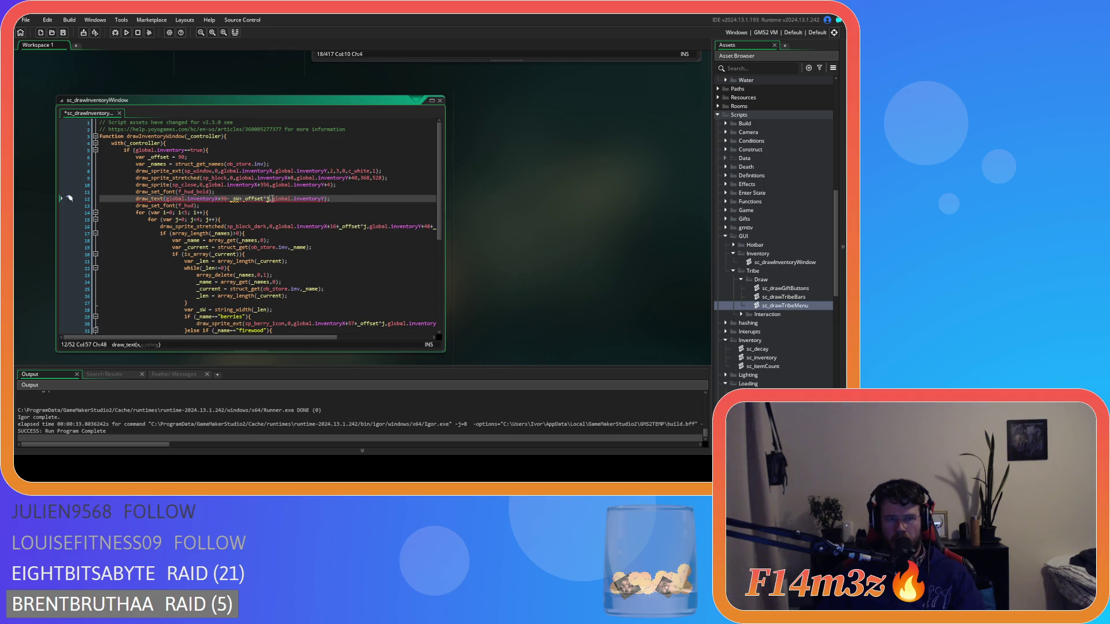
pyautogui.moveTo(268, 199); pyautogui.dragTo(220, 200)
pyautogui.press('BackSpace')
pyautogui.write(',')
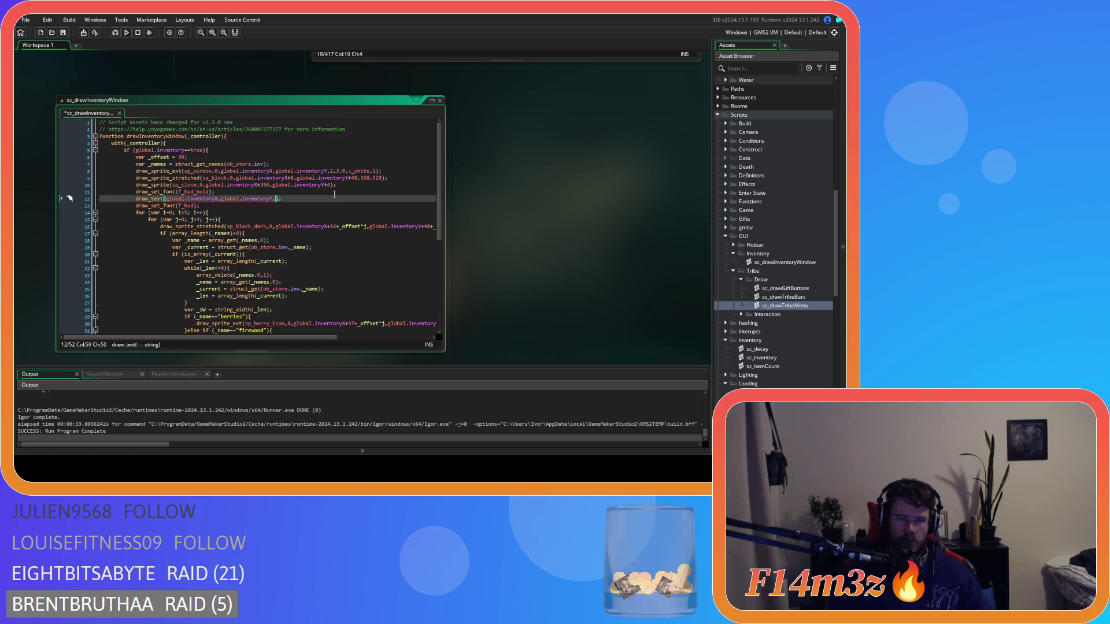
pyautogui.write('""')
pyautogui.write('Inventory')
pyautogui.press('End')
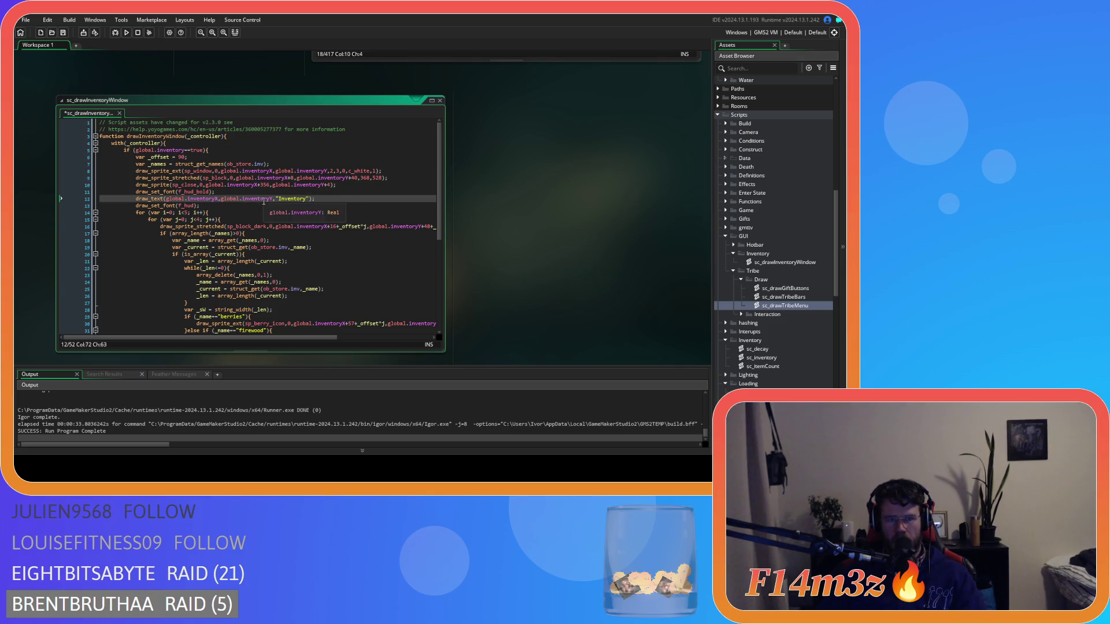
# - Set the heading's x to global.inventoryX+192-string_width("Inventory")
pyautogui.click(218, 199)
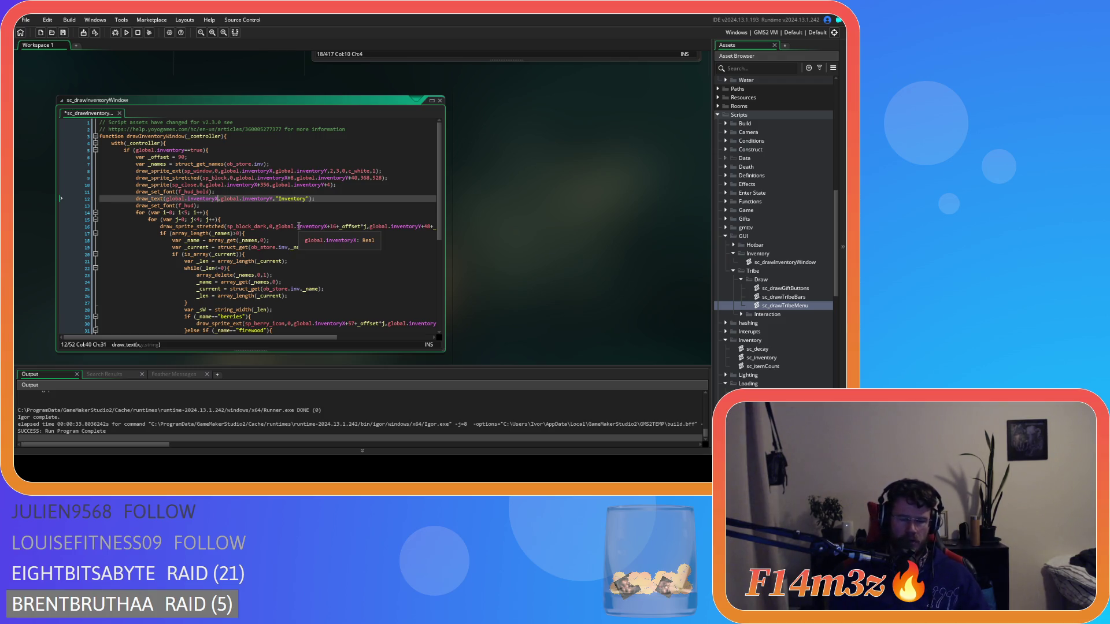
pyautogui.write('+192')
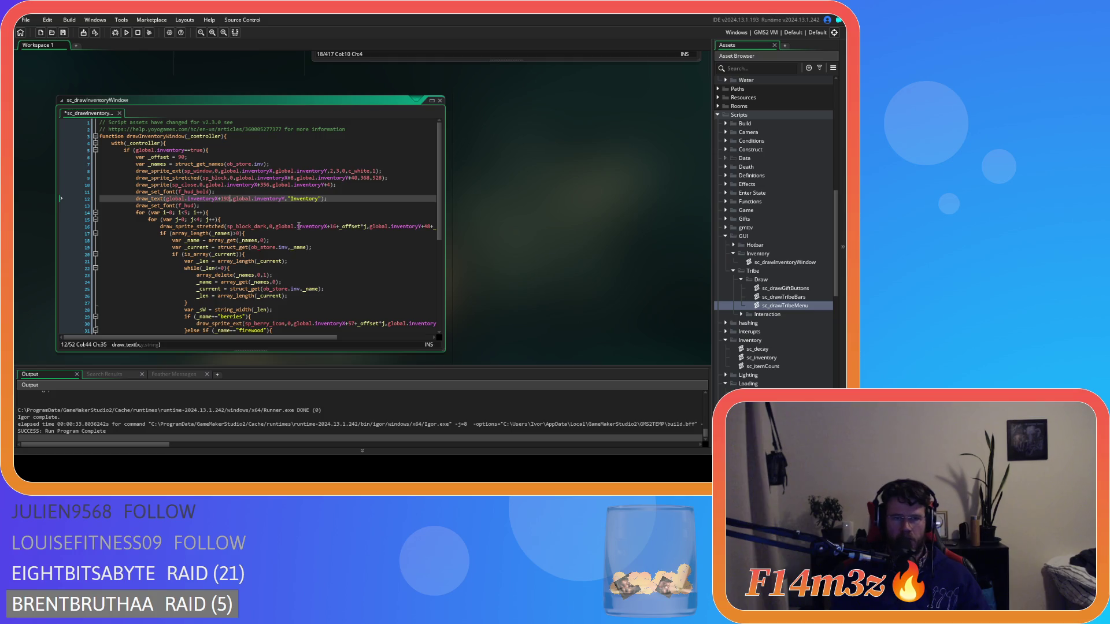
pyautogui.write('-')
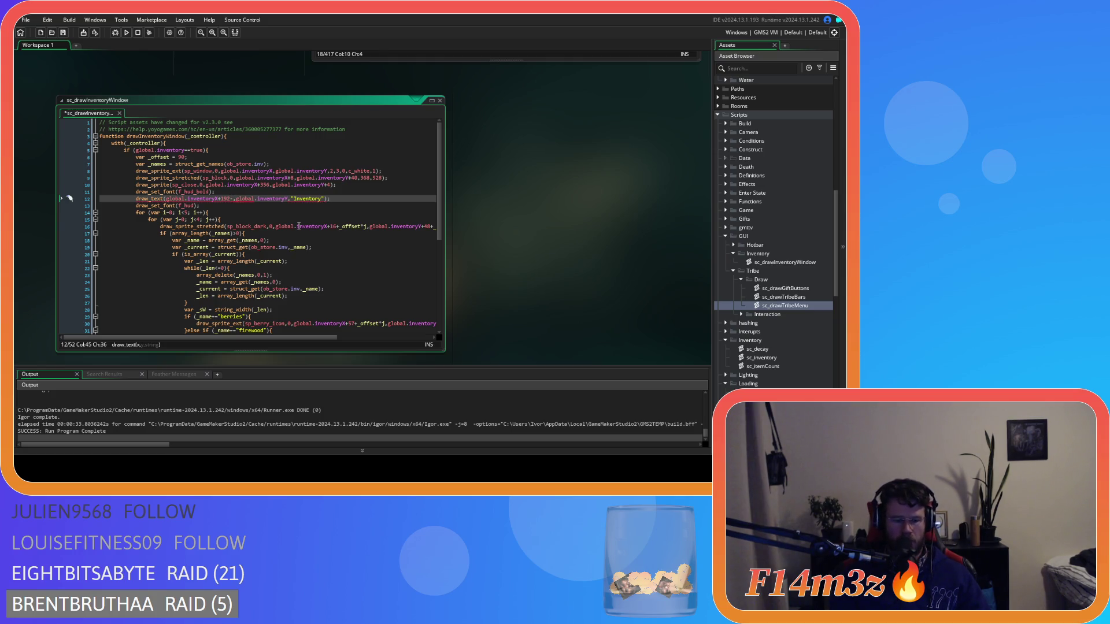
pyautogui.write('string')
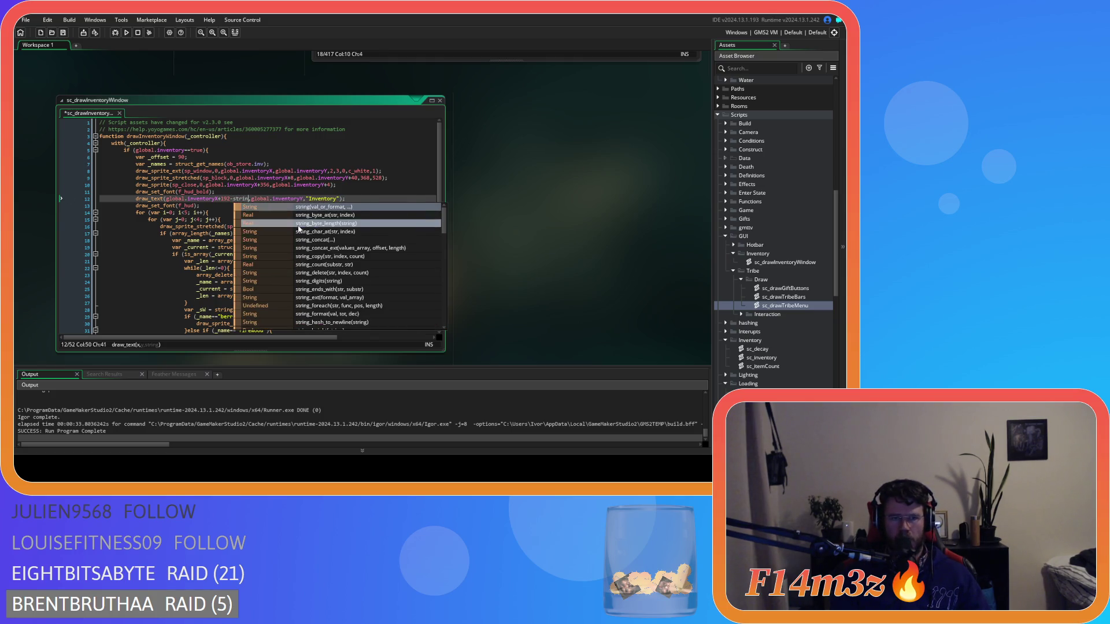
pyautogui.write('_w')
pyautogui.press('Return')
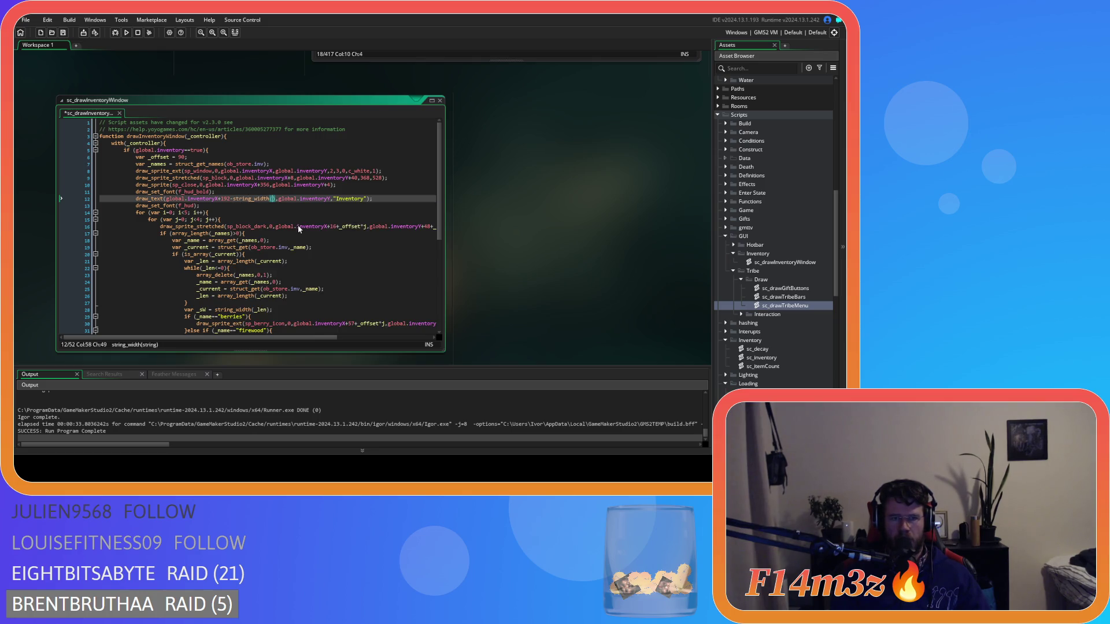
pyautogui.write('"Inventory"')
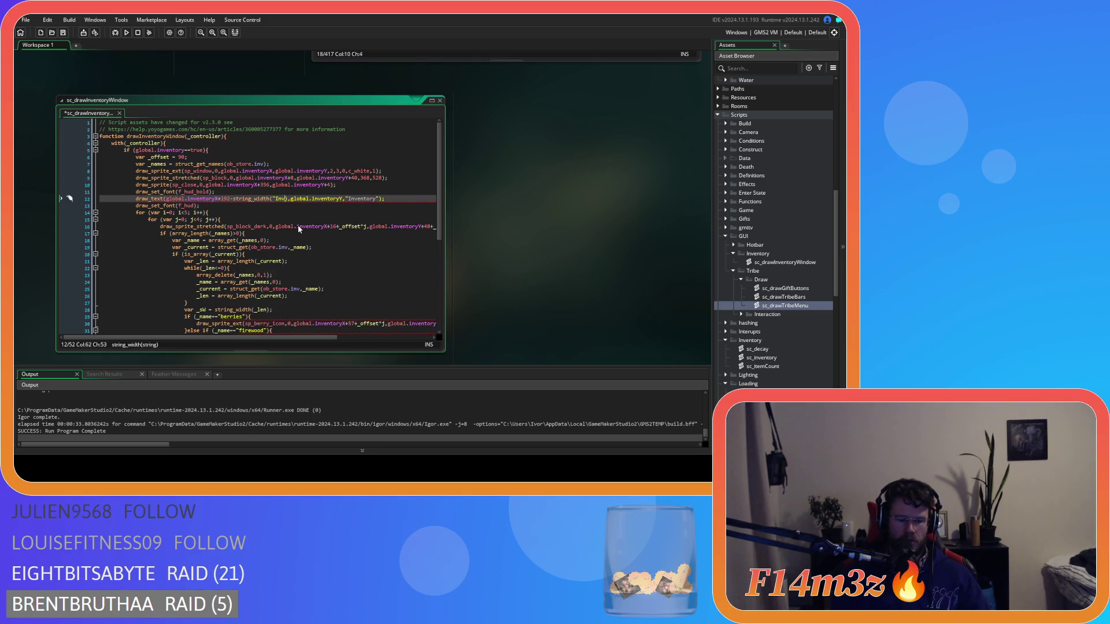
pyautogui.click(365, 199)
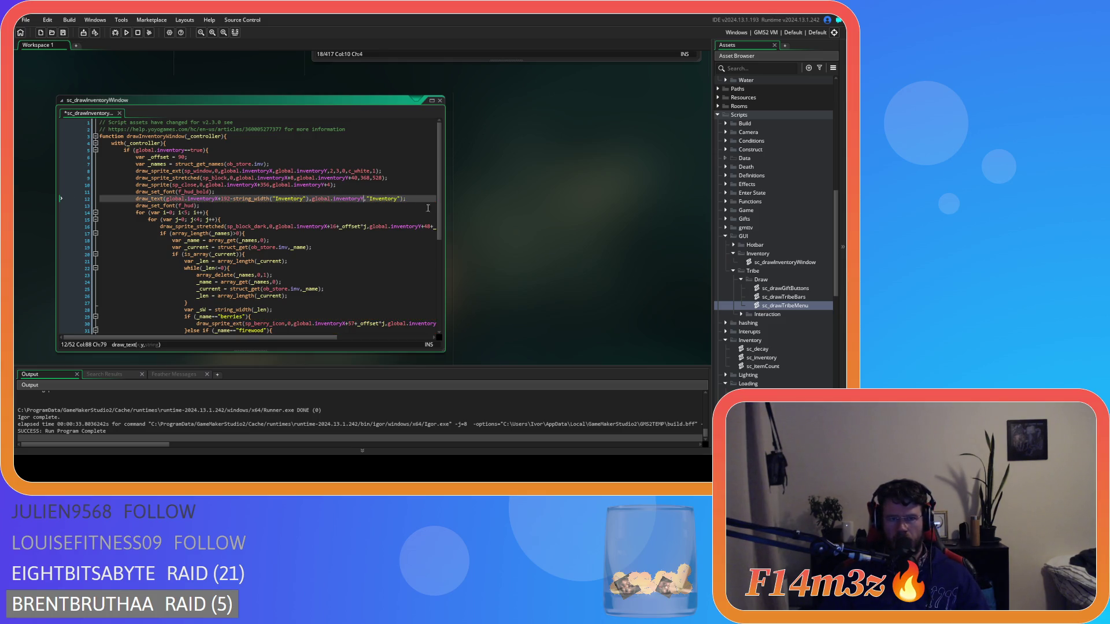
pyautogui.doubleClick(790, 307)
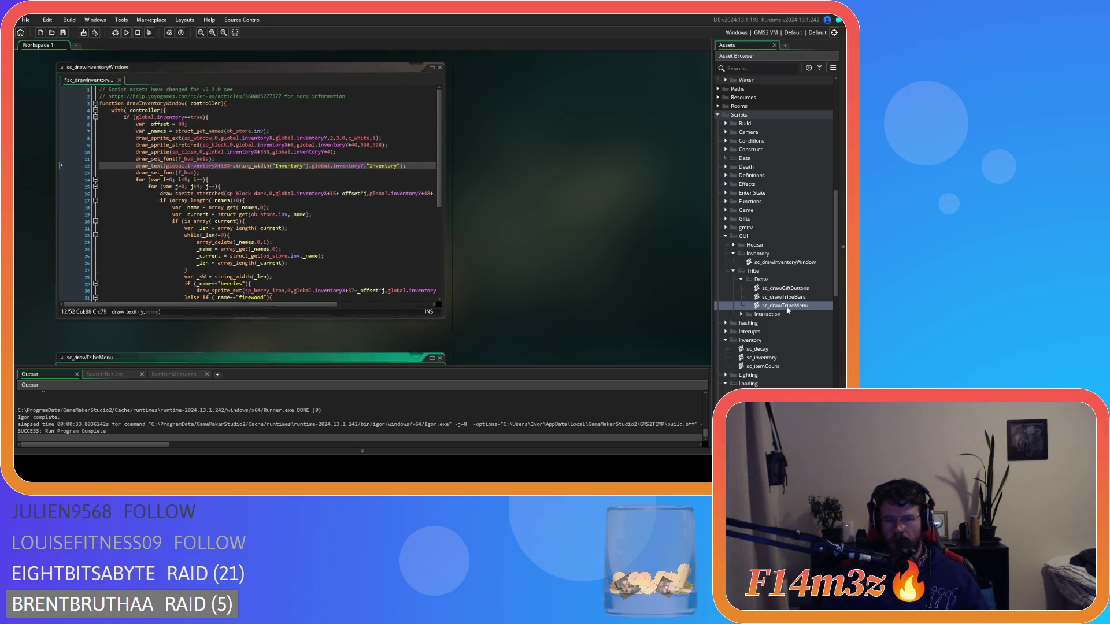
# - Change the textPossition start offset in sc_drawTribeMenu from 4 to 8
pyautogui.click(232, 263)
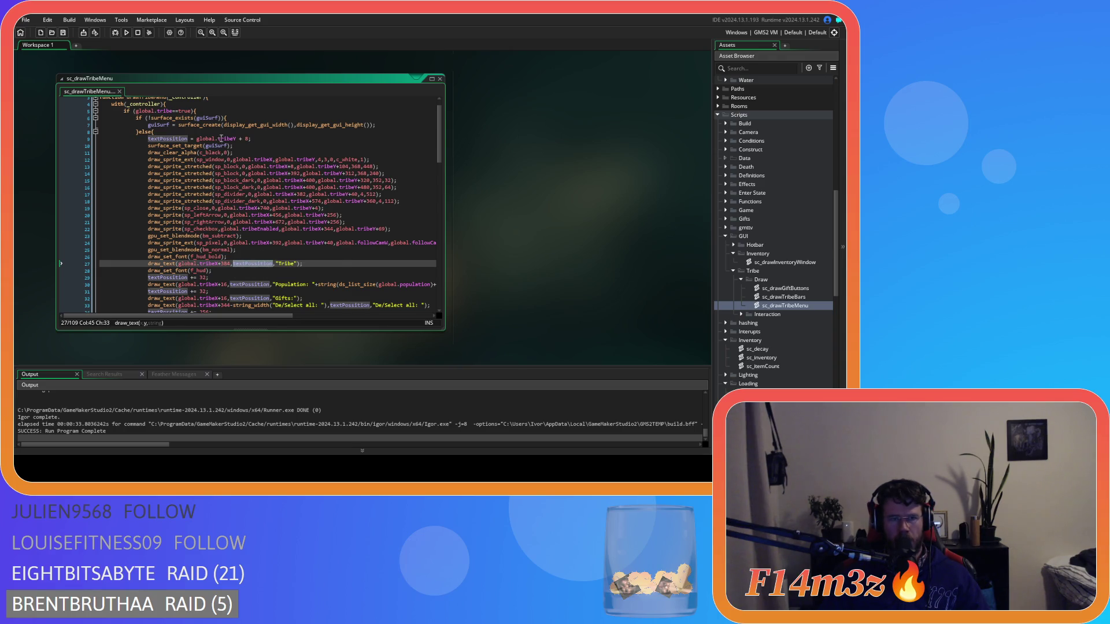
pyautogui.doubleClick(247, 139)
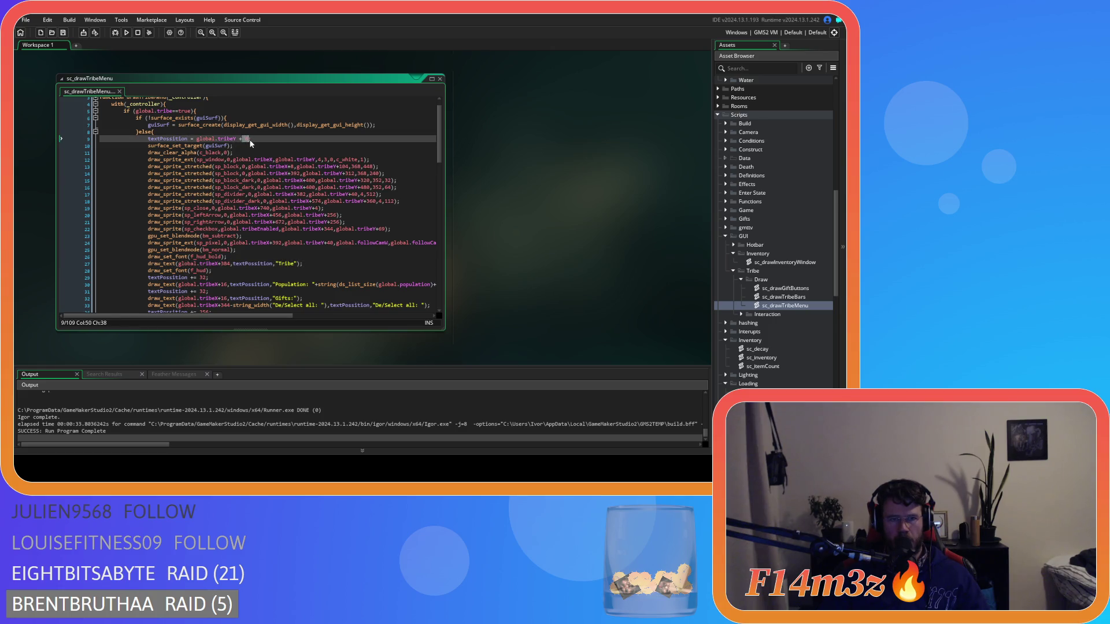
pyautogui.write('8')
pyautogui.click(273, 264)
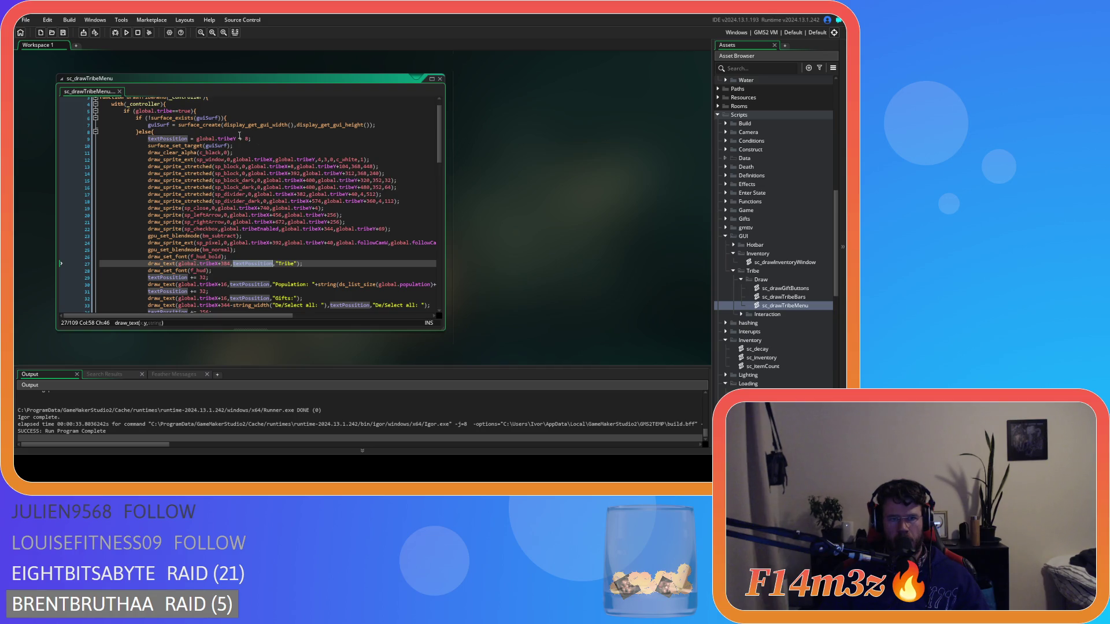
pyautogui.scroll(1, 236, 133)
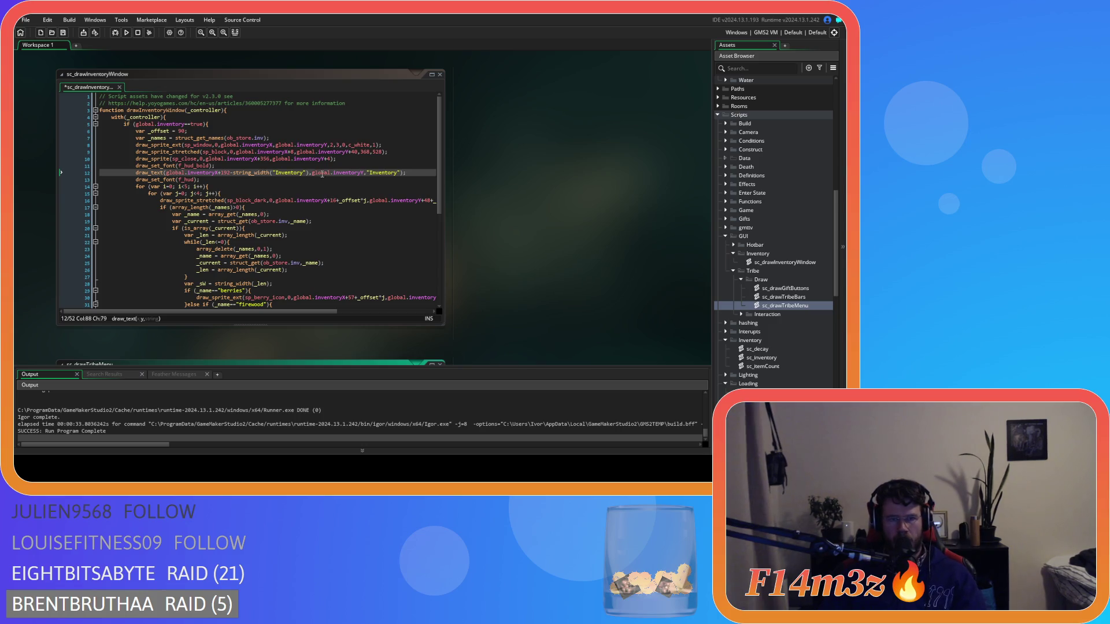
# - Add +8 to the Inventory heading's y position and run the game with F5
pyautogui.click(366, 176)
pyautogui.write('+')
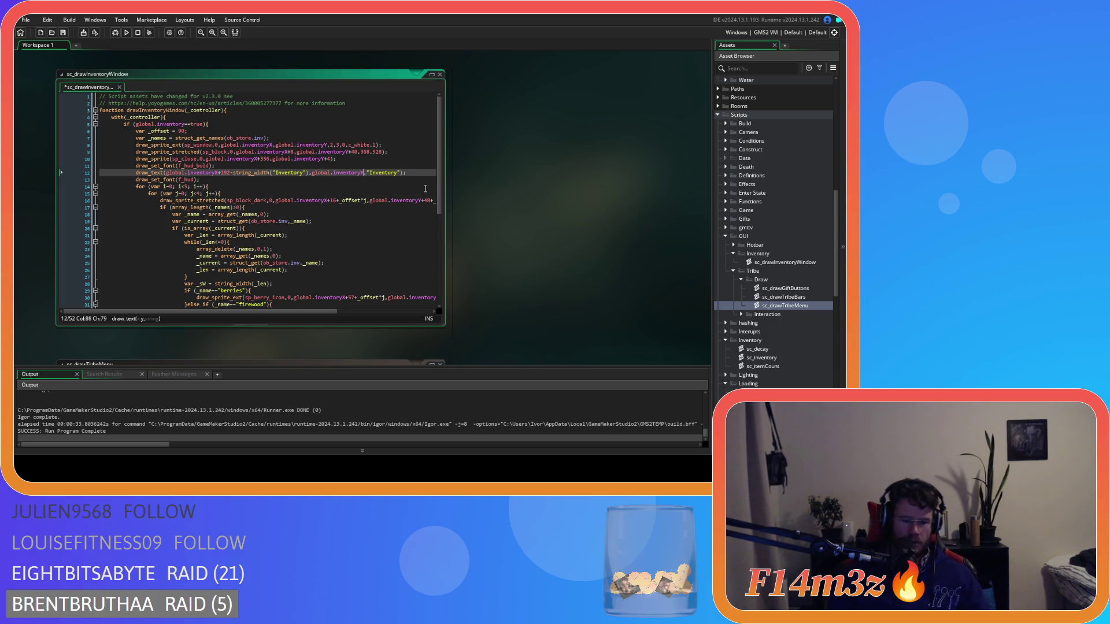
pyautogui.write('8')
pyautogui.click(333, 192)
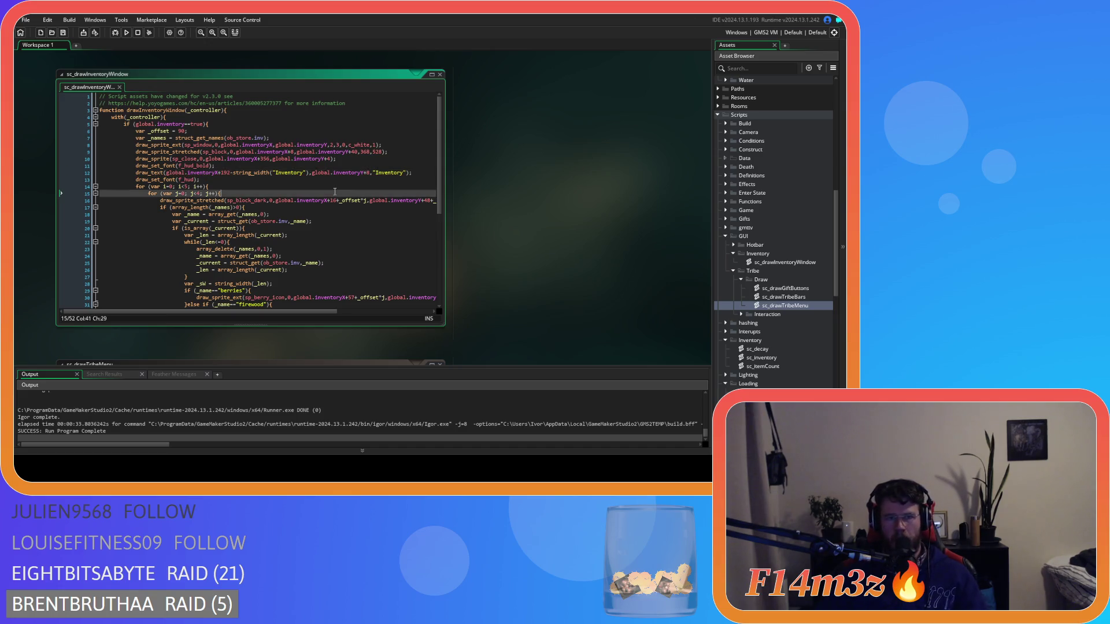
pyautogui.press('F5')
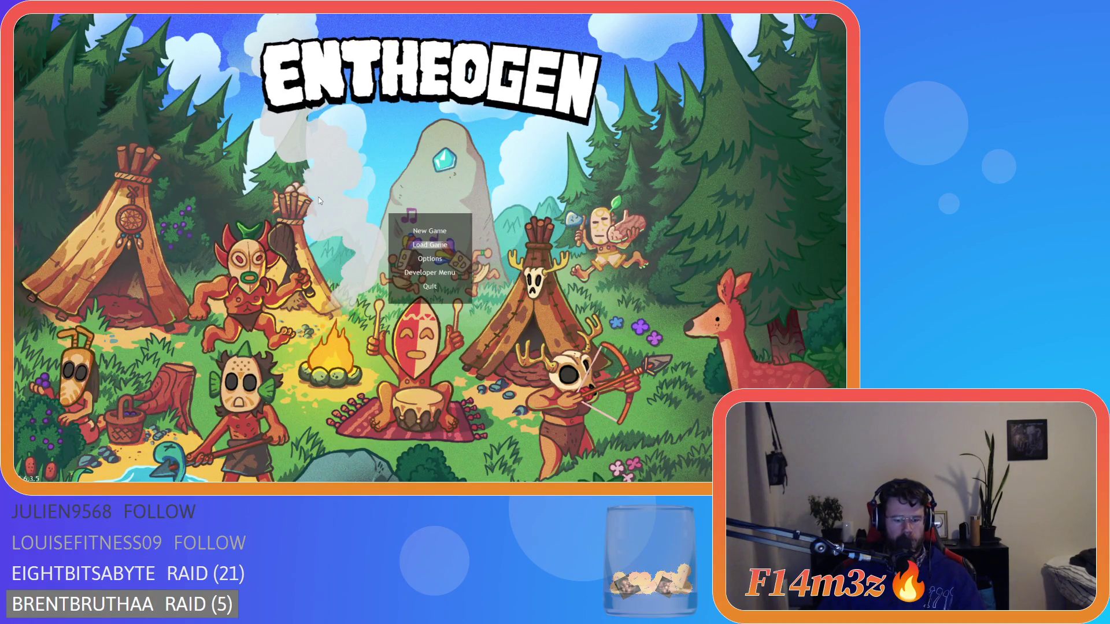
# - Quickload, view the Inventory heading in the open inventory, then quit the game
pyautogui.press('Return')
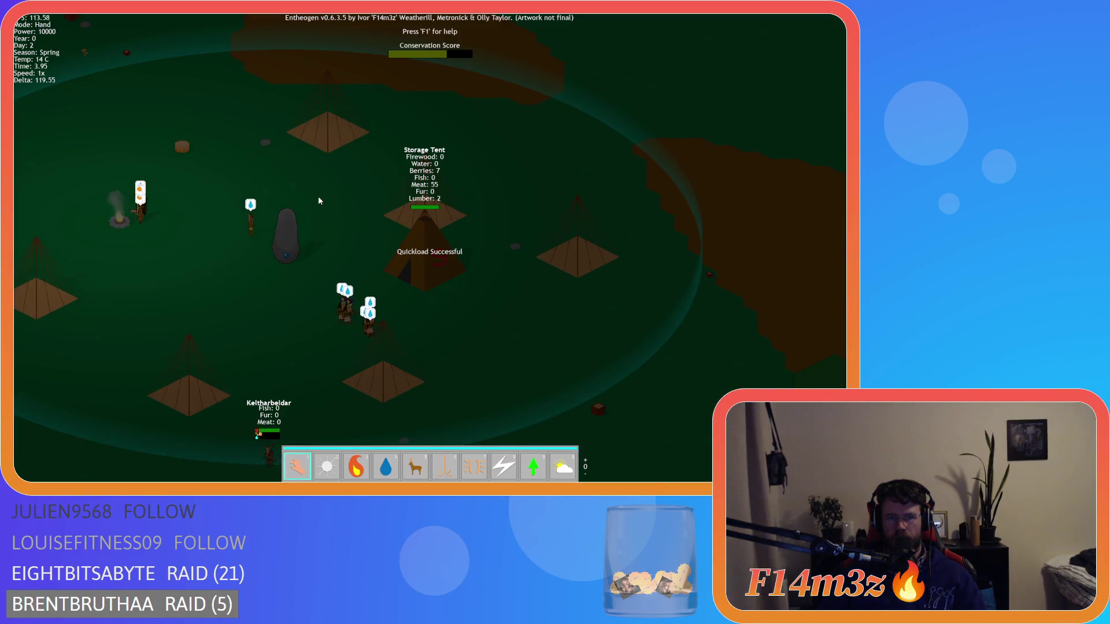
pyautogui.press('i')
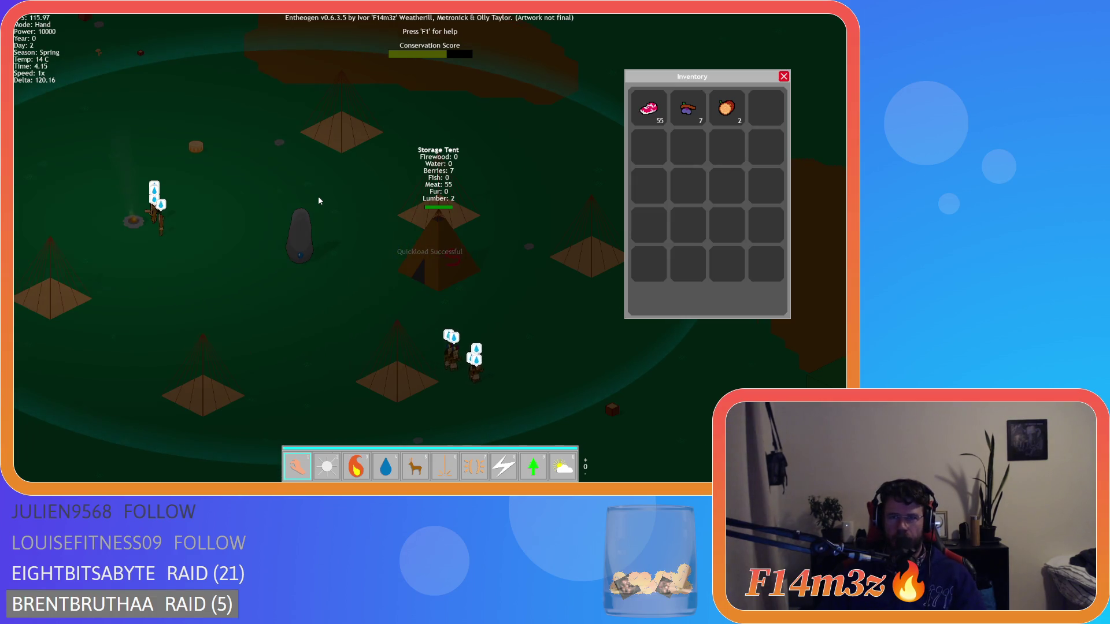
pyautogui.press('Escape')
pyautogui.press('Return')
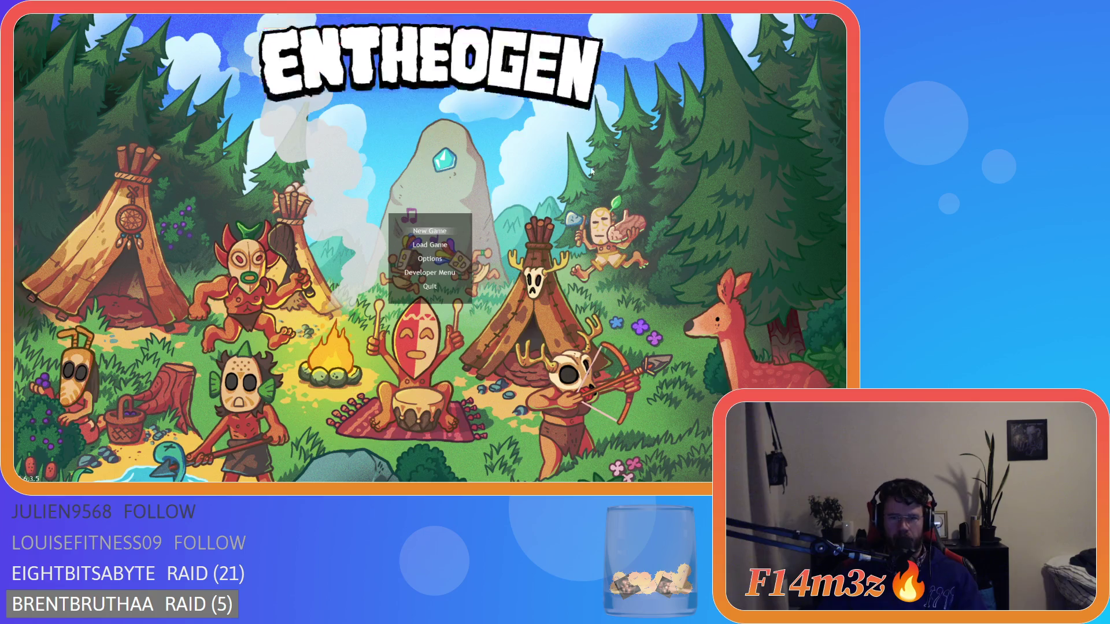
pyautogui.press('Escape')
# - Append /2 to string_width("Inventory"), rebuild, check the centred heading in game, and quit
pyautogui.click(310, 172)
pyautogui.write('/2')
pyautogui.press('F5')
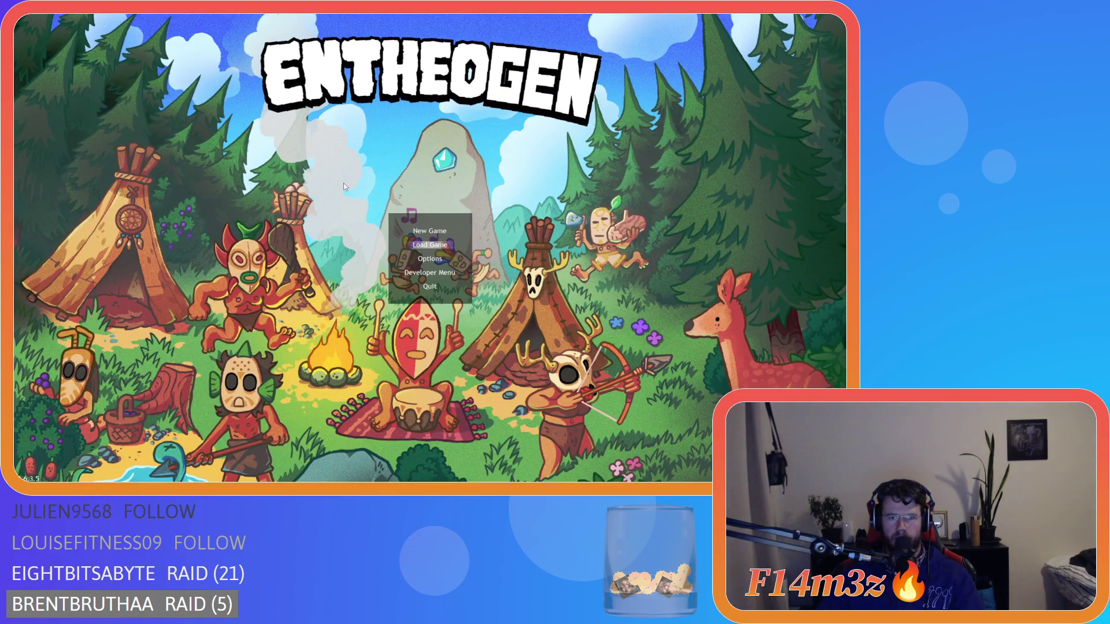
pyautogui.press('Return')
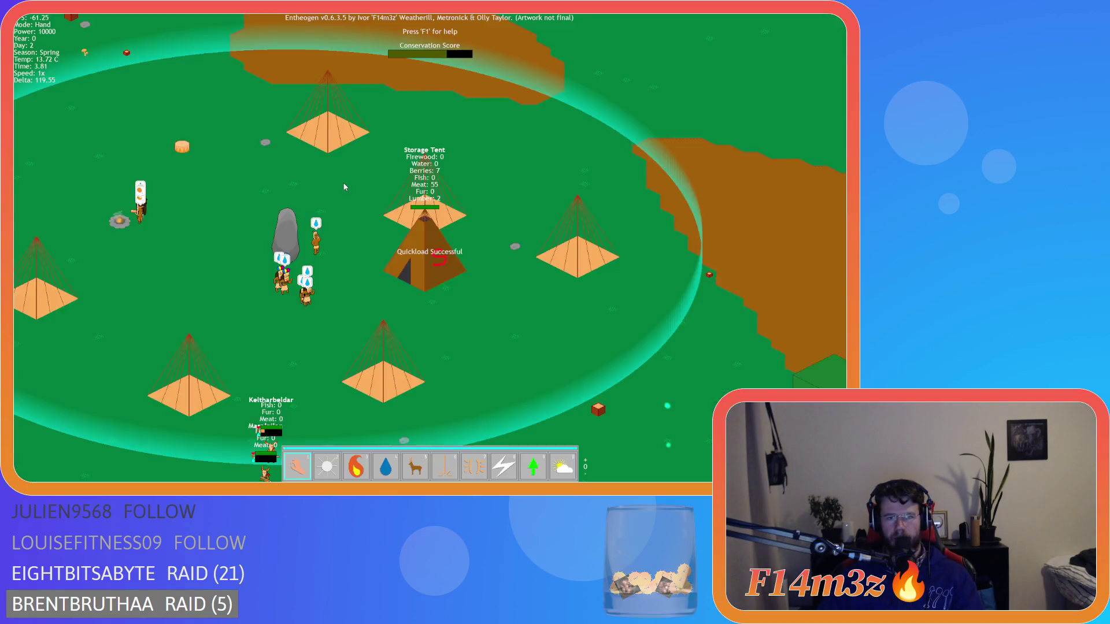
pyautogui.press('i')
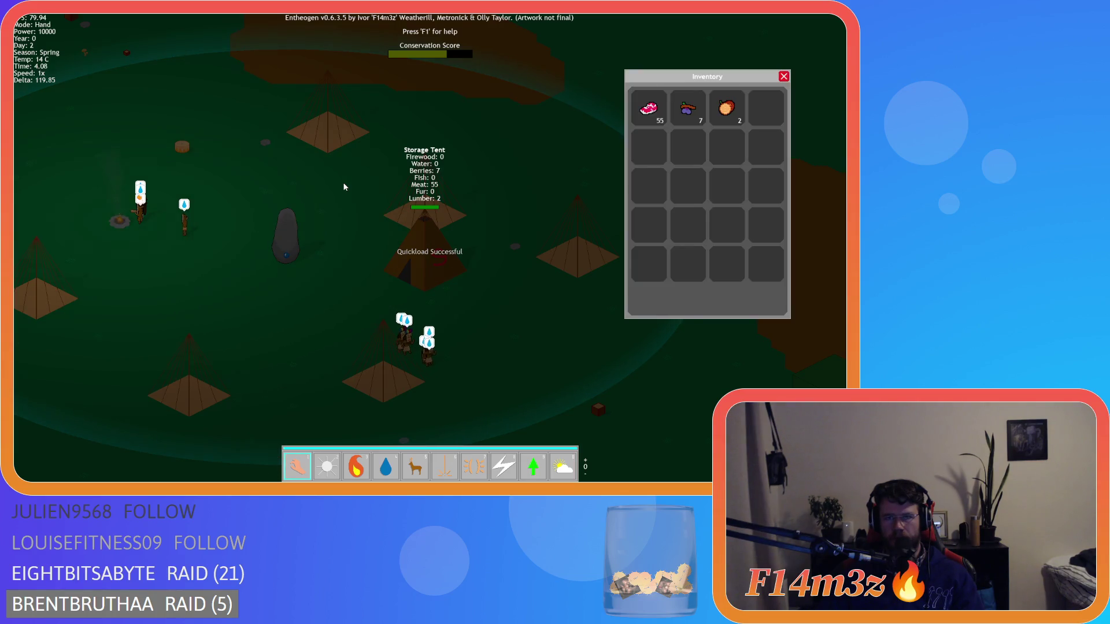
pyautogui.press('w')
pyautogui.press('a')
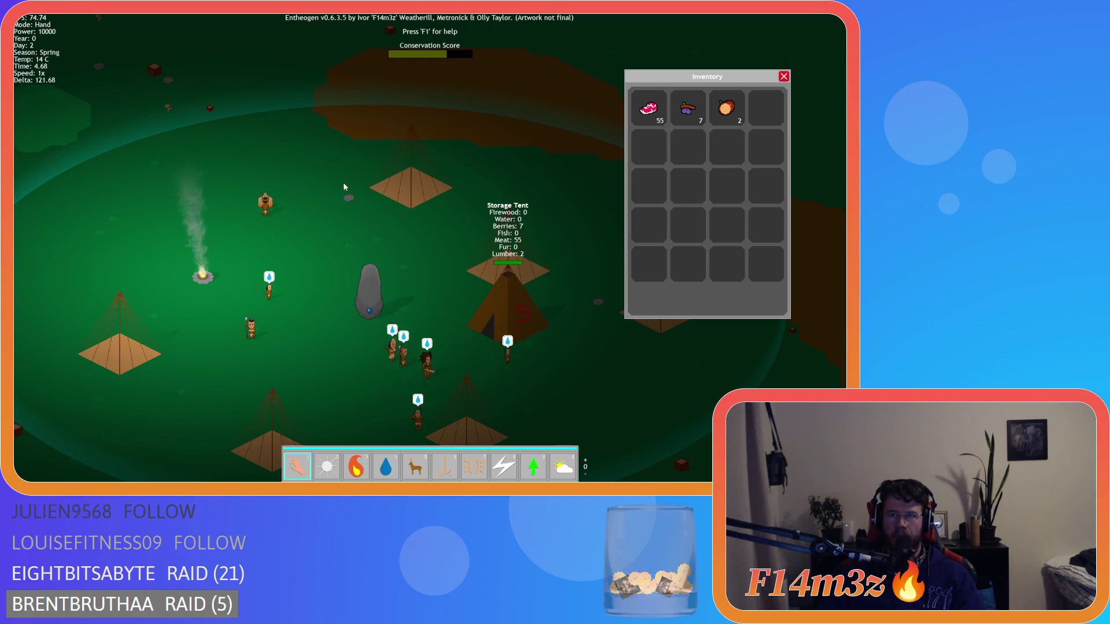
pyautogui.press('s')
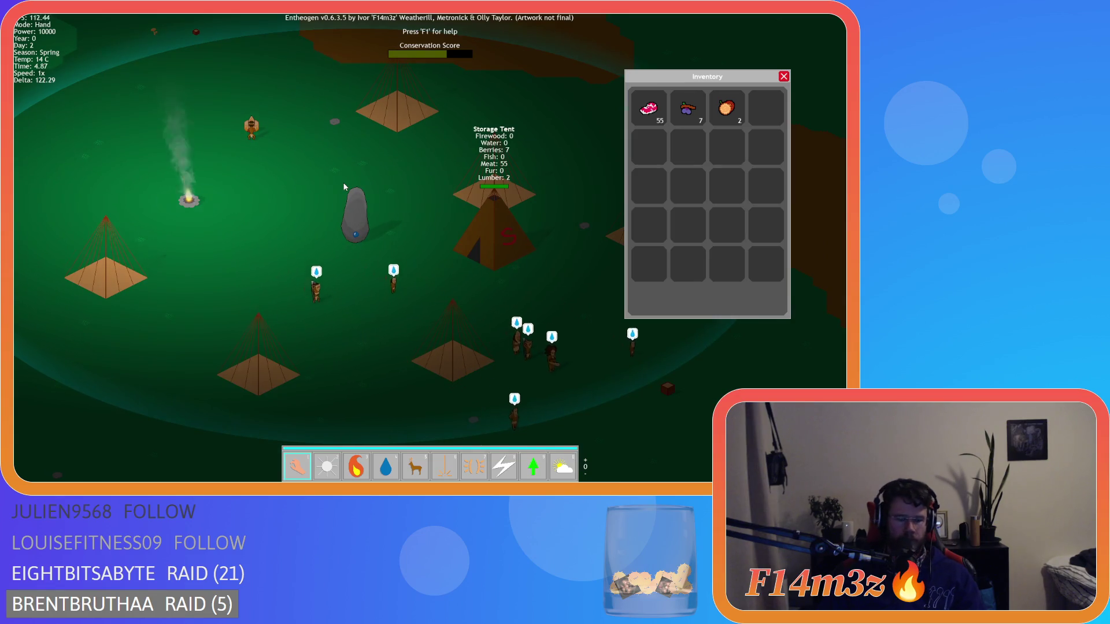
pyautogui.press('Escape')
pyautogui.press('Return')
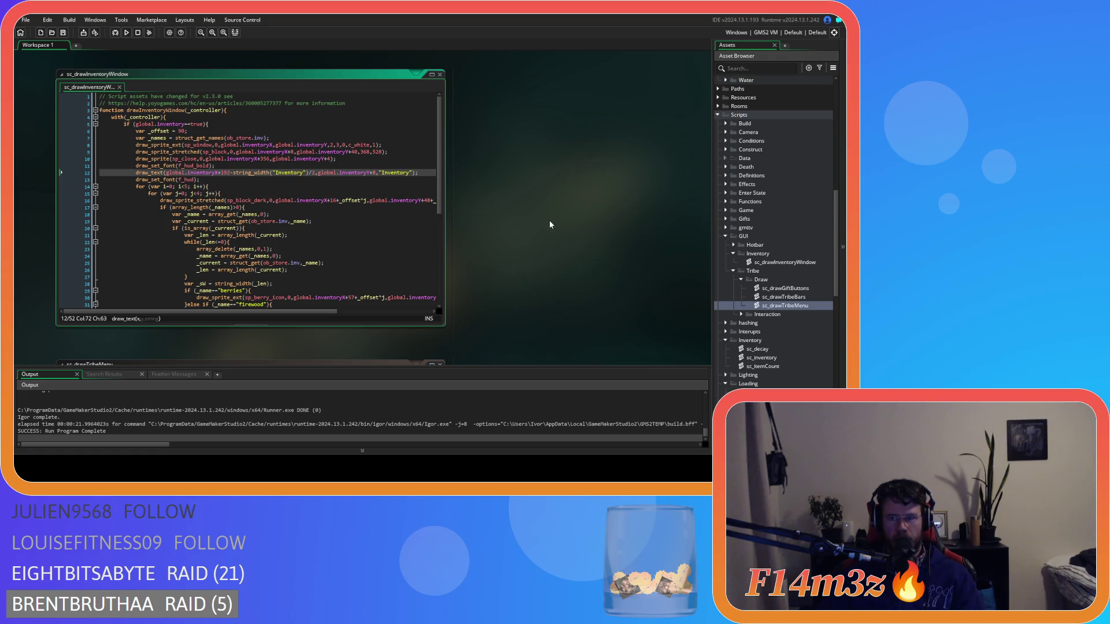
# - Open ob_human's Draw End code and comment out the stat text lines 173–177
pyautogui.scroll(10, 730, 133)
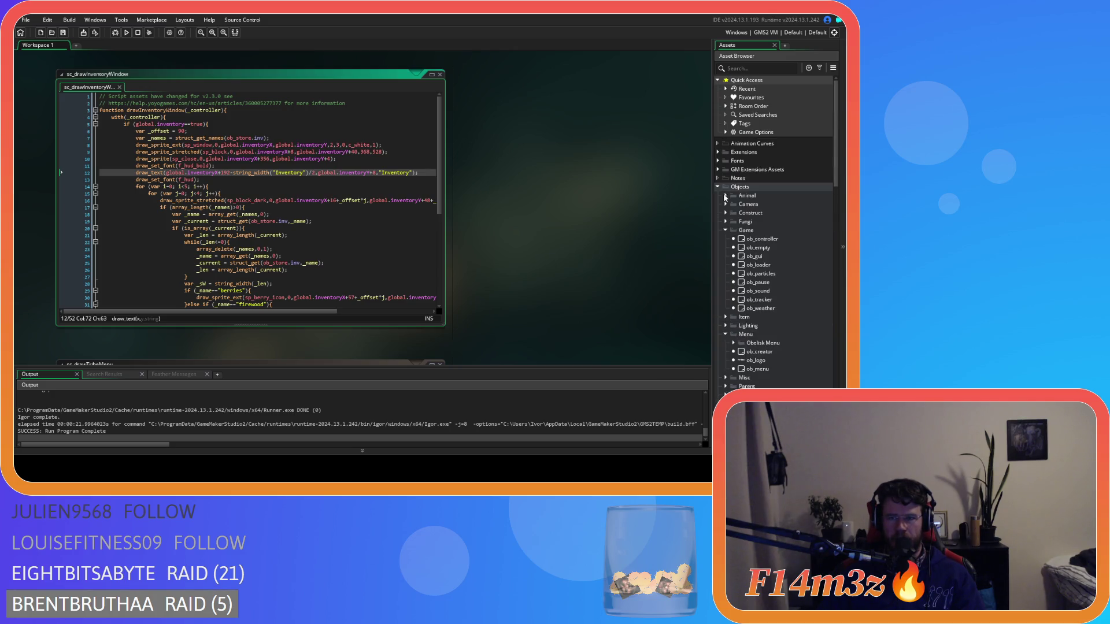
pyautogui.click(734, 204)
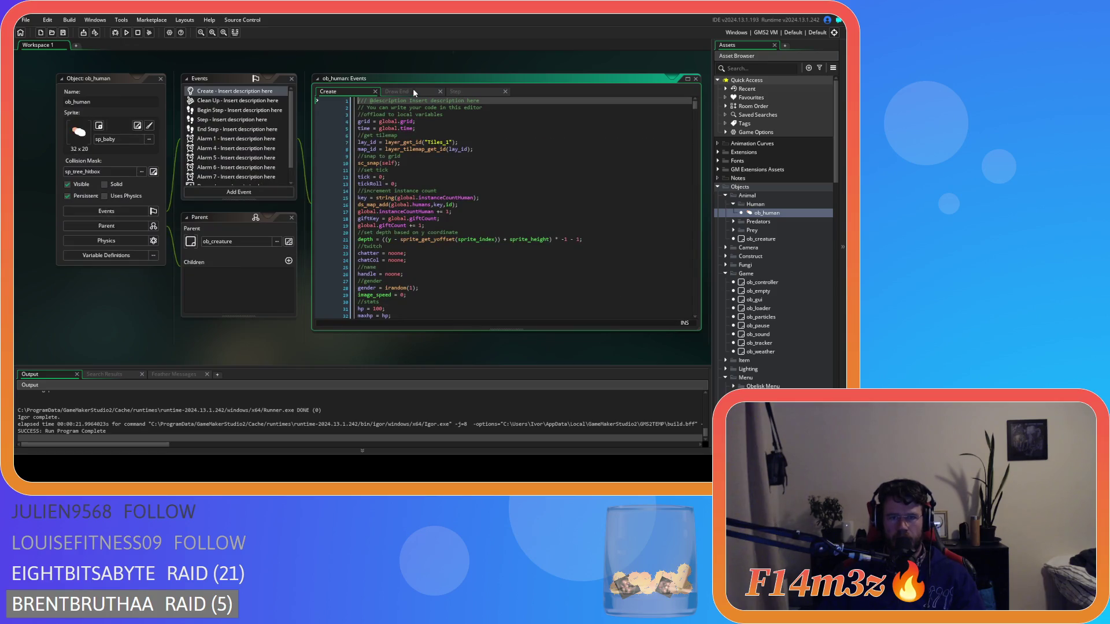
pyautogui.click(415, 93)
pyautogui.scroll(-20, 514, 211)
pyautogui.scroll(-20, 515, 212)
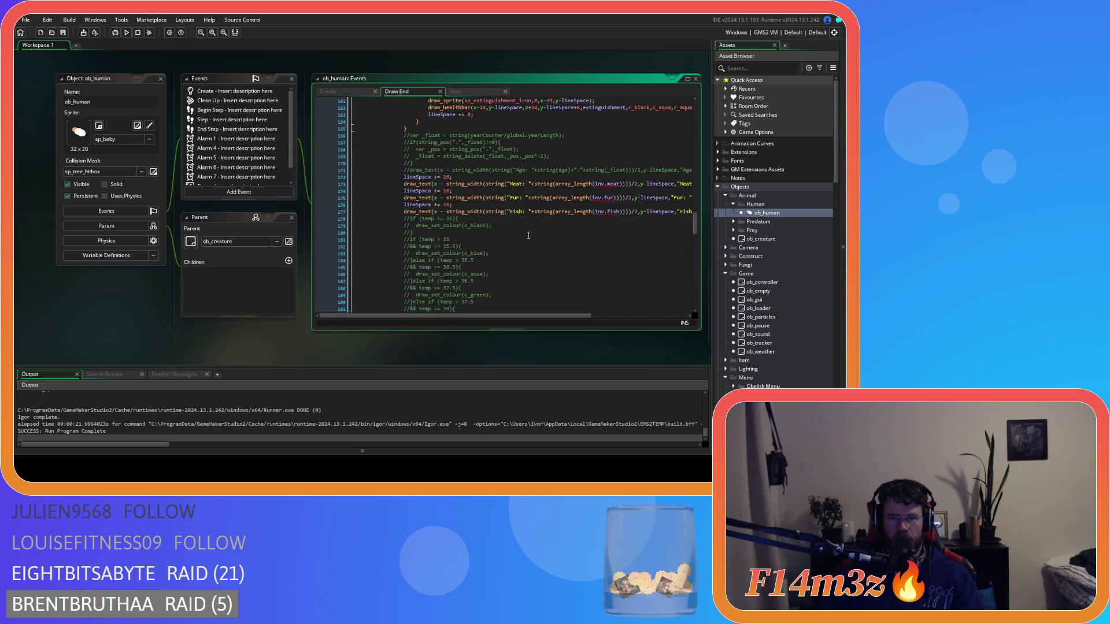
pyautogui.moveTo(561, 315); pyautogui.dragTo(658, 315)
pyautogui.moveTo(669, 211)
pyautogui.mouseDown()
pyautogui.moveTo(475, 212)
pyautogui.moveTo(408, 186)
pyautogui.mouseUp()
pyautogui.hotkey('ctrl', 'k')
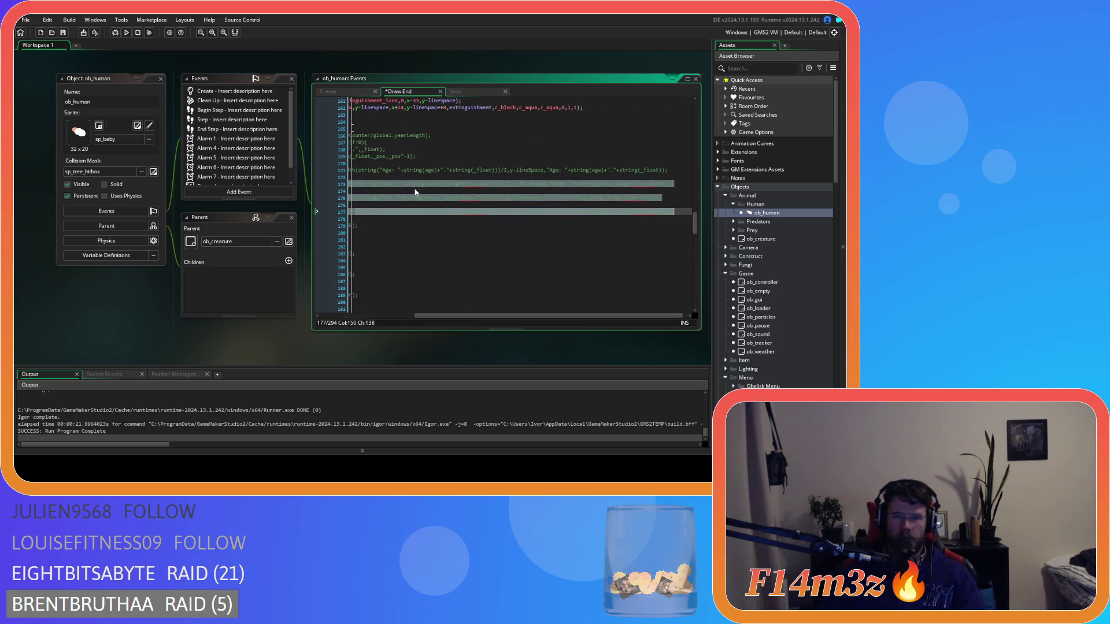
pyautogui.hotkey('ctrl', 'Tab')
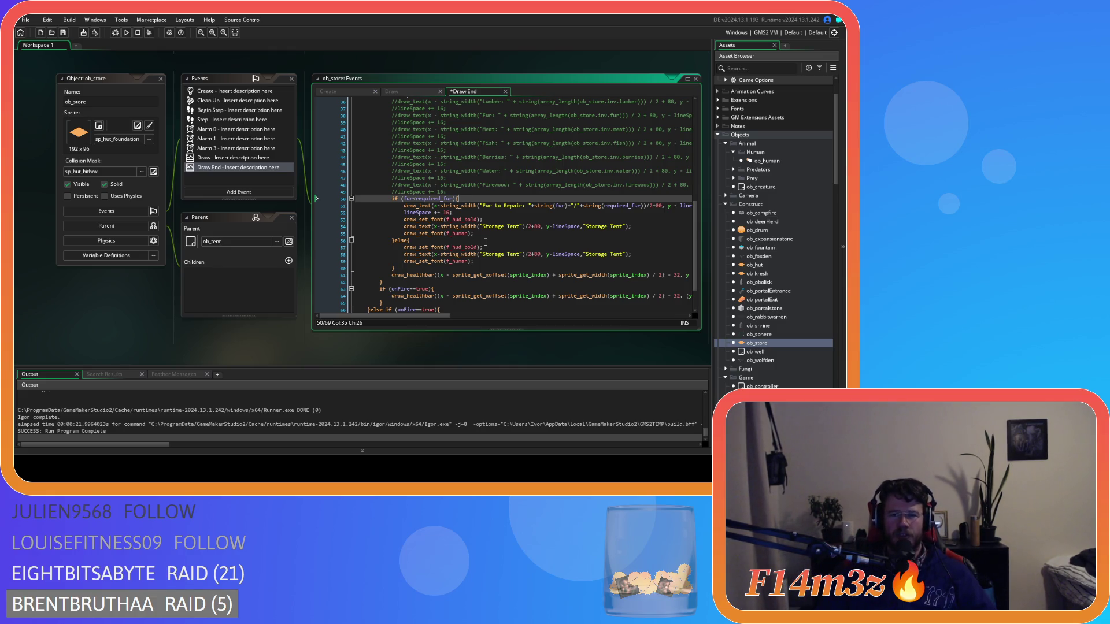
# - Save ob_store's Draw End changes and close the ob_store editors
pyautogui.click(512, 218)
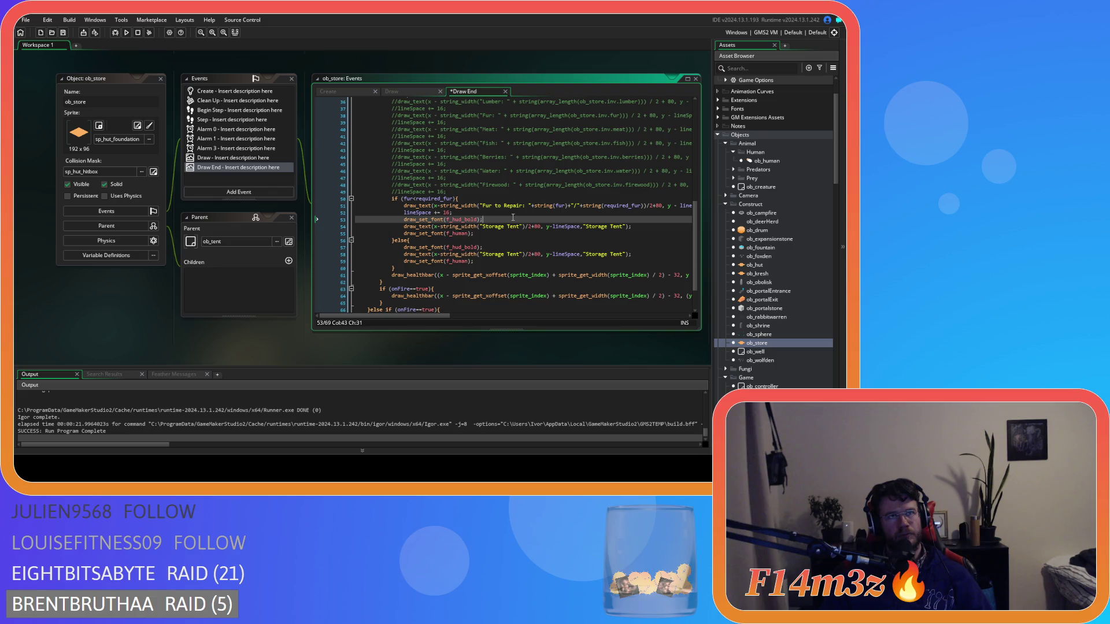
pyautogui.hotkey('ctrl', 's')
pyautogui.scroll(3, 116, 320)
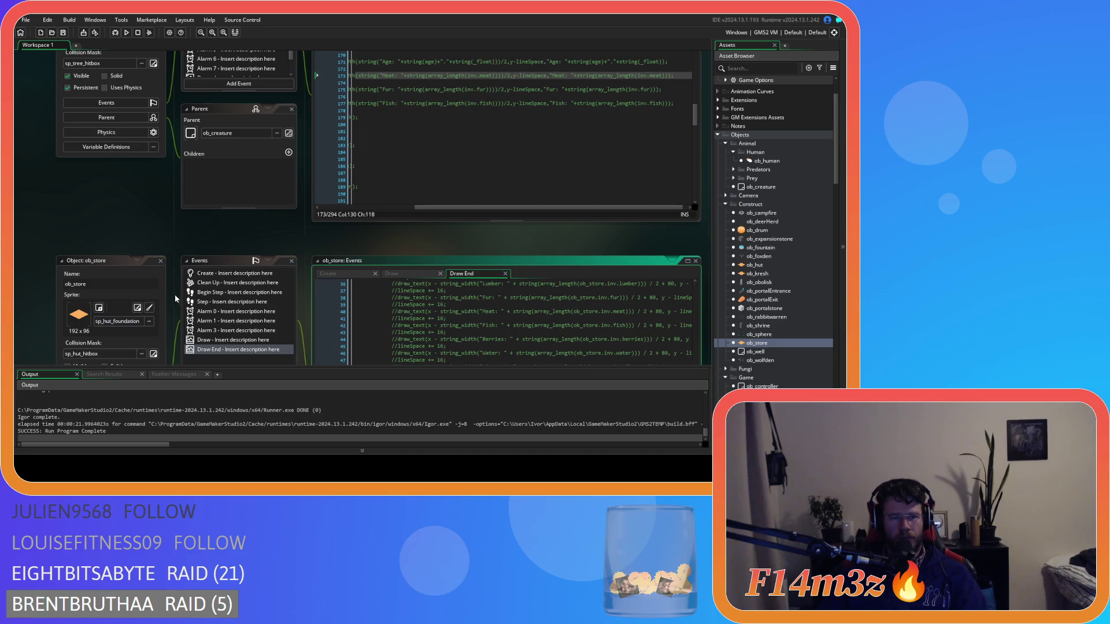
pyautogui.click(159, 267)
pyautogui.click(161, 261)
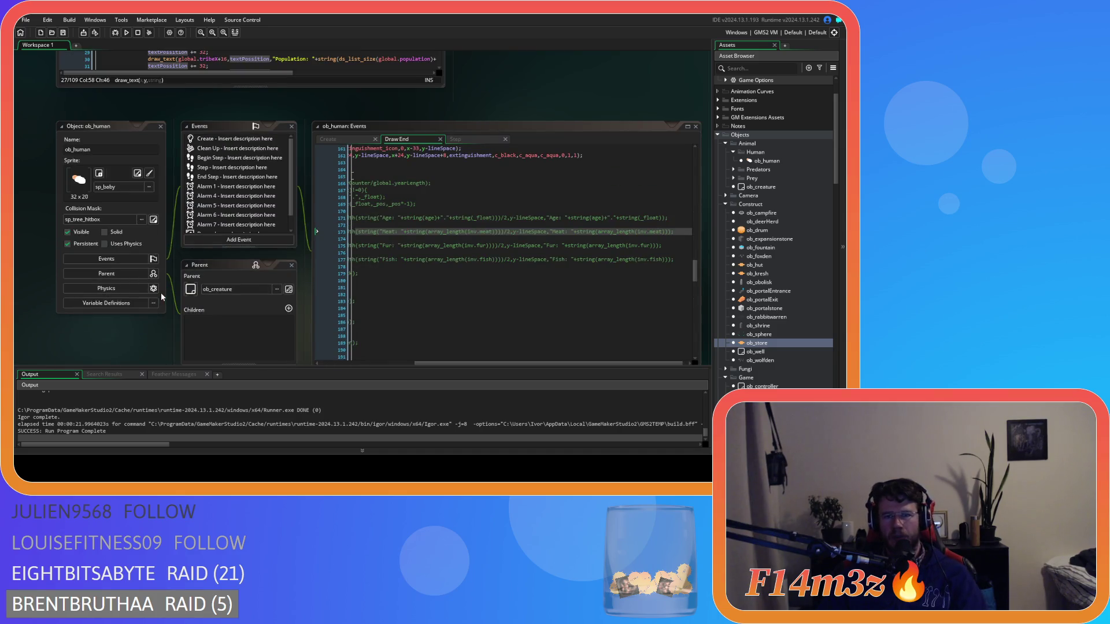
# - Scroll the workspace back to the sc_drawTribeMenu and sc_drawInventoryWindow scripts
pyautogui.moveTo(449, 337); pyautogui.dragTo(272, 319)
pyautogui.scroll(5, 272, 319)
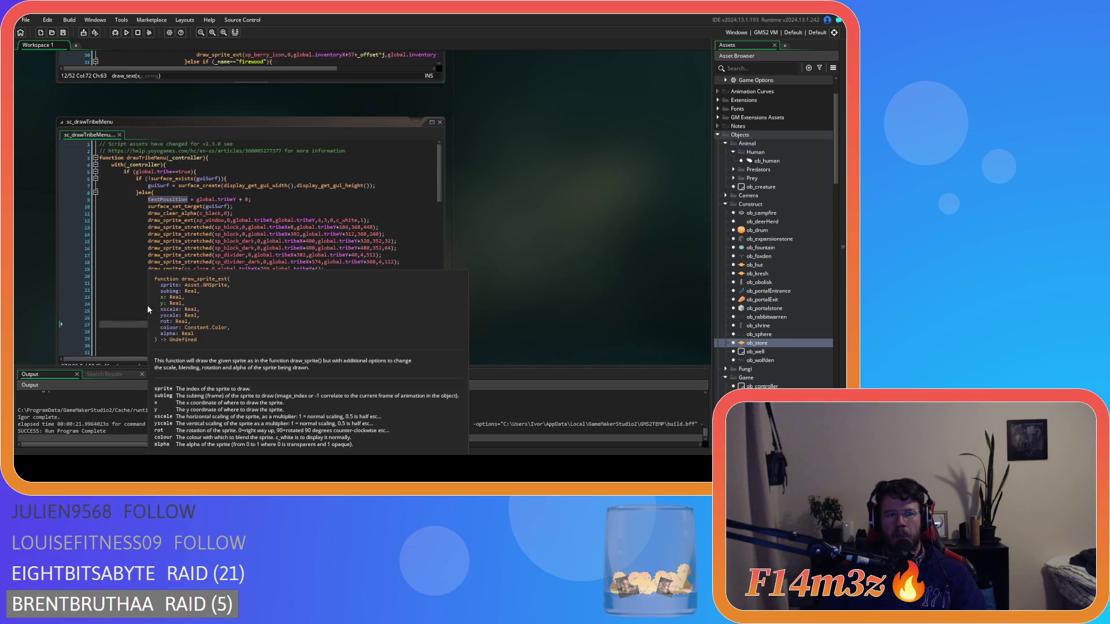
pyautogui.click(359, 223)
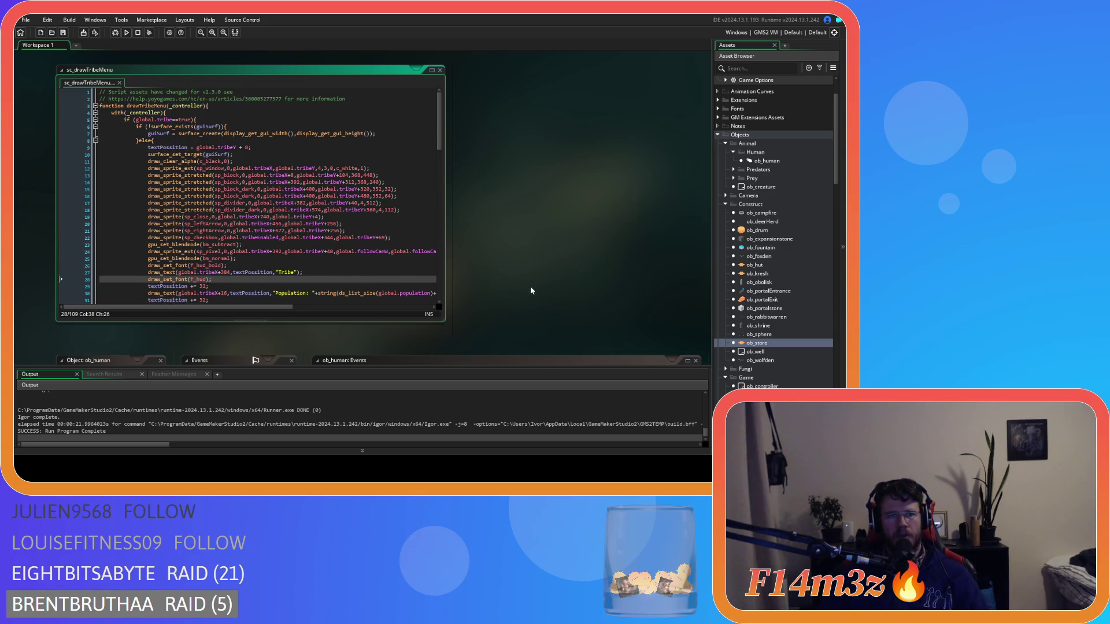
pyautogui.scroll(5, 526, 290)
pyautogui.click(307, 218)
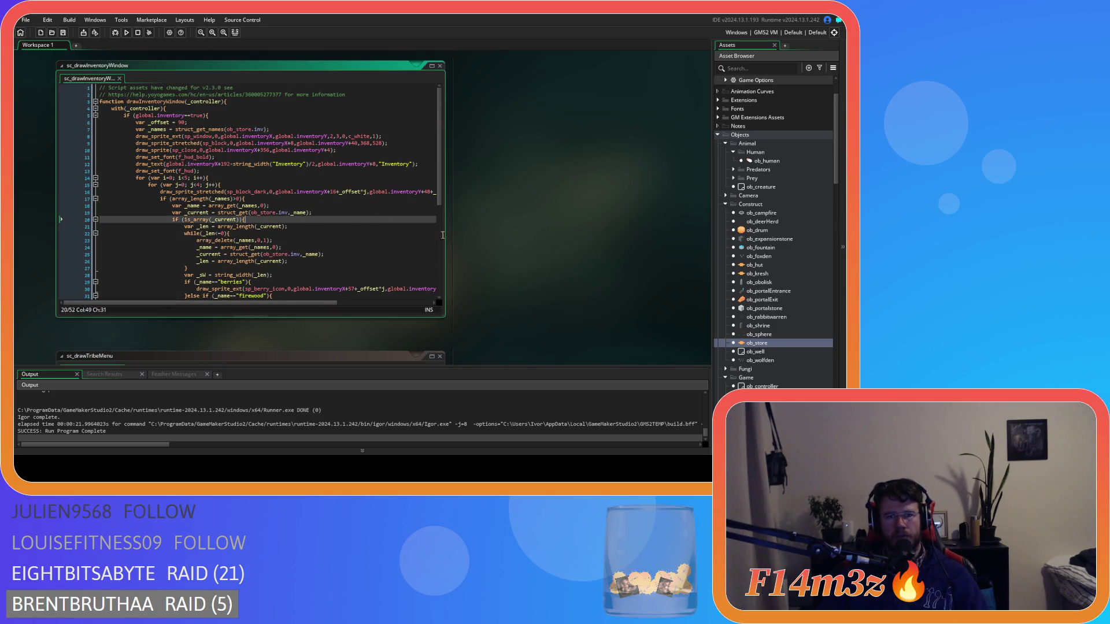
# - Look over ob_gui's Draw GUI code that calls drawTribeMenu and drawInventoryWindow
pyautogui.scroll(2, 507, 275)
pyautogui.scroll(-2, 504, 275)
pyautogui.scroll(4, 505, 275)
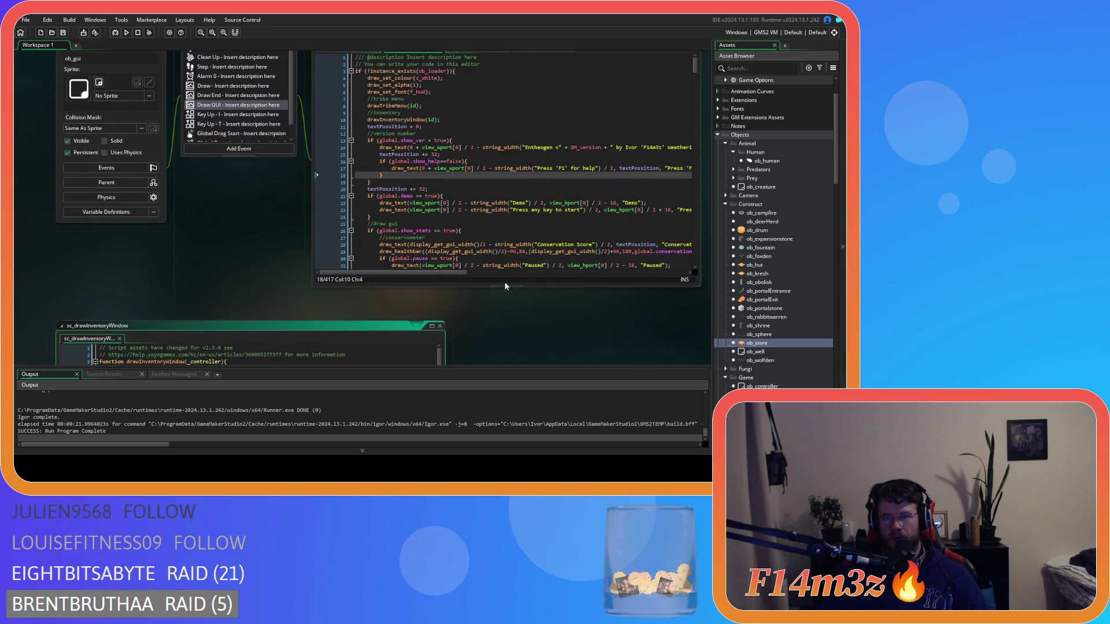
pyautogui.scroll(1, 502, 331)
pyautogui.scroll(-1, 502, 331)
pyautogui.scroll(1, 501, 331)
pyautogui.scroll(1, 501, 331)
pyautogui.scroll(-1, 501, 331)
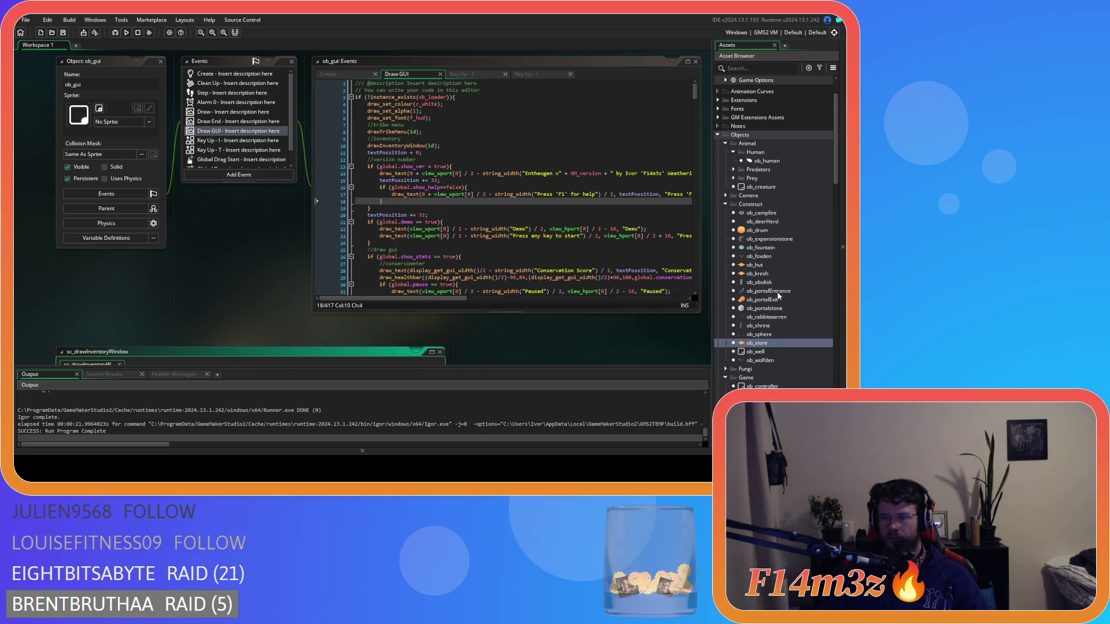
# - Collapse the Construct folder, expand Camera and open the ob_camera object
pyautogui.click(792, 308)
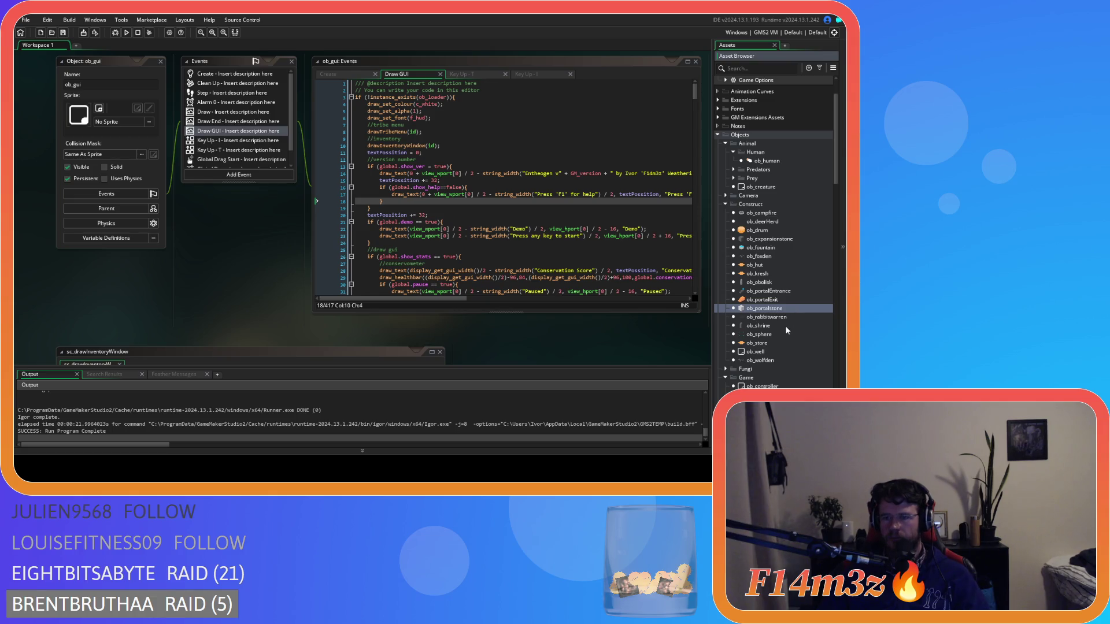
pyautogui.press('Up')
pyautogui.press('Up')
pyautogui.press('Up')
pyautogui.press('Up')
pyautogui.press('Up')
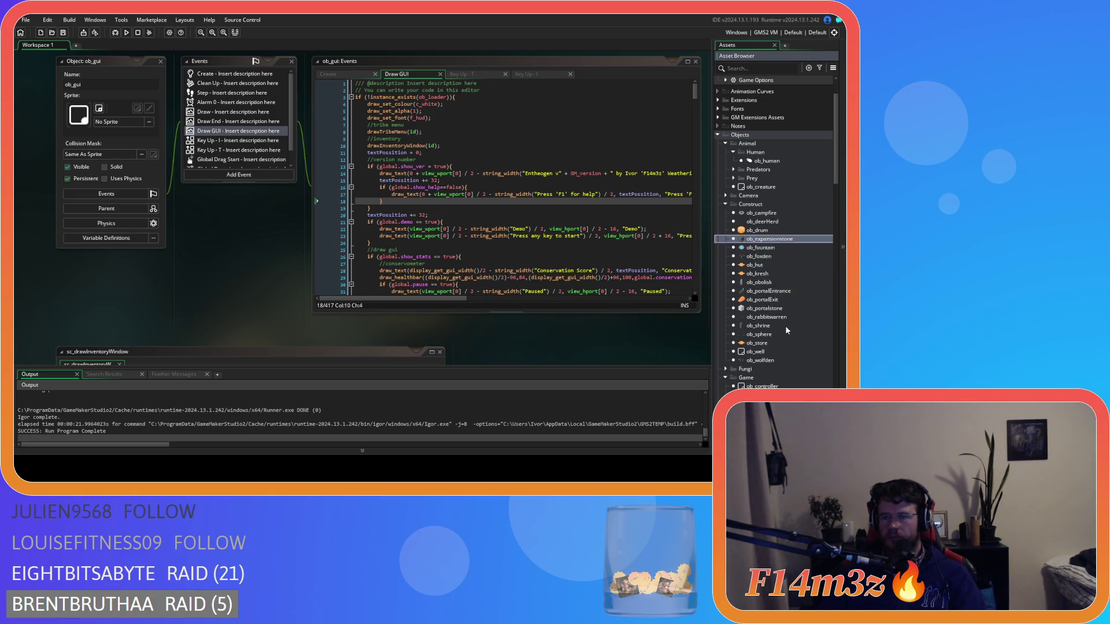
pyautogui.click(725, 205)
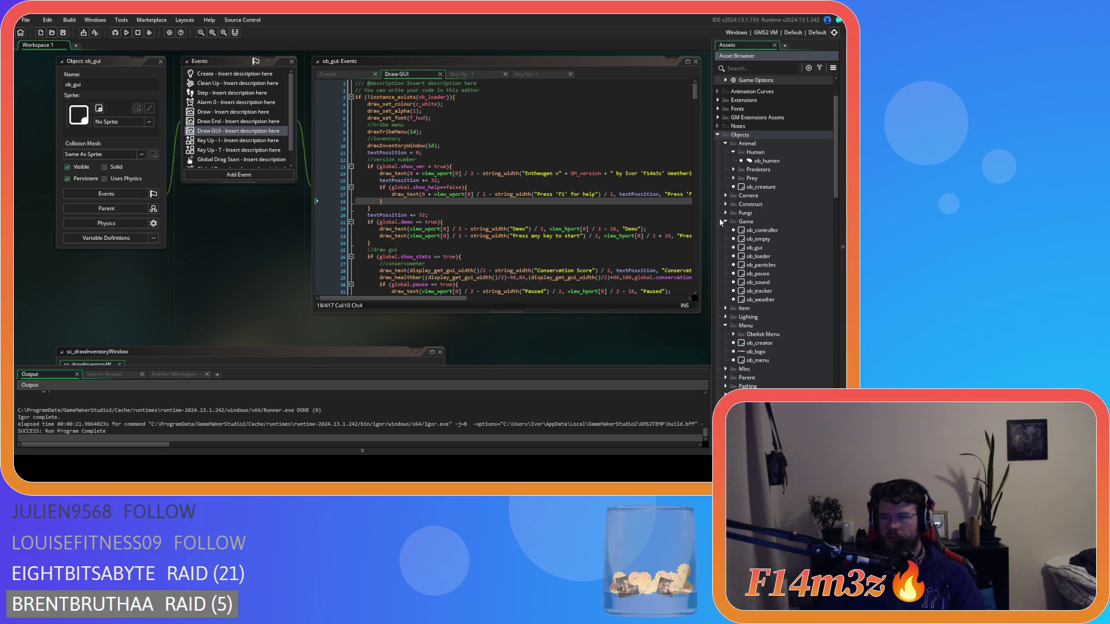
pyautogui.scroll(2, 759, 280)
pyautogui.scroll(-3, 758, 275)
pyautogui.click(725, 176)
pyautogui.doubleClick(759, 184)
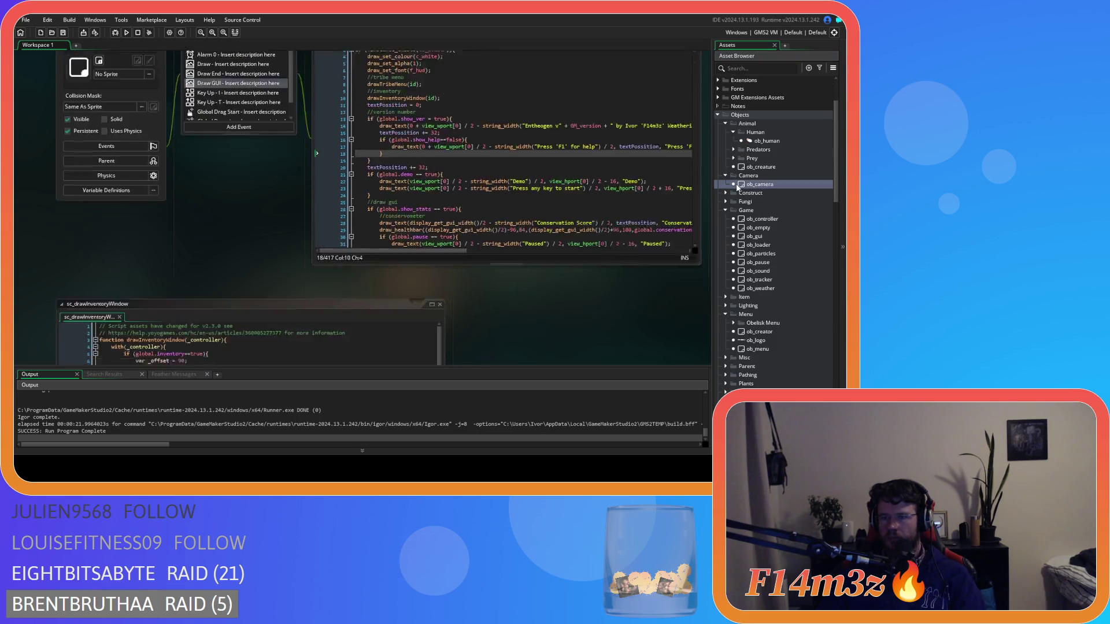
# - Compare ob_camera's Global Dragging code with its Global Drag Start code, ending on Global Drag Start
pyautogui.scroll(-4, 243, 147)
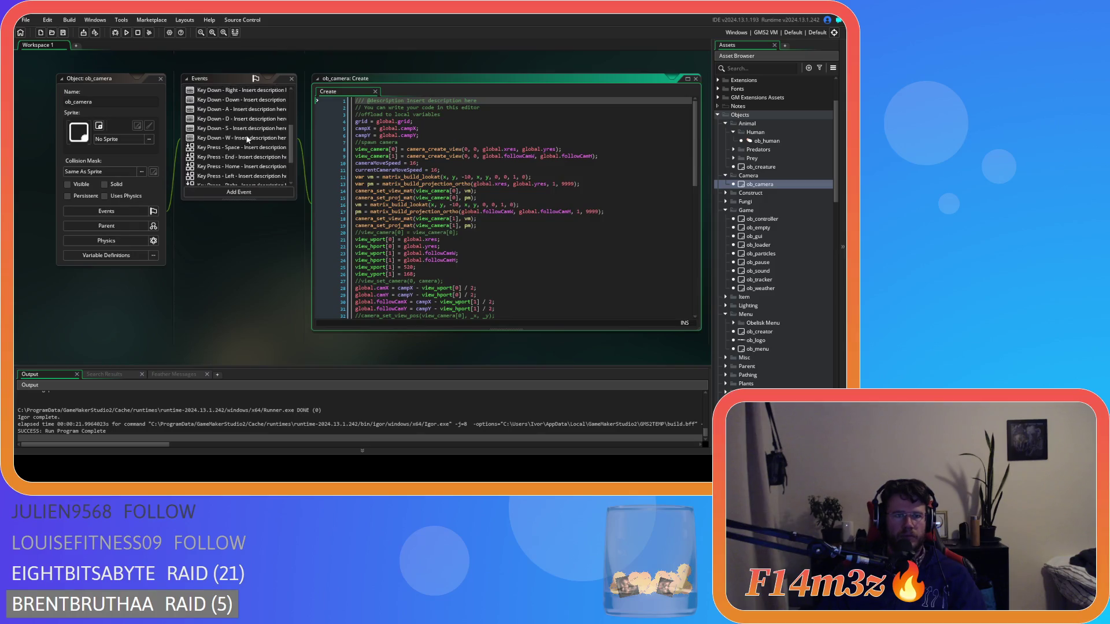
pyautogui.click(236, 166)
pyautogui.click(236, 173)
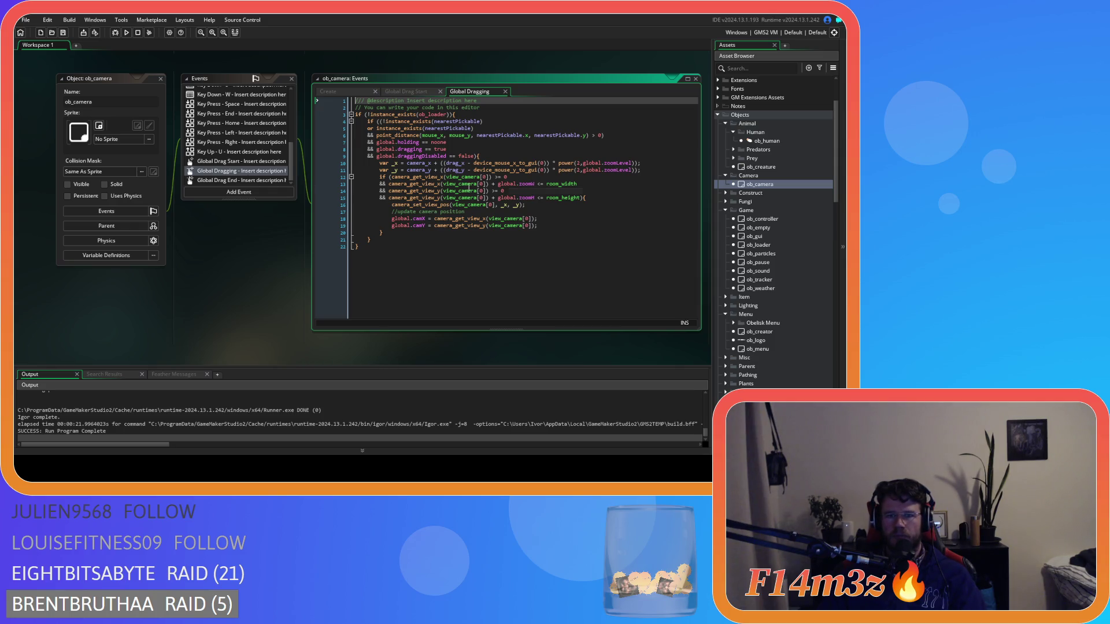
pyautogui.moveTo(450, 177); pyautogui.dragTo(476, 200)
pyautogui.click(504, 211)
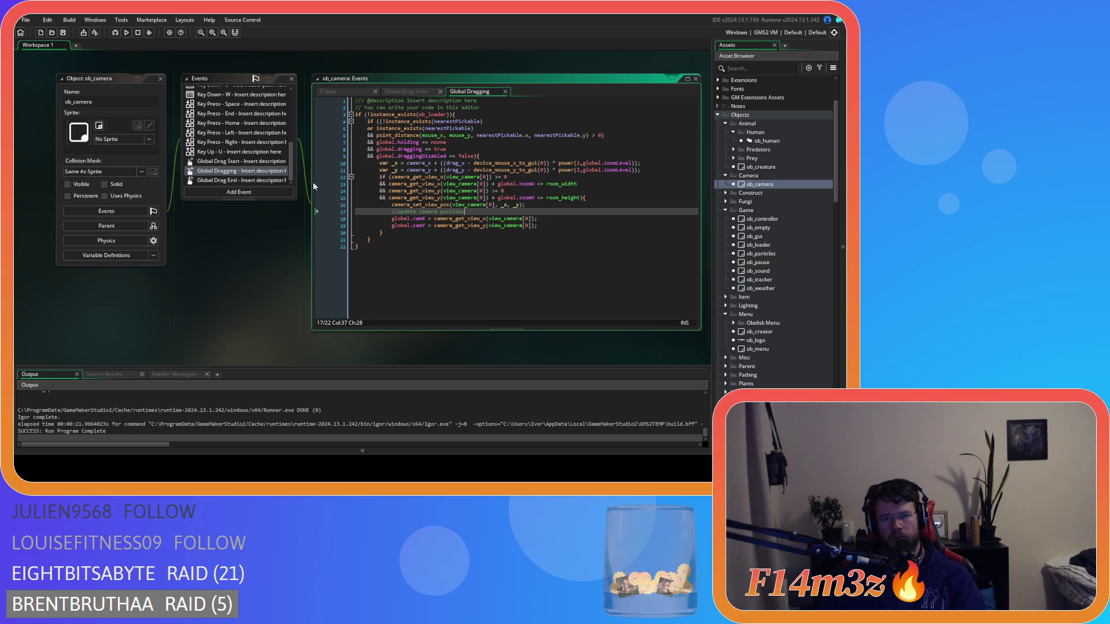
pyautogui.click(600, 198)
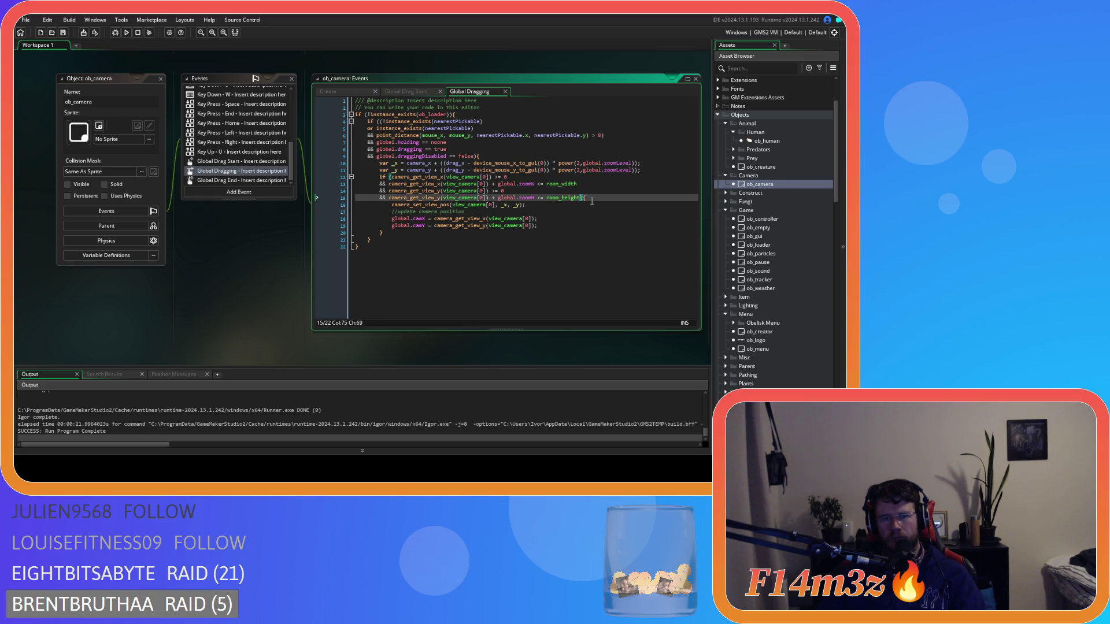
pyautogui.click(243, 161)
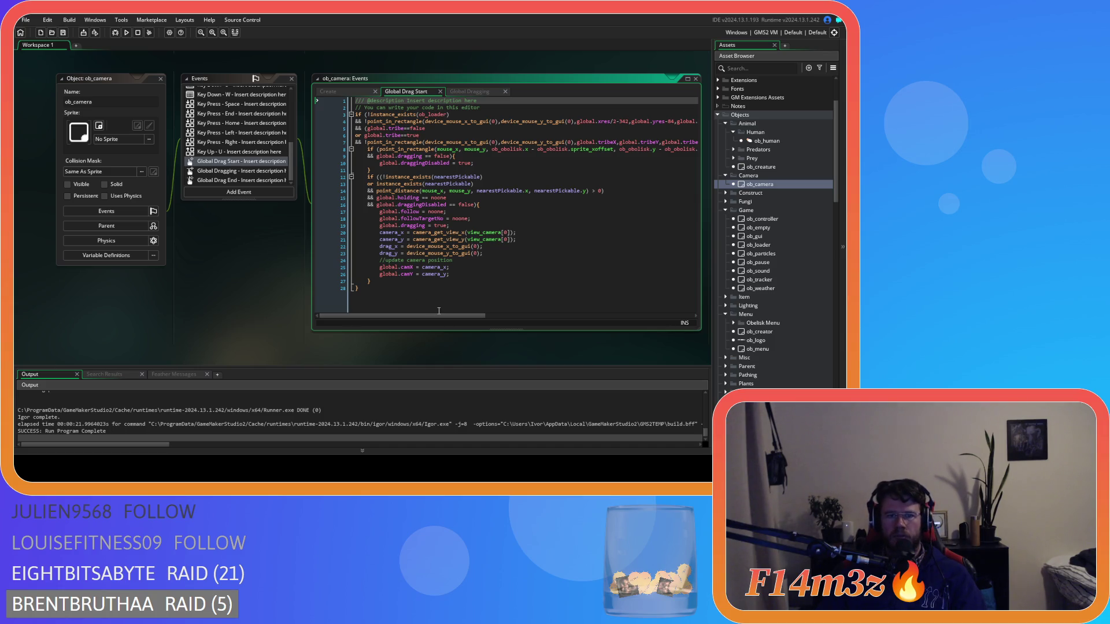
# - Extend the drag-start condition with && and a pasted copy of the tribe point_in_rectangle line
pyautogui.moveTo(438, 319)
pyautogui.mouseDown()
pyautogui.moveTo(578, 315)
pyautogui.moveTo(548, 310)
pyautogui.mouseUp()
pyautogui.click(582, 142)
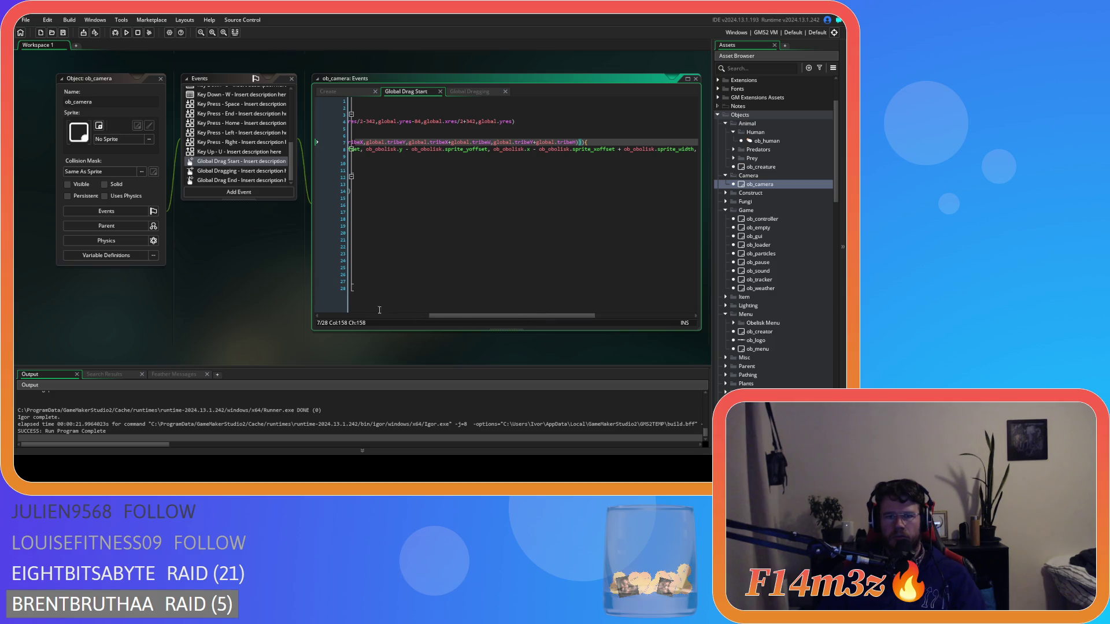
pyautogui.moveTo(463, 317); pyautogui.dragTo(547, 317)
pyautogui.moveTo(425, 142); pyautogui.dragTo(355, 133)
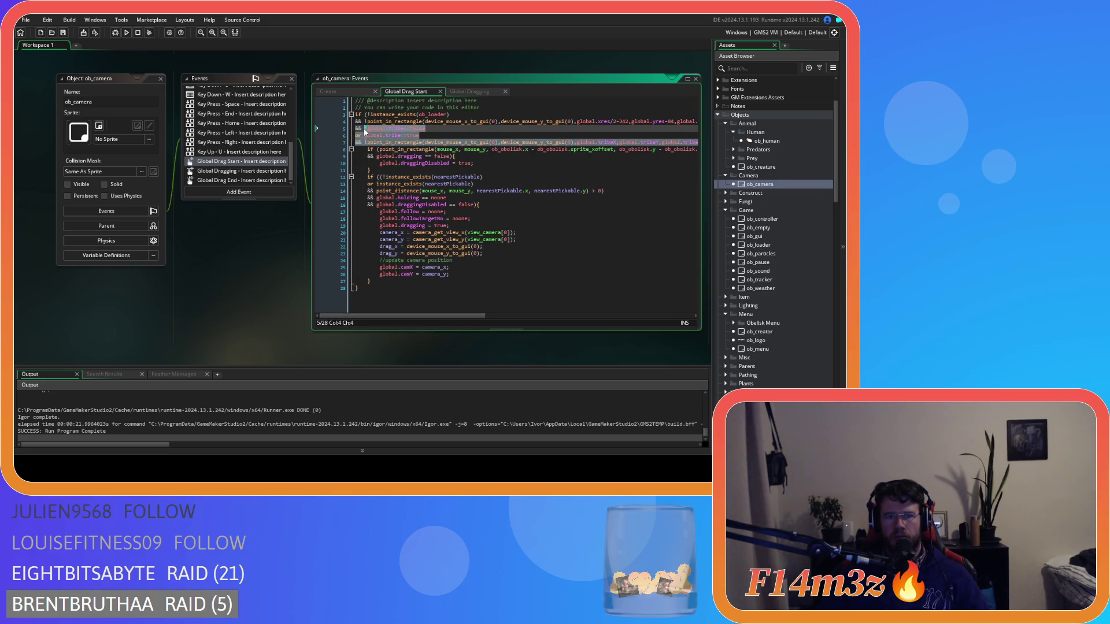
pyautogui.moveTo(470, 315)
pyautogui.mouseDown()
pyautogui.moveTo(578, 316)
pyautogui.moveTo(512, 159)
pyautogui.mouseUp()
pyautogui.click(527, 144)
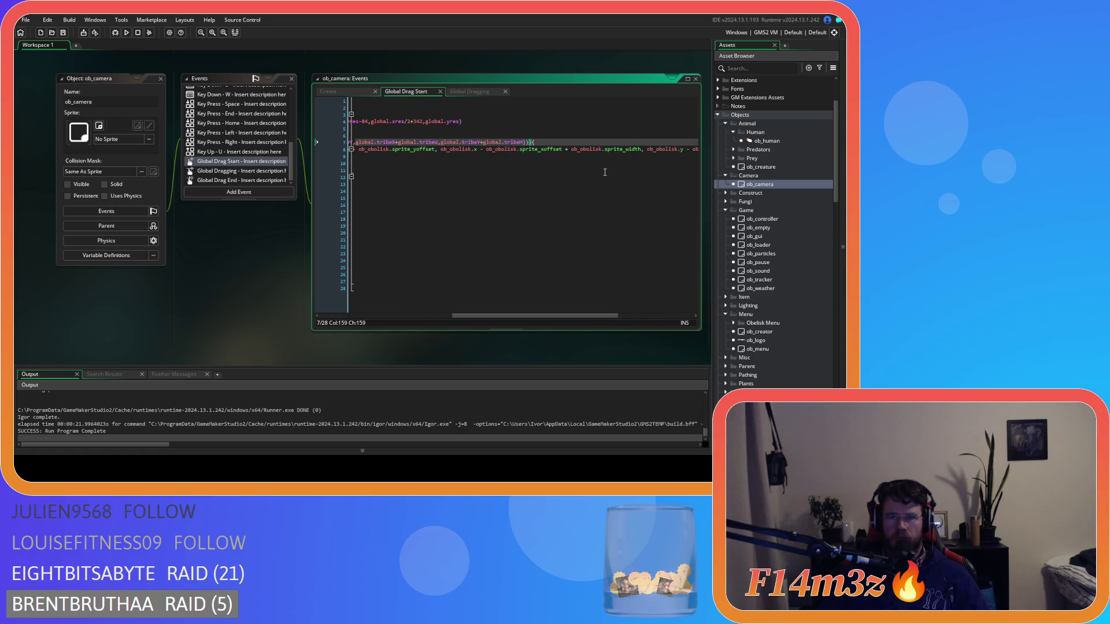
pyautogui.press('Return')
pyautogui.write('&& {')
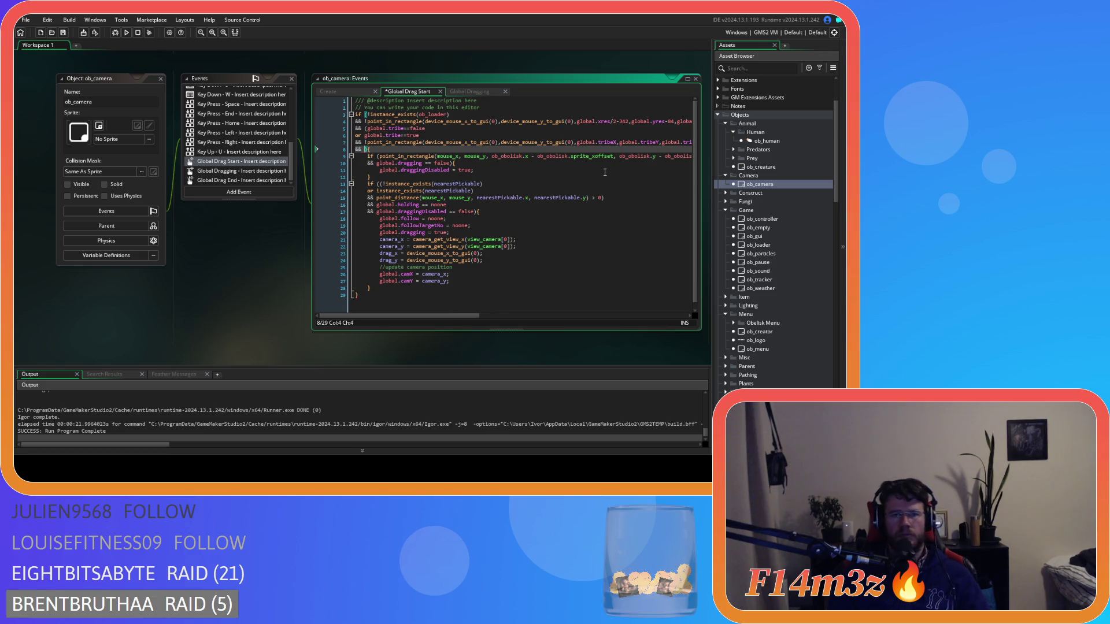
pyautogui.hotkey('ctrl', 'v')
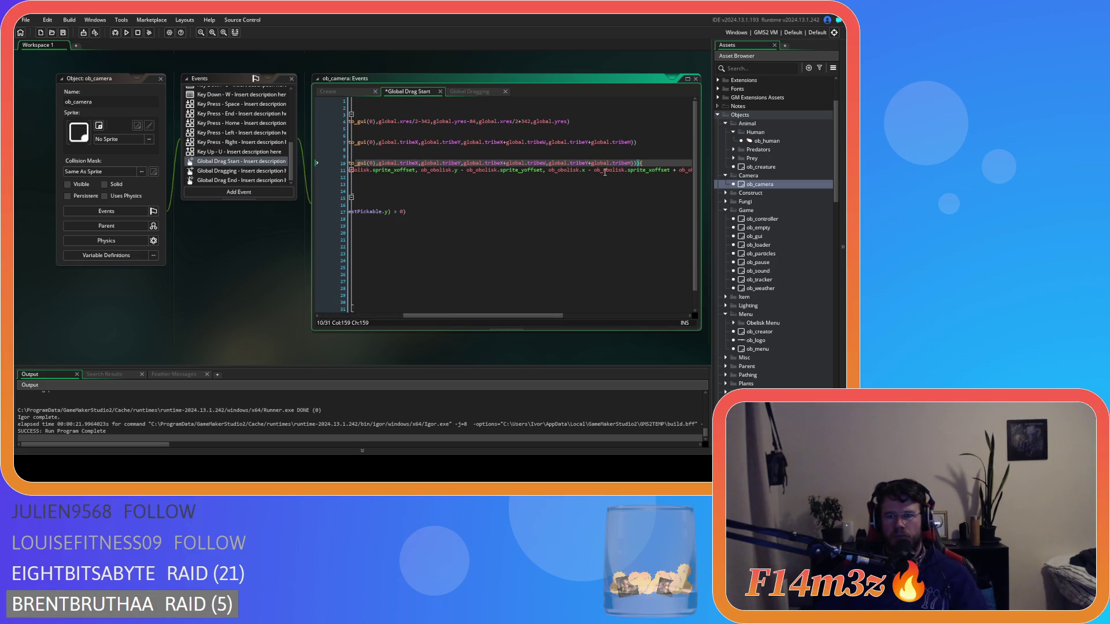
# - Change 'tribe' to 'inventory' in the flag checks on lines 8 and 9
pyautogui.moveTo(494, 321); pyautogui.dragTo(408, 322)
pyautogui.doubleClick(396, 150)
pyautogui.write('inventory')
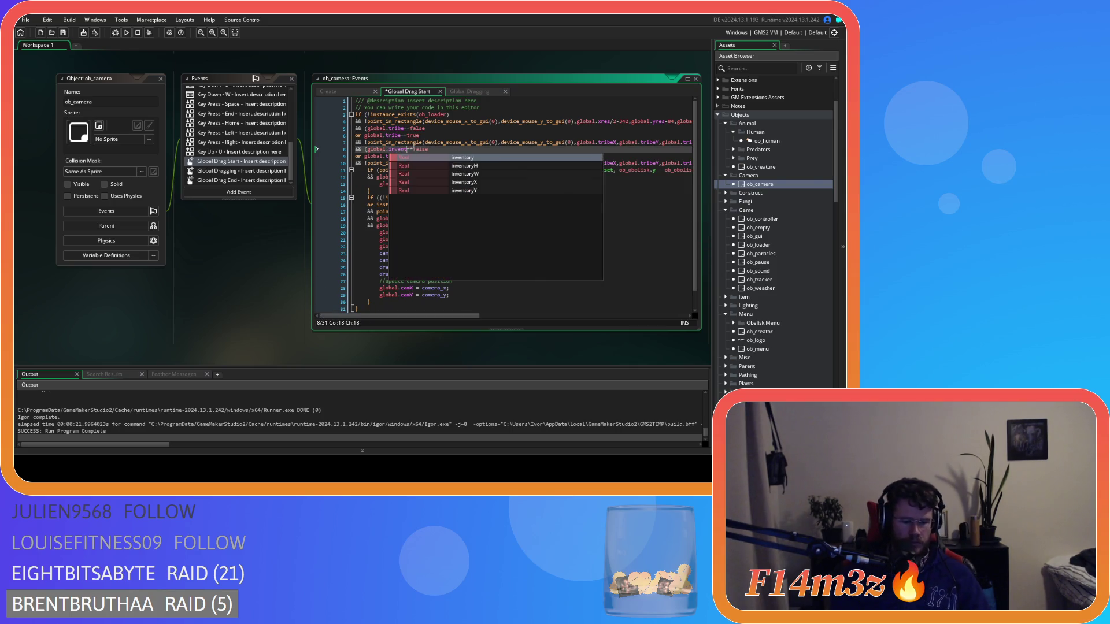
pyautogui.doubleClick(397, 156)
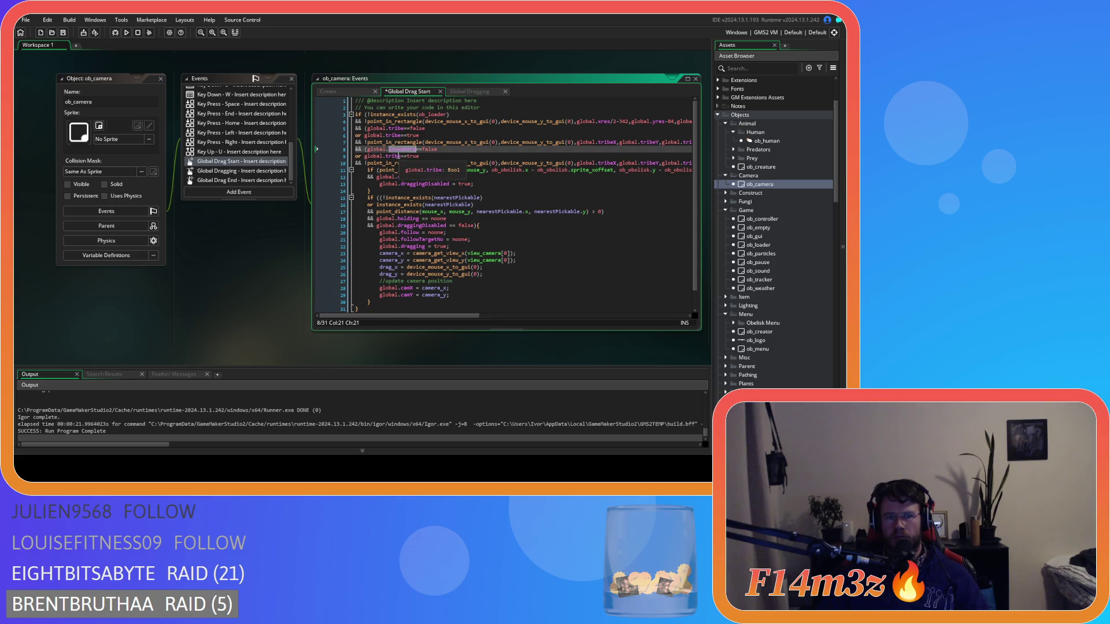
pyautogui.write('inventory')
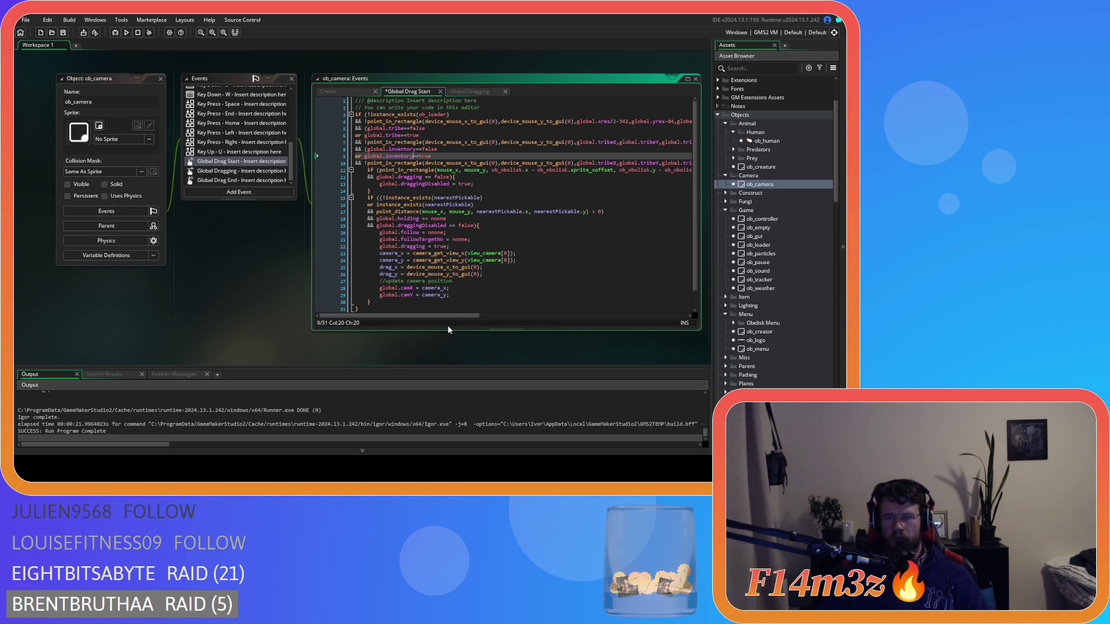
# - Replace the first tribeX and tribeY on line 10 with inventoryX and inventoryY
pyautogui.moveTo(436, 318); pyautogui.dragTo(486, 318)
pyautogui.click(494, 162)
pyautogui.doubleClick(494, 163)
pyautogui.write('inventory')
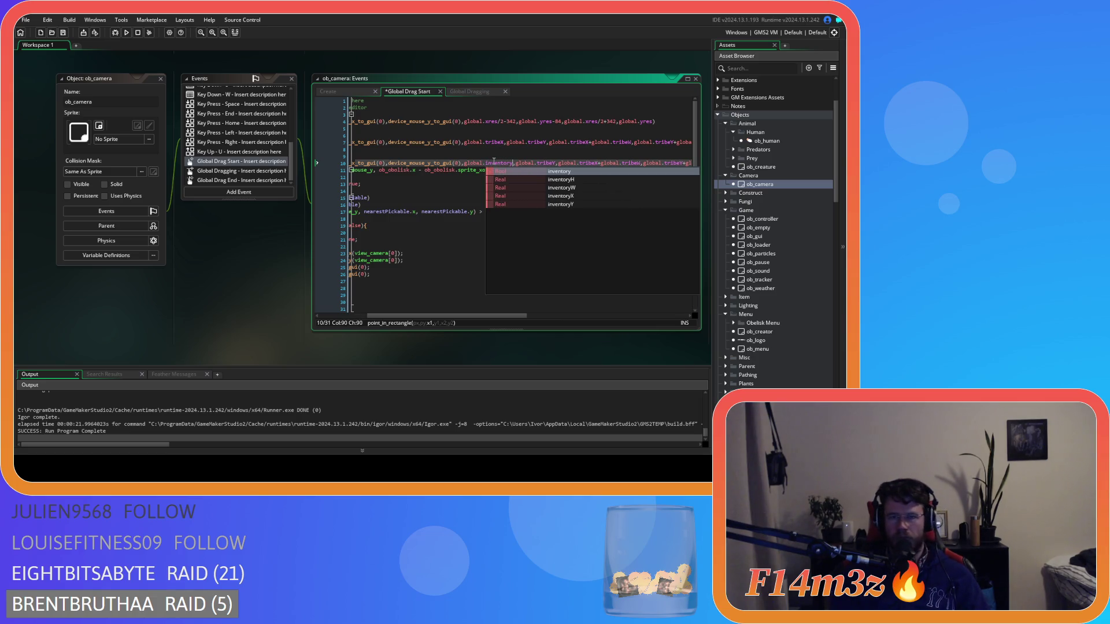
pyautogui.write('X')
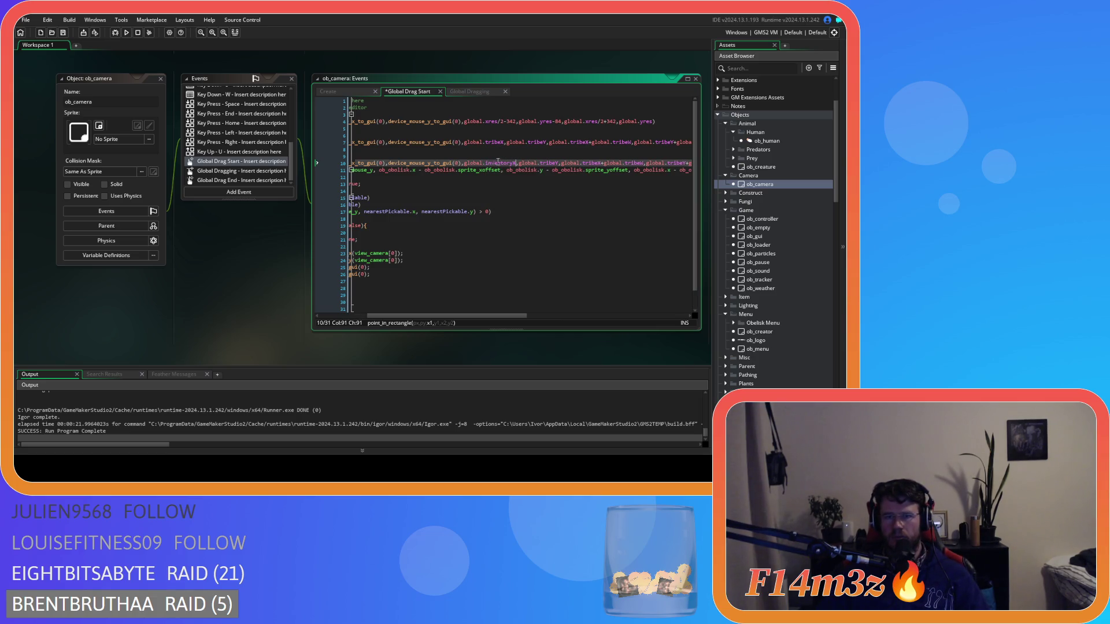
pyautogui.click(558, 163)
pyautogui.moveTo(547, 165); pyautogui.dragTo(544, 166)
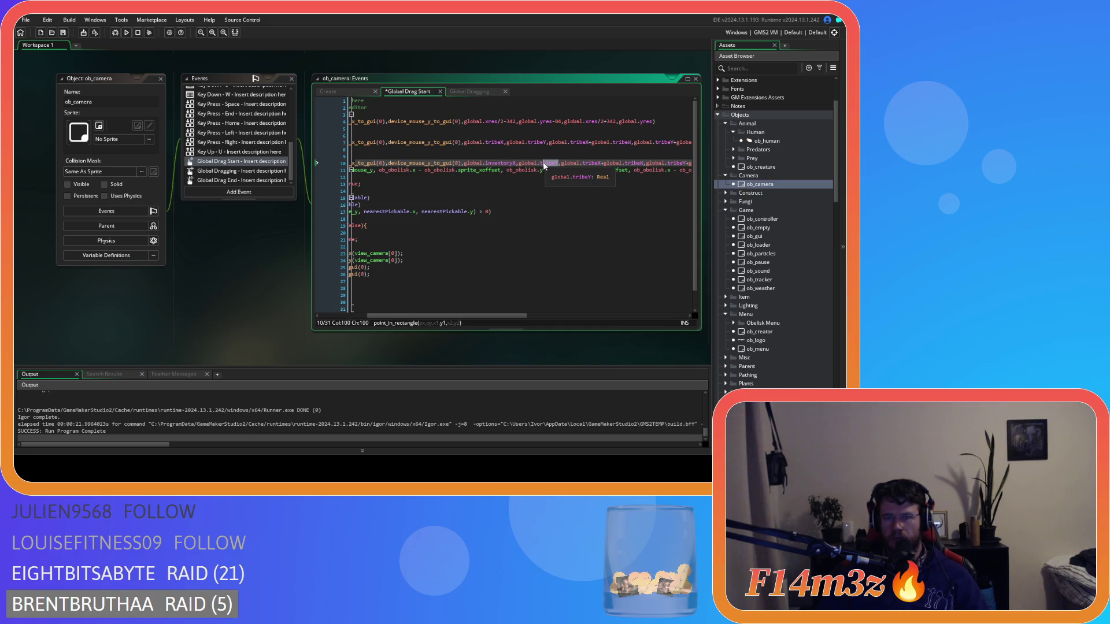
pyautogui.write('inventory')
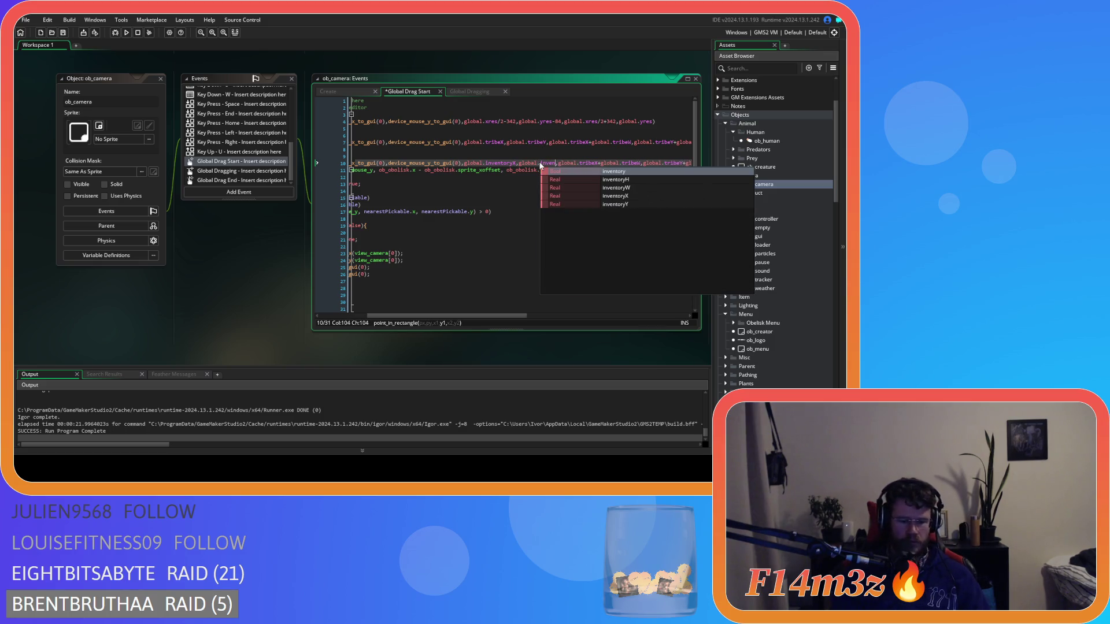
pyautogui.write('Y')
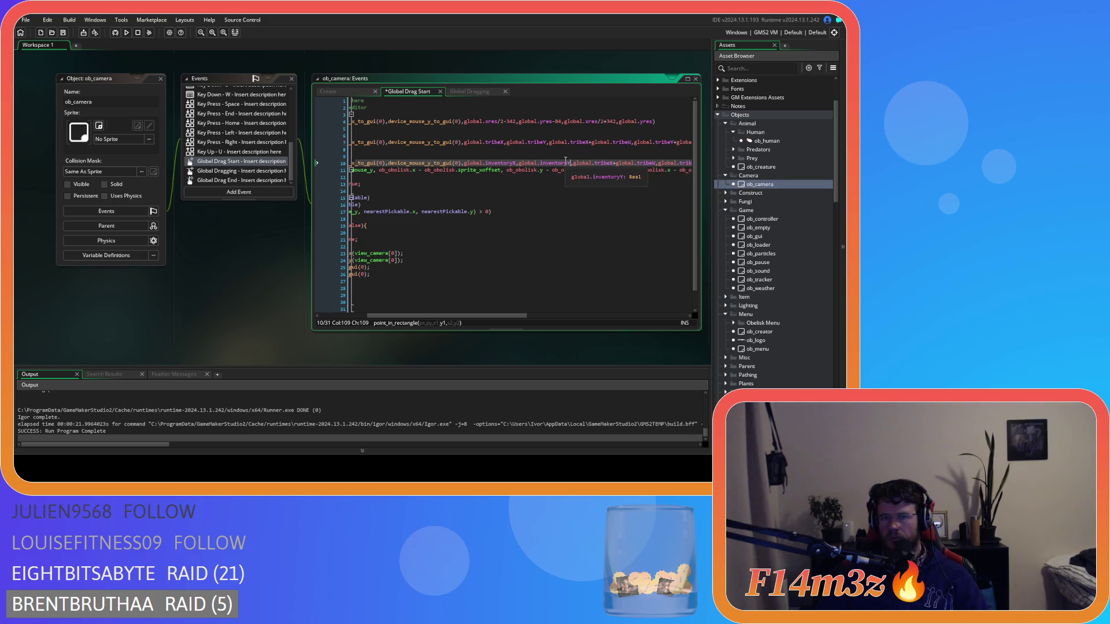
# - Replace the second tribeX and tribeY on line 10 with copied inventoryX and inventoryY
pyautogui.doubleClick(500, 163)
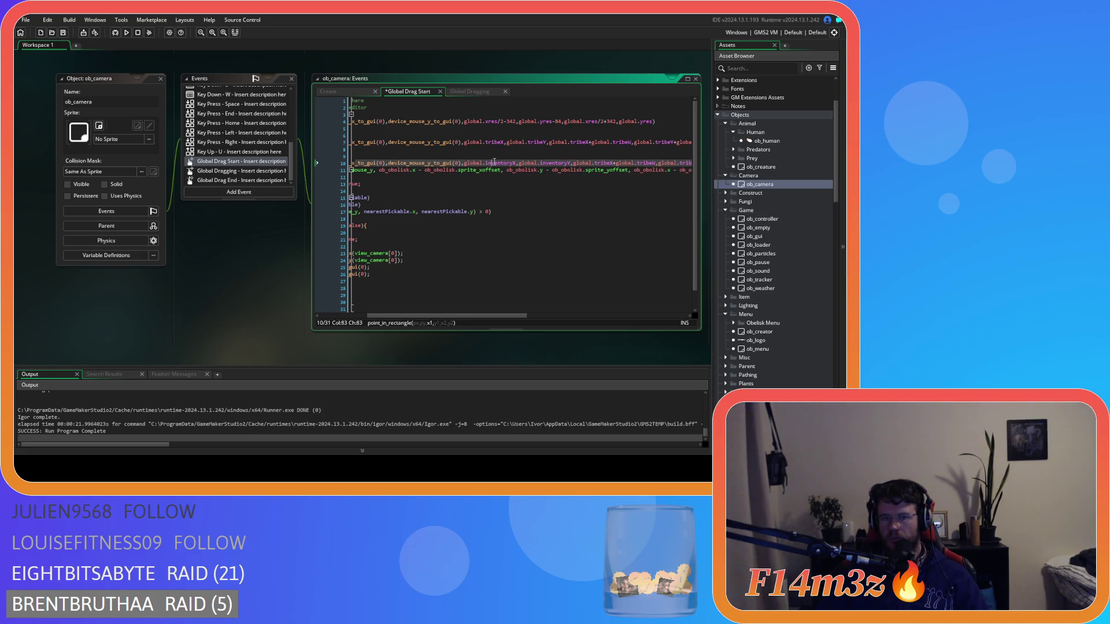
pyautogui.hotkey('ctrl', 'c')
pyautogui.doubleClick(602, 163)
pyautogui.hotkey('ctrl', 'v')
pyautogui.doubleClick(555, 163)
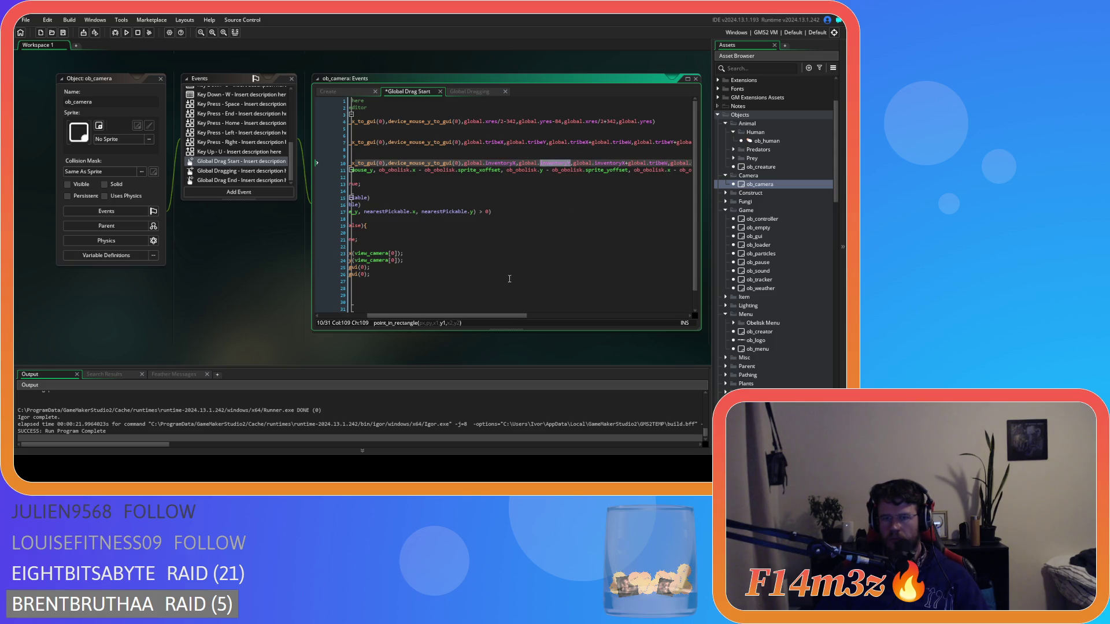
pyautogui.moveTo(462, 316); pyautogui.dragTo(541, 315)
pyautogui.hotkey('ctrl', 'c')
pyautogui.doubleClick(512, 163)
pyautogui.hotkey('ctrl', 'v')
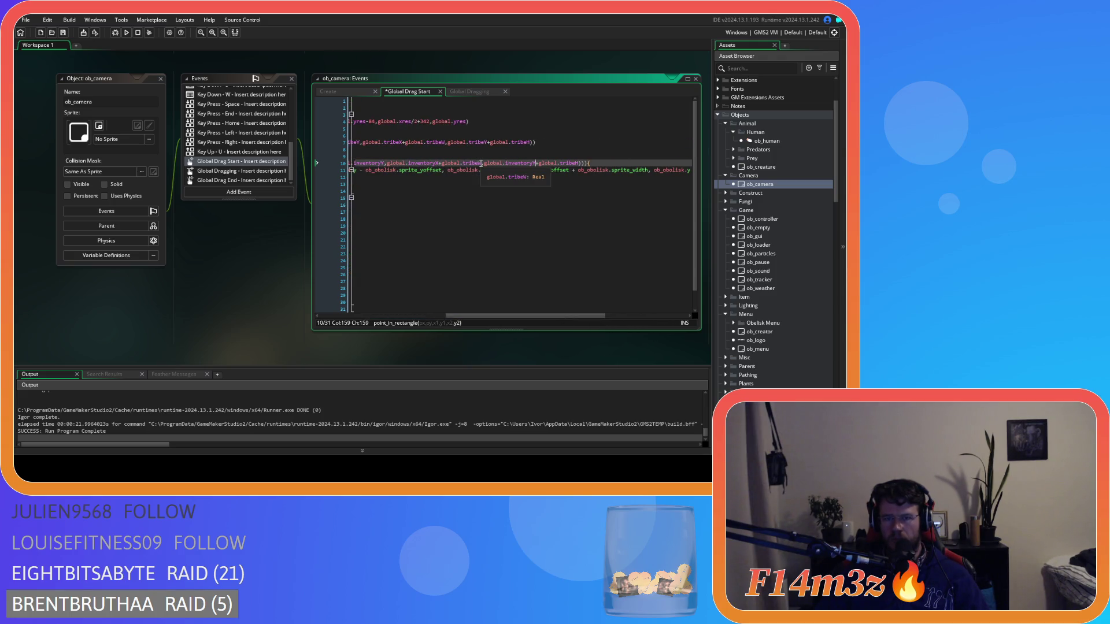
# - Change global.tribeW and global.tribeH to inventoryW and inventoryH
pyautogui.moveTo(478, 164); pyautogui.dragTo(462, 163)
pyautogui.write('invento')
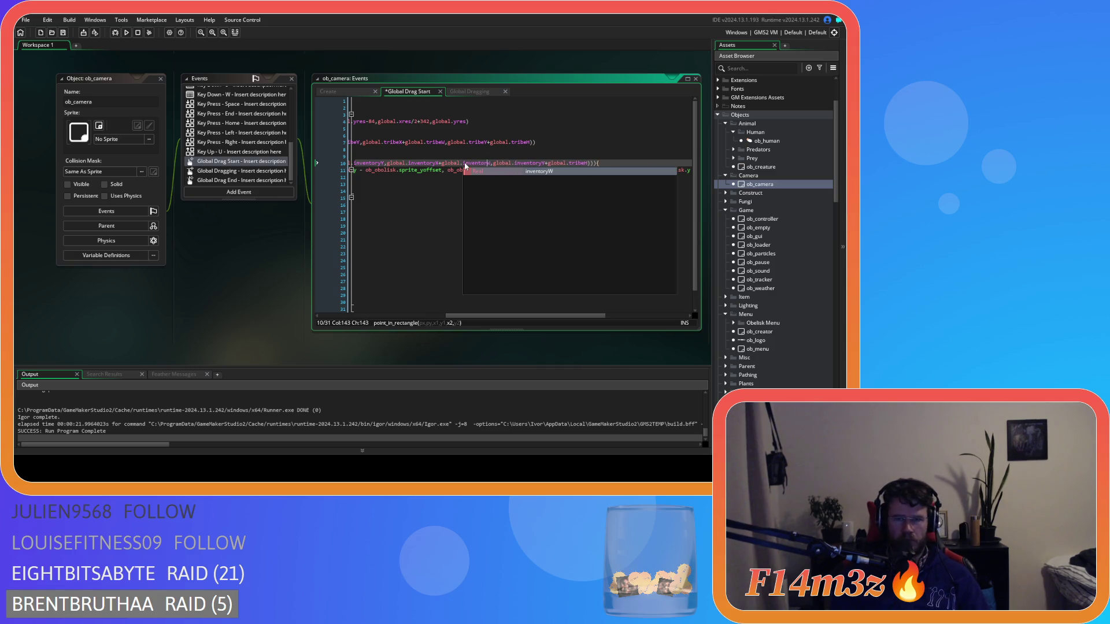
pyautogui.press('Return')
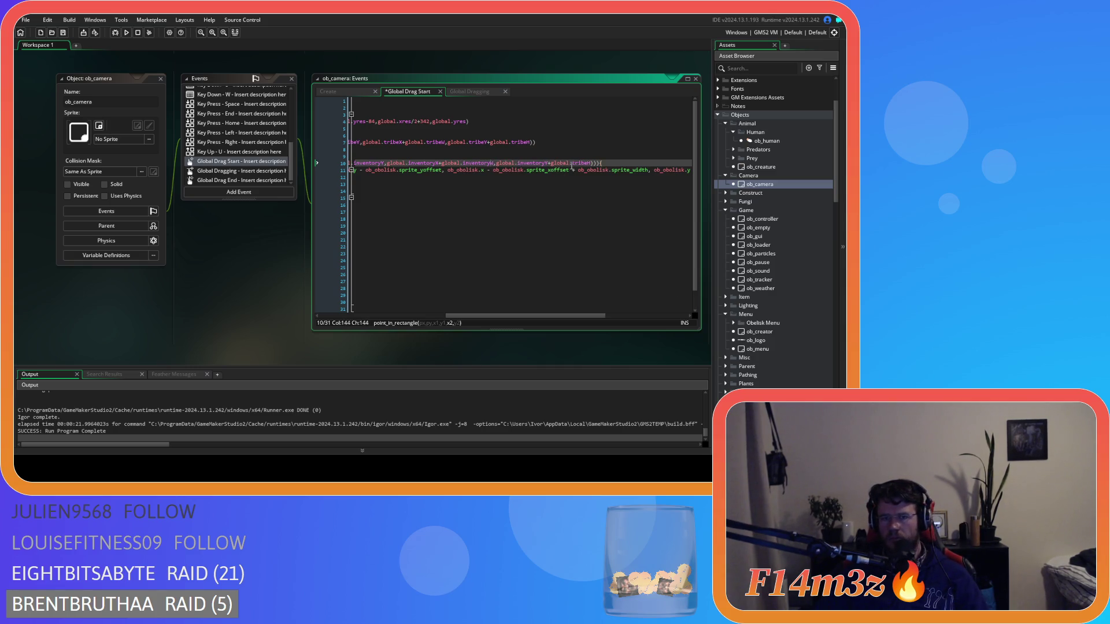
pyautogui.moveTo(588, 163); pyautogui.dragTo(572, 164)
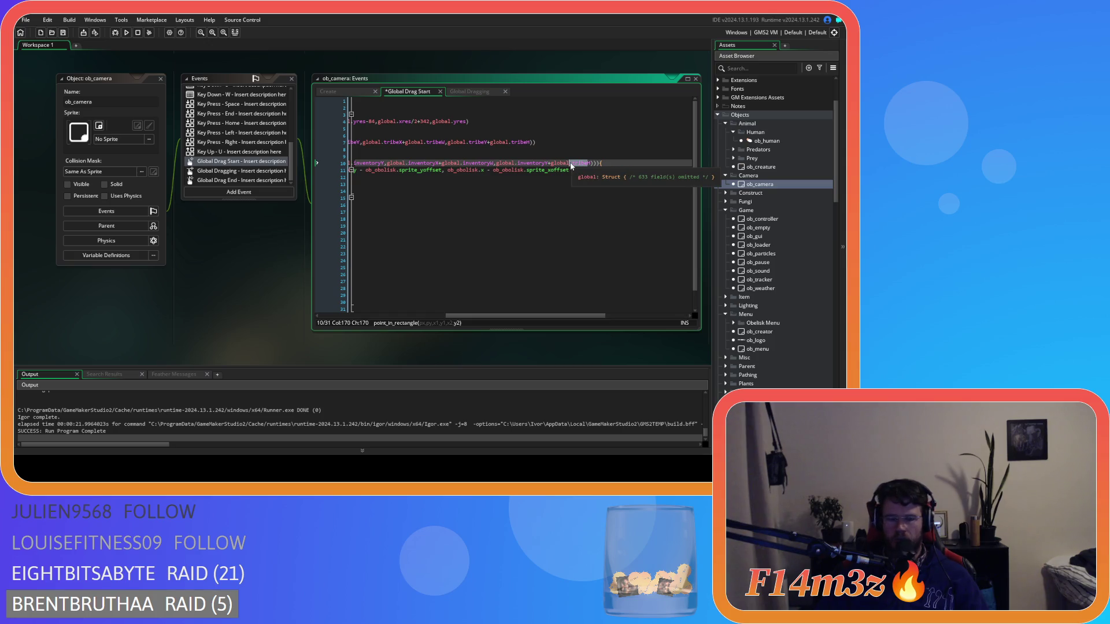
pyautogui.write('invento')
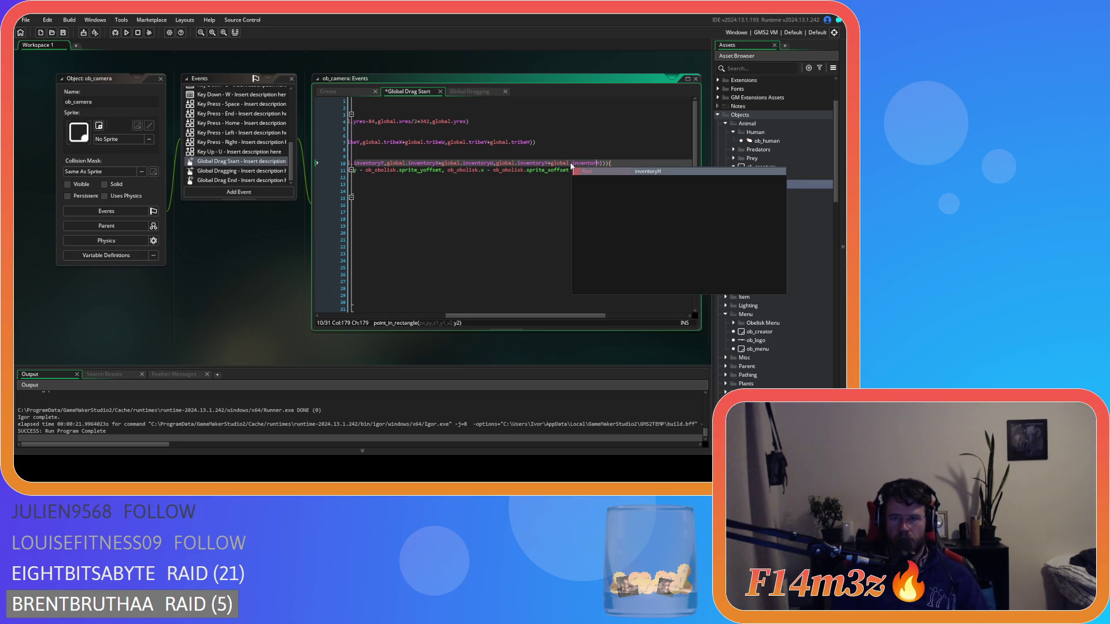
pyautogui.press('Return')
# - Save the Global Drag Start code and run the game with F5
pyautogui.click(647, 164)
pyautogui.hotkey('ctrl', 's')
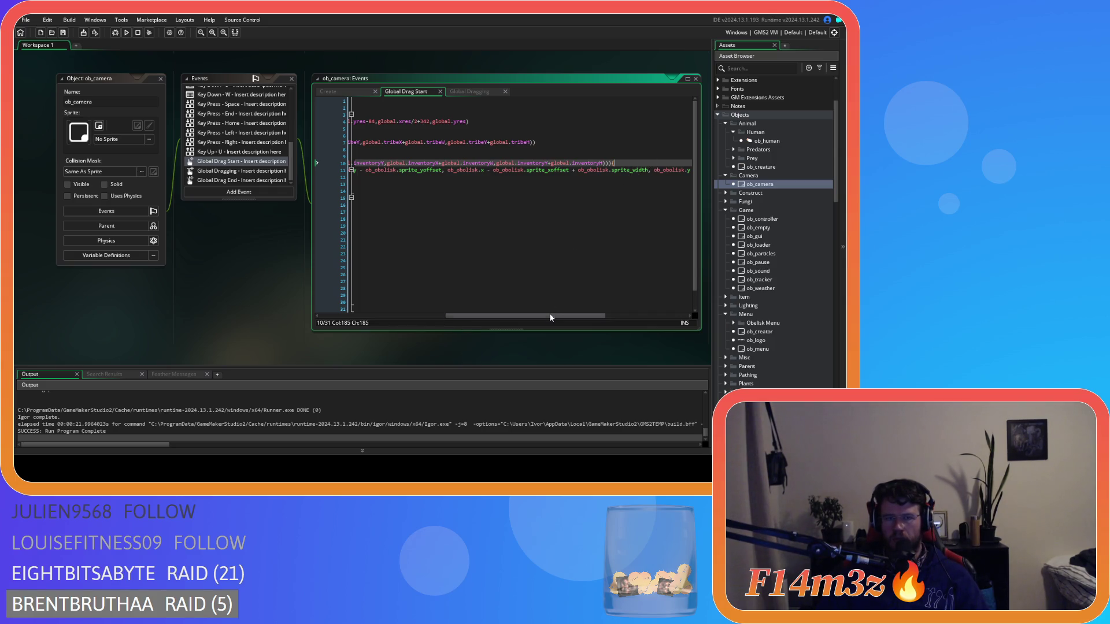
pyautogui.moveTo(550, 315)
pyautogui.mouseDown()
pyautogui.moveTo(462, 315)
pyautogui.moveTo(407, 300)
pyautogui.mouseUp()
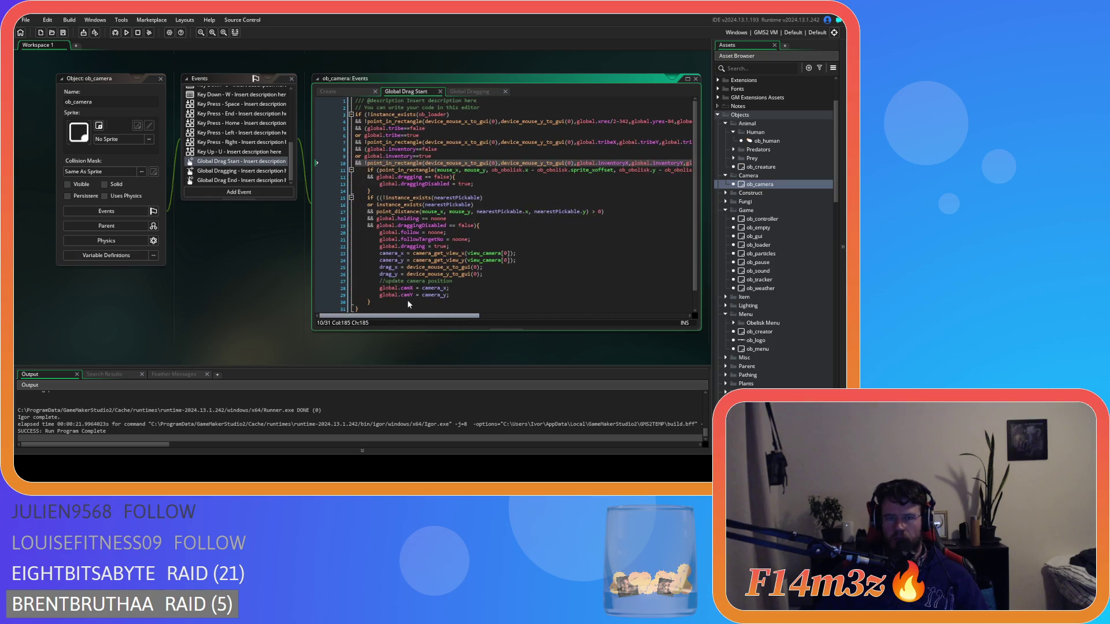
pyautogui.press('Up')
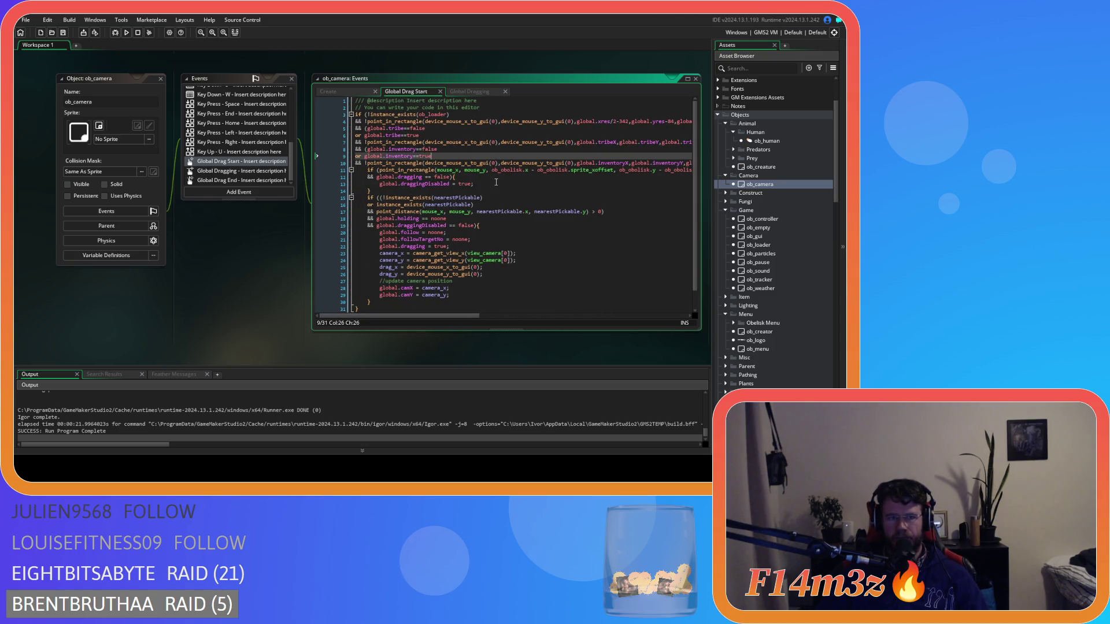
pyautogui.press('F5')
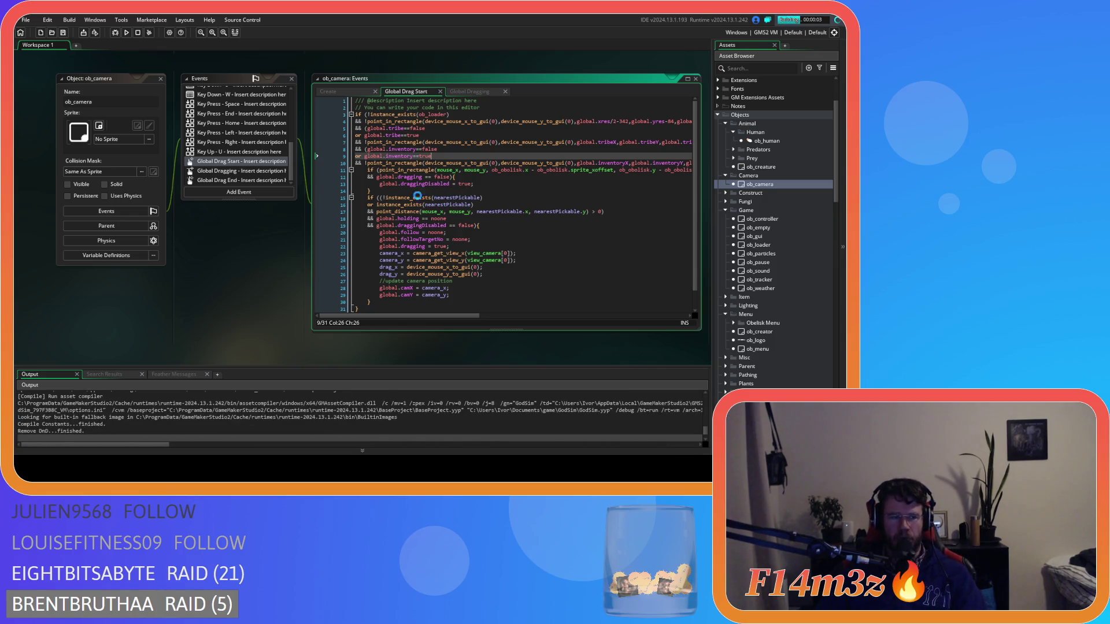
# - Quickload with F9, open the inventory, drag the map, then quit back to GameMaker
pyautogui.moveTo(407, 211)
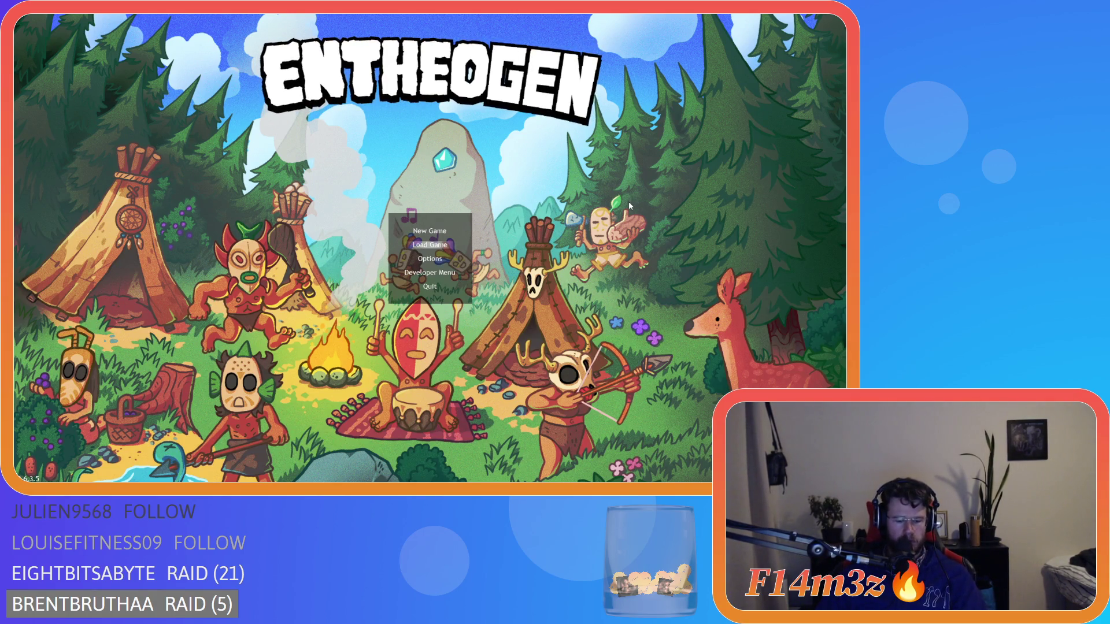
pyautogui.press('F9')
pyautogui.press('i')
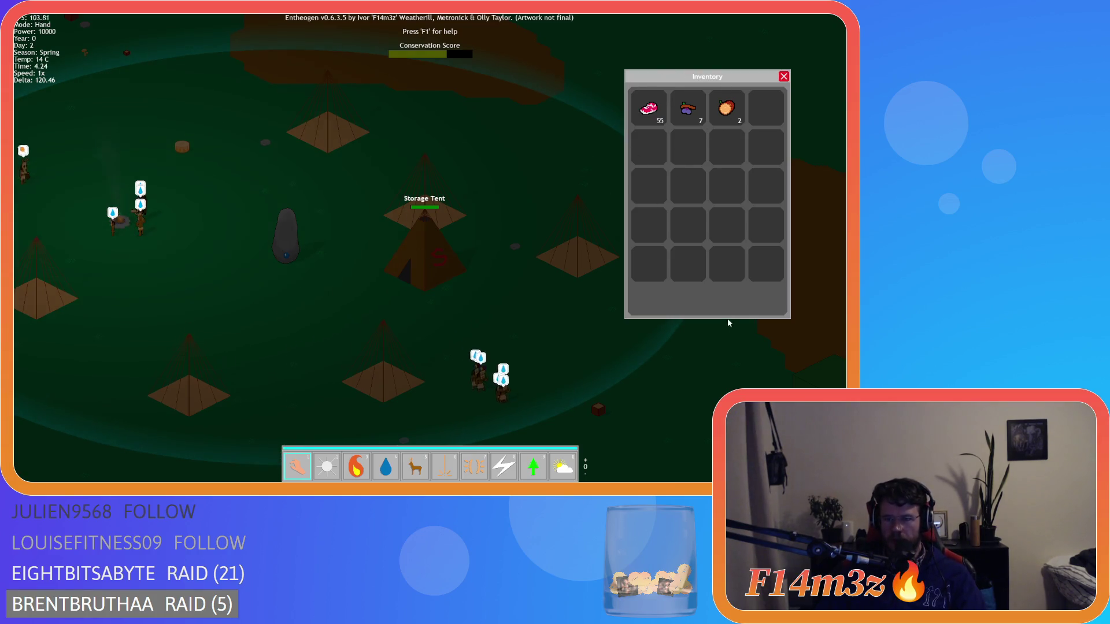
pyautogui.moveTo(573, 190); pyautogui.dragTo(693, 217)
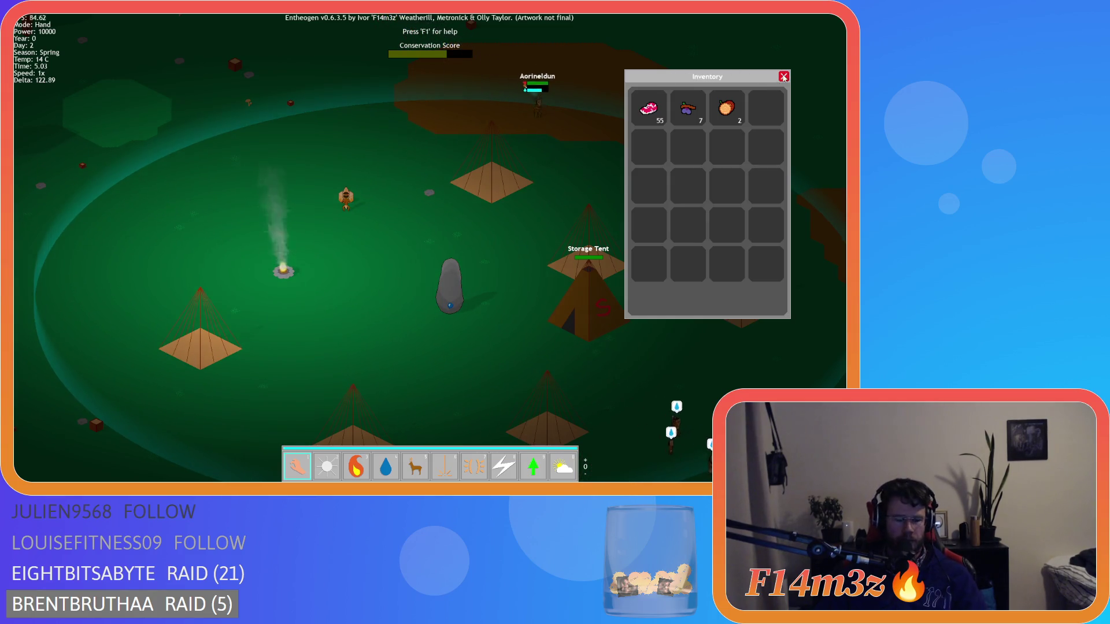
pyautogui.press('Escape')
pyautogui.press('Return')
pyautogui.press('Escape')
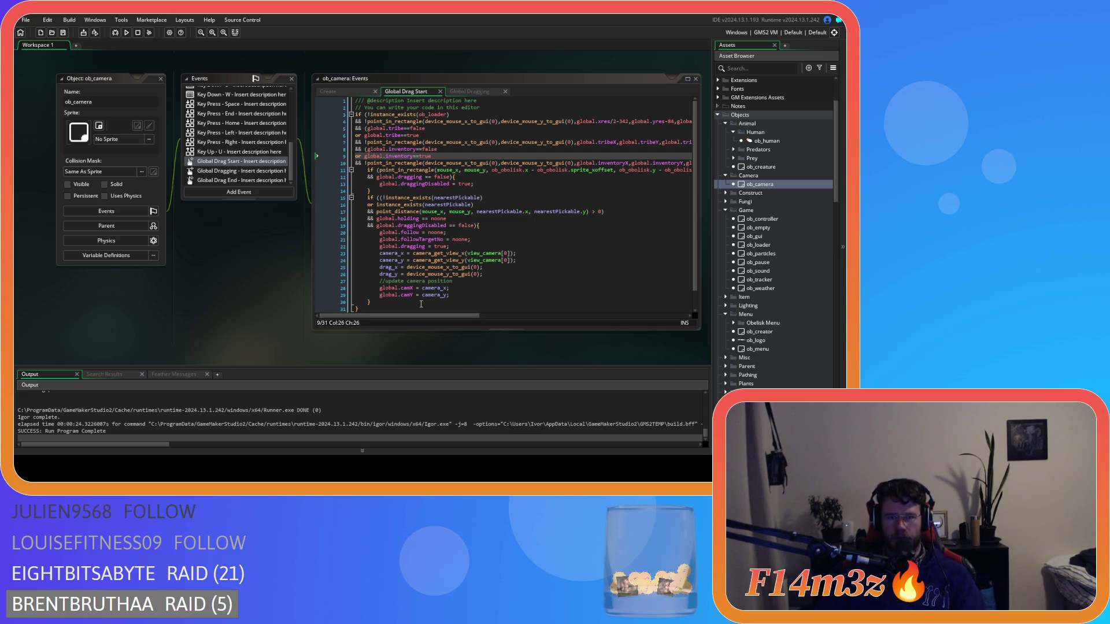
pyautogui.scroll(5, 248, 165)
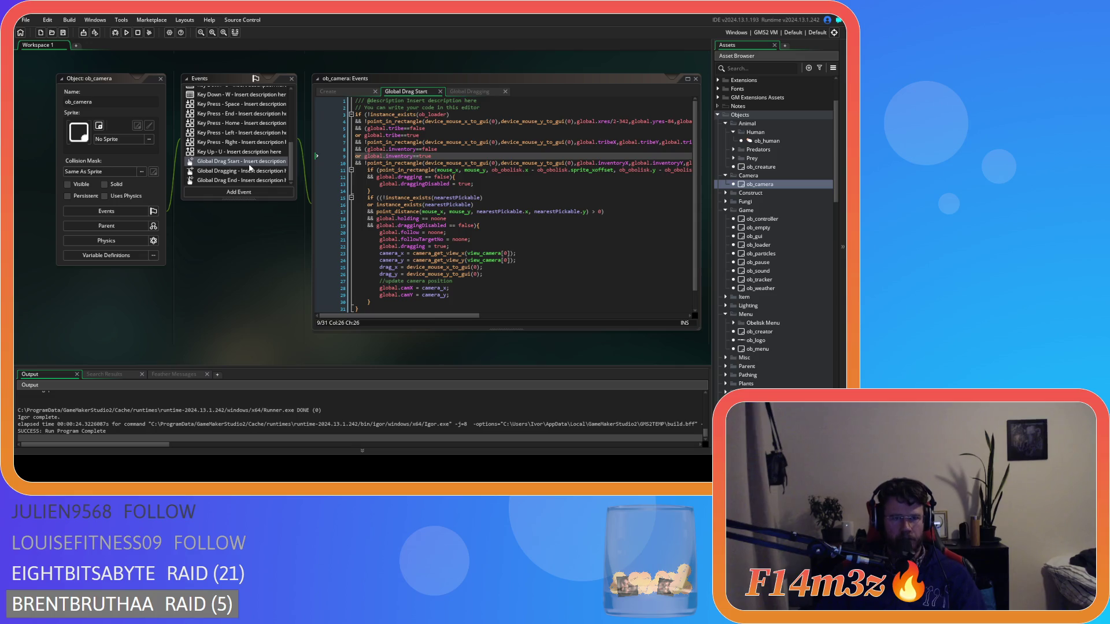
pyautogui.scroll(1, 250, 168)
pyautogui.scroll(-6, 248, 162)
pyautogui.moveTo(669, 172)
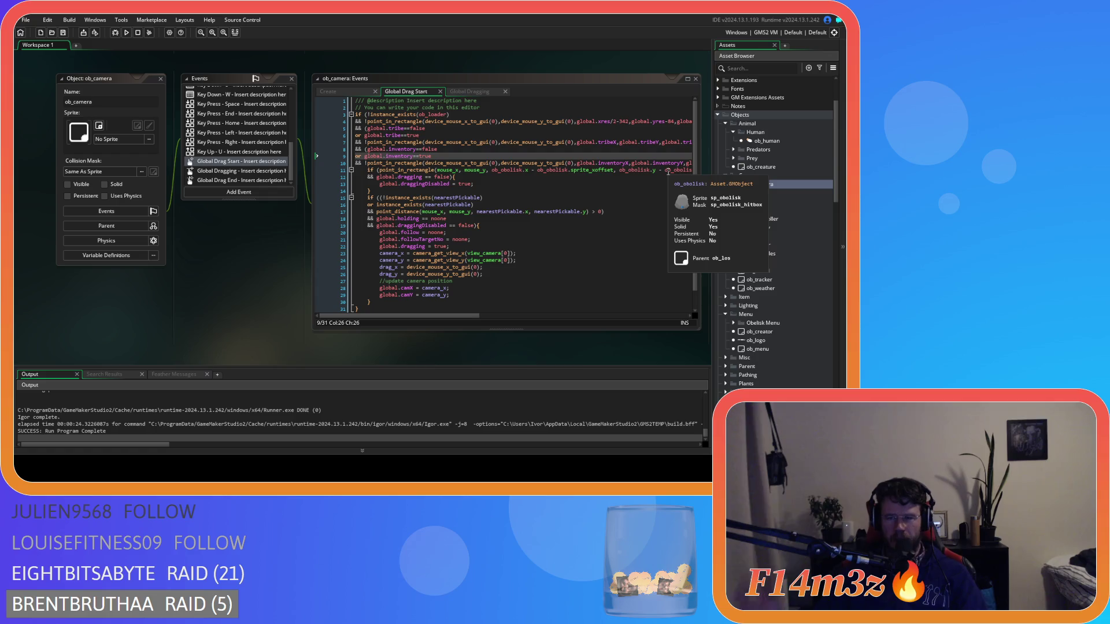
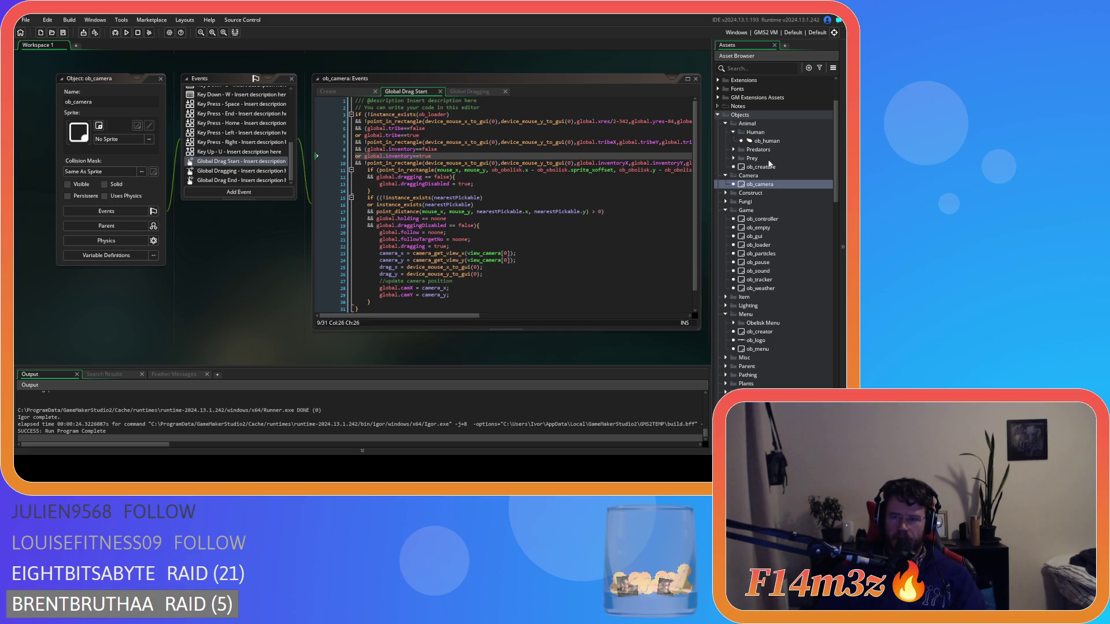
# - View ob_controller's Global Left Pressed code, then return to ob_camera's Global Drag Start code
pyautogui.doubleClick(764, 218)
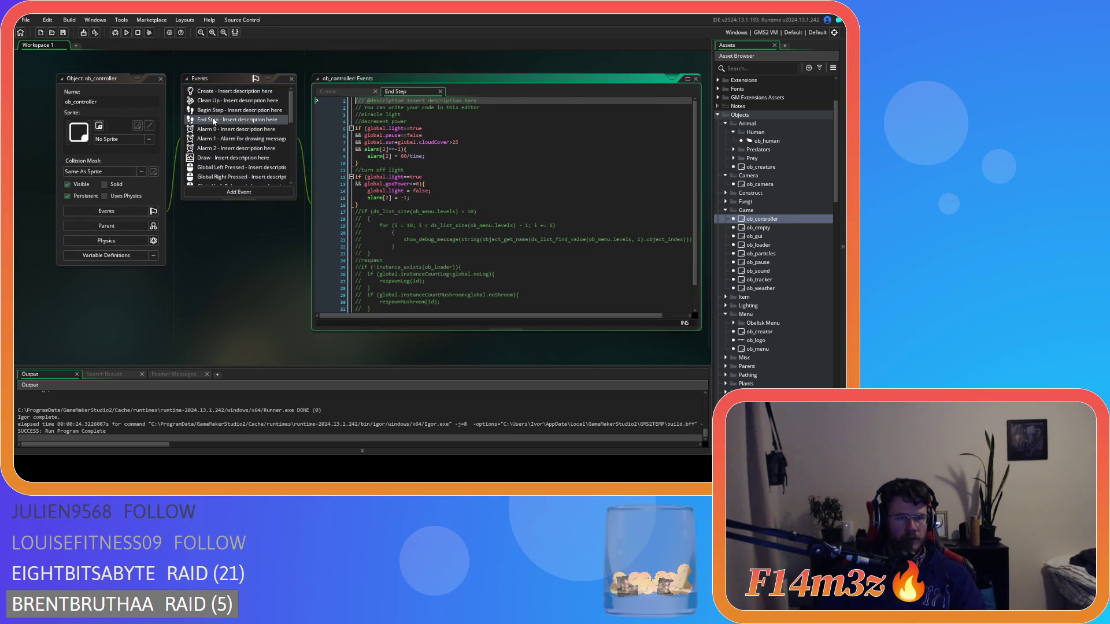
pyautogui.click(227, 168)
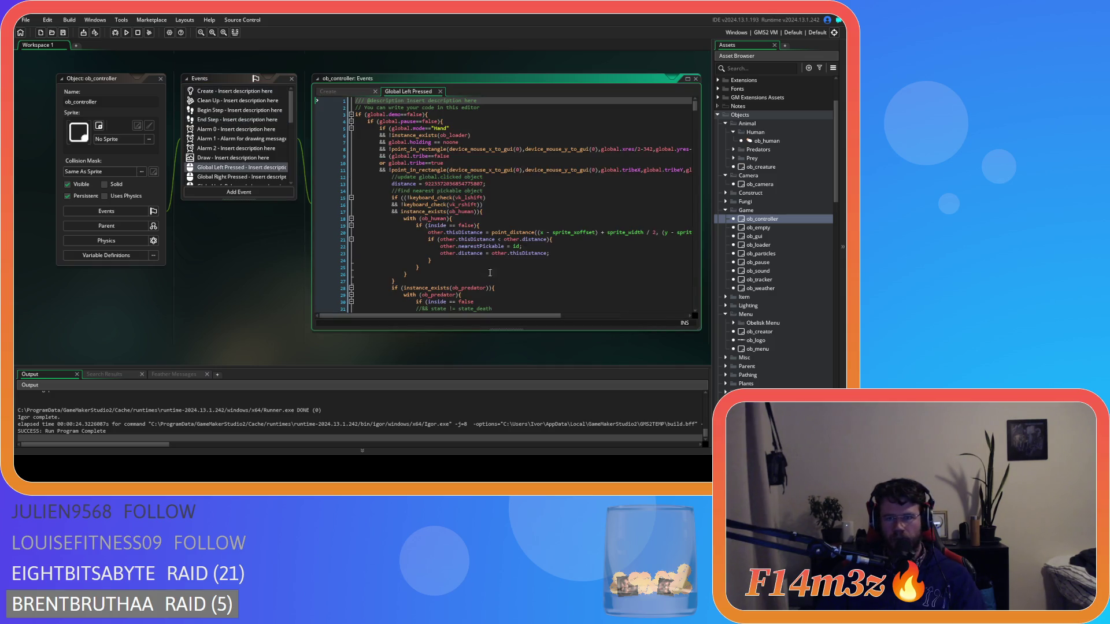
pyautogui.moveTo(492, 317)
pyautogui.mouseDown()
pyautogui.moveTo(671, 324)
pyautogui.moveTo(538, 318)
pyautogui.mouseUp()
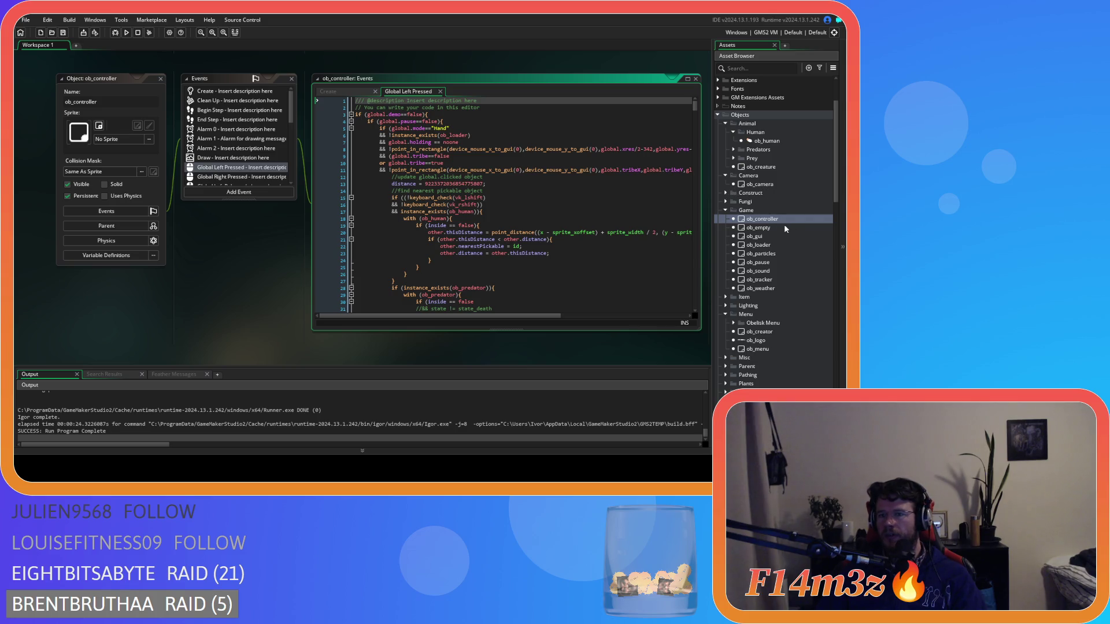
pyautogui.doubleClick(762, 184)
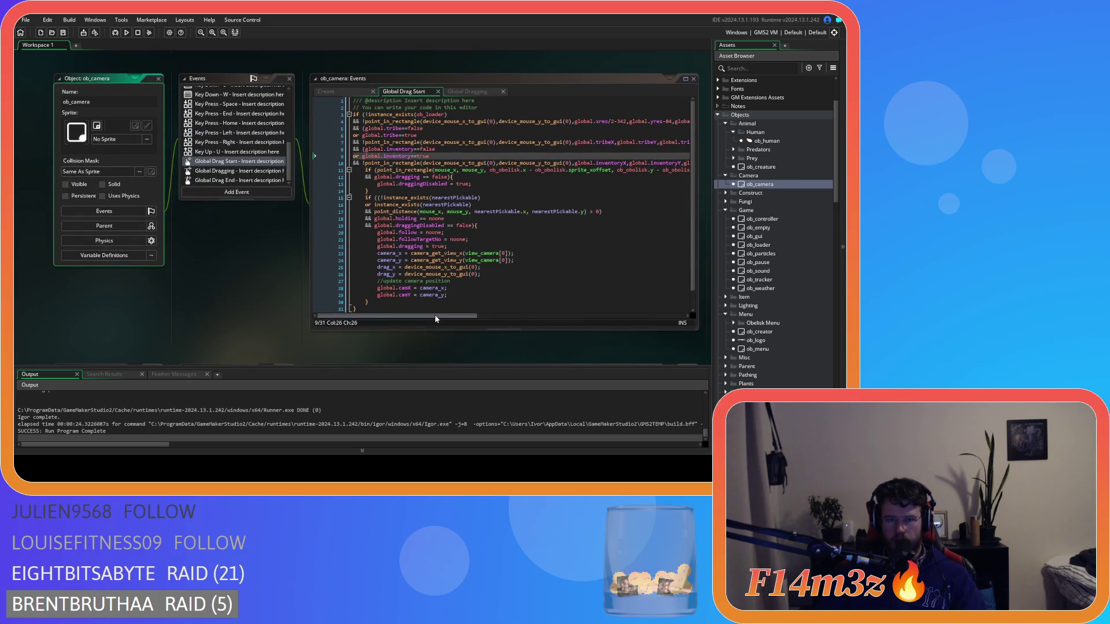
# - Copy the inventory condition lines 8–10 from ob_camera's Global Drag Start
pyautogui.moveTo(457, 316); pyautogui.dragTo(670, 307)
pyautogui.click(432, 164)
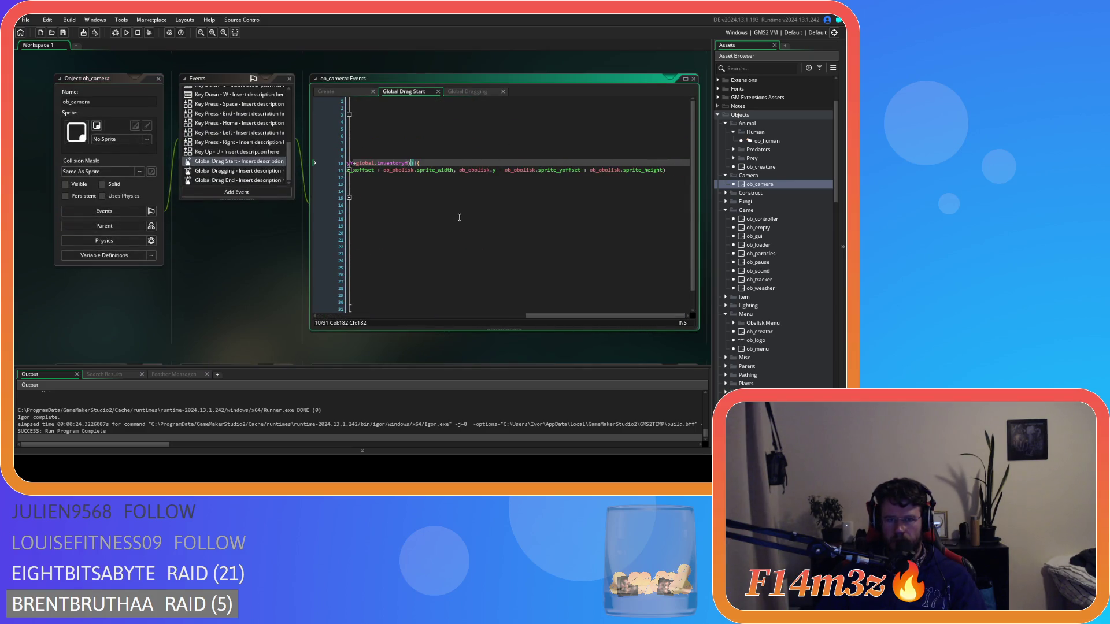
pyautogui.moveTo(416, 163); pyautogui.dragTo(363, 154)
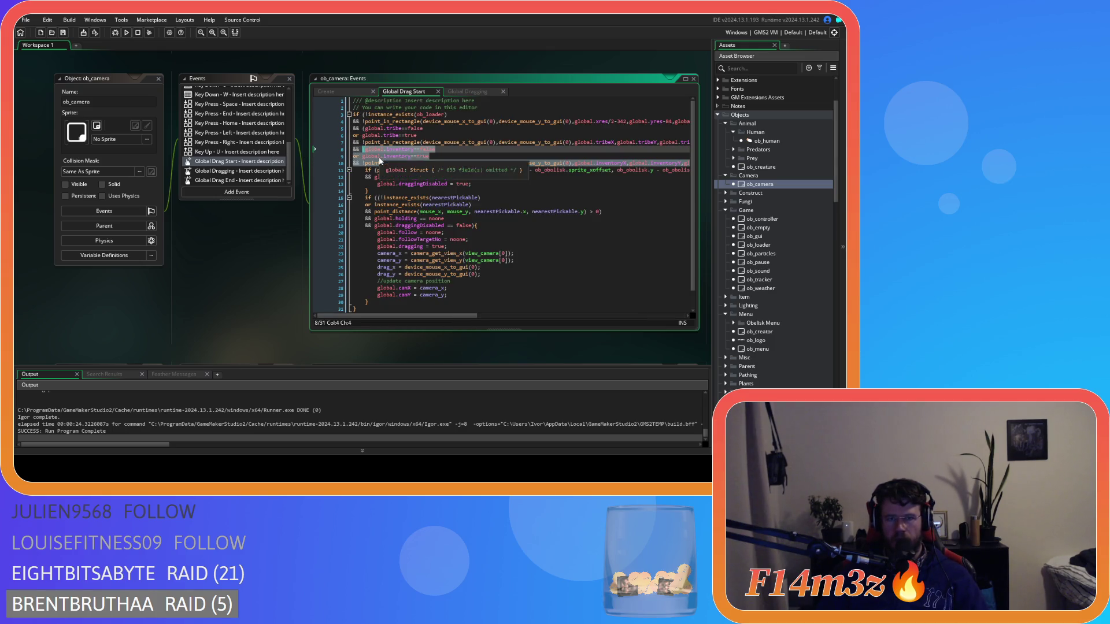
pyautogui.rightClick(379, 157)
pyautogui.click(396, 173)
# - Append && and the copied inventory conditions to ob_controller's Global Left Pressed if
pyautogui.scroll(5, 234, 258)
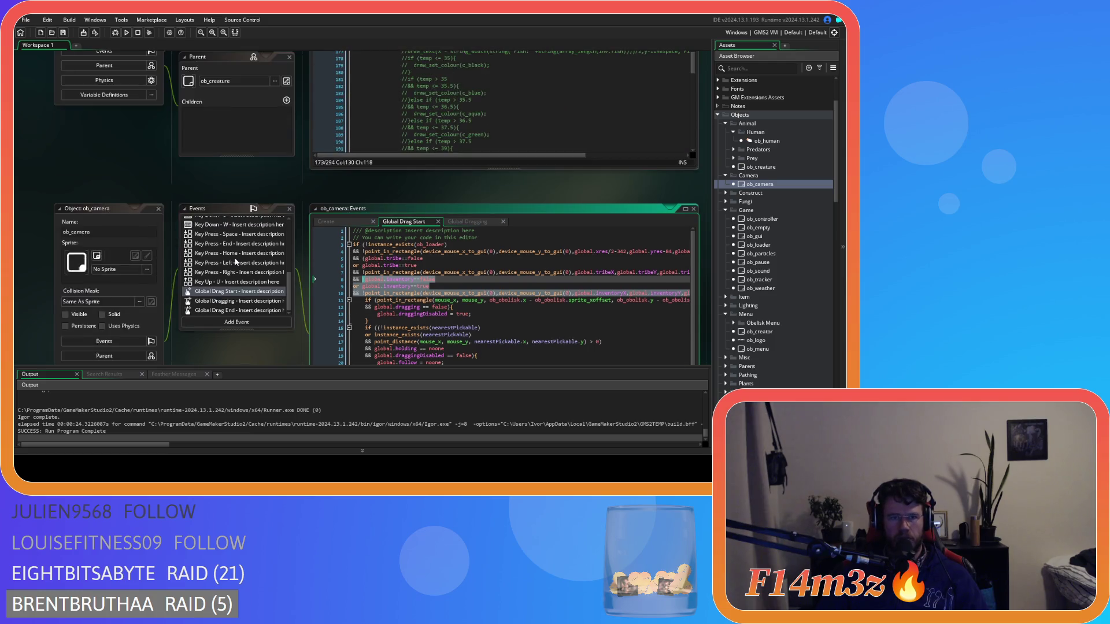
pyautogui.scroll(-10, 234, 258)
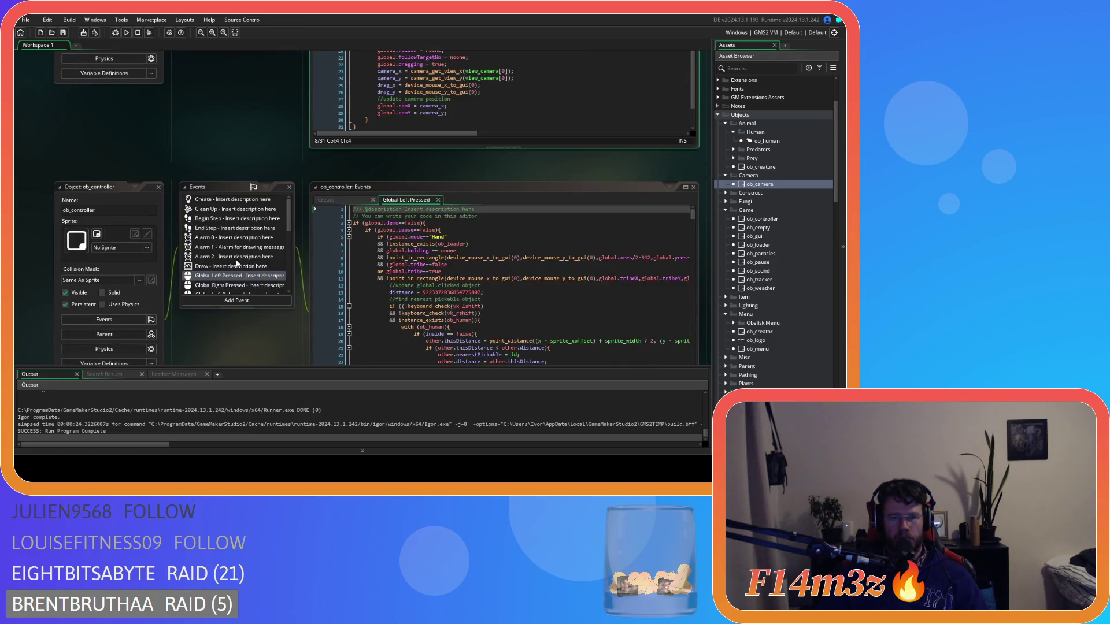
pyautogui.scroll(-3, 235, 262)
pyautogui.scroll(-2, 223, 355)
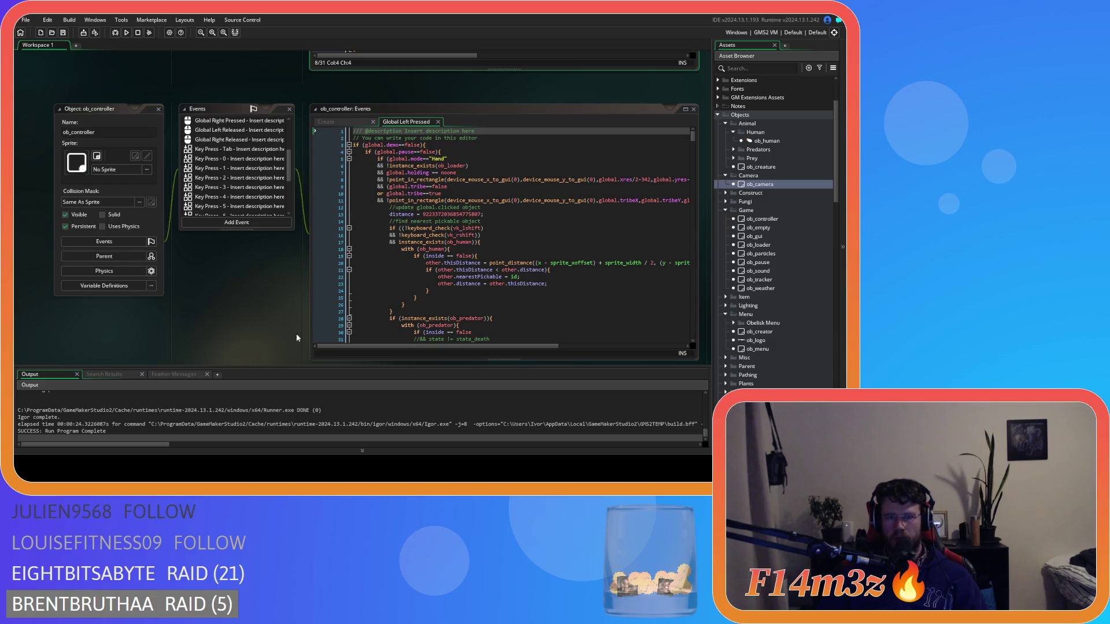
pyautogui.moveTo(519, 347); pyautogui.dragTo(646, 347)
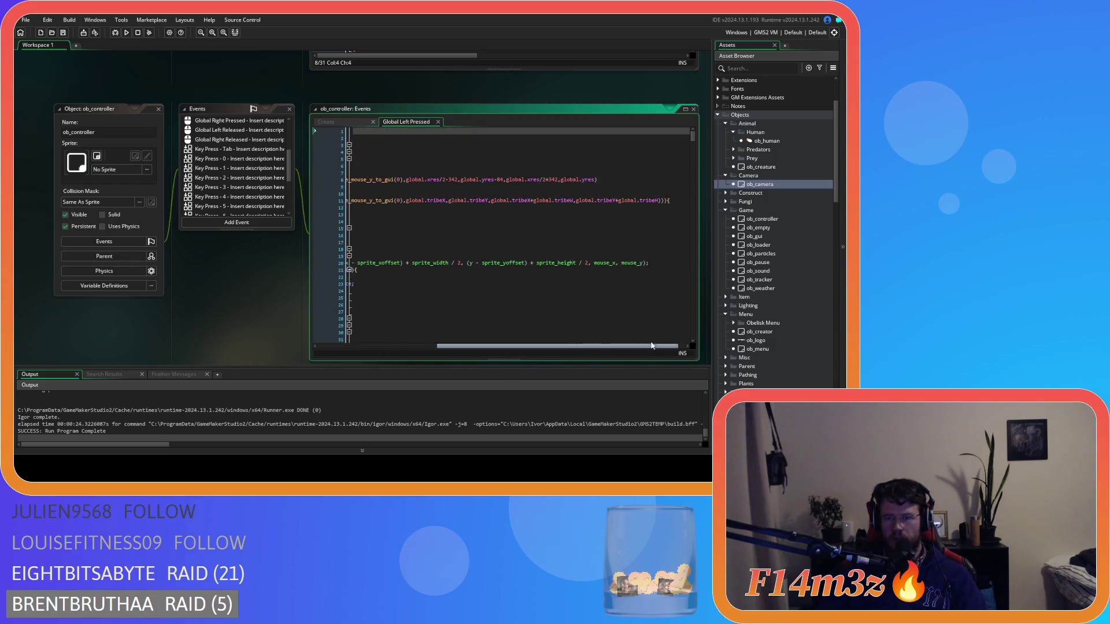
pyautogui.click(659, 201)
pyautogui.press('Return')
pyautogui.write('&&')
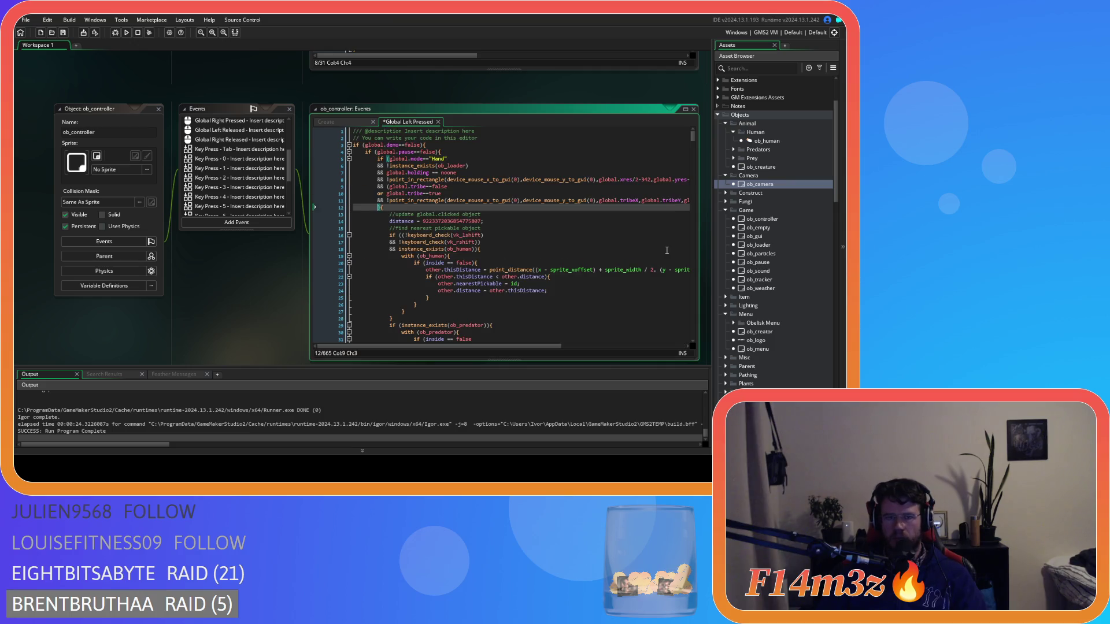
pyautogui.hotkey('ctrl', 'v')
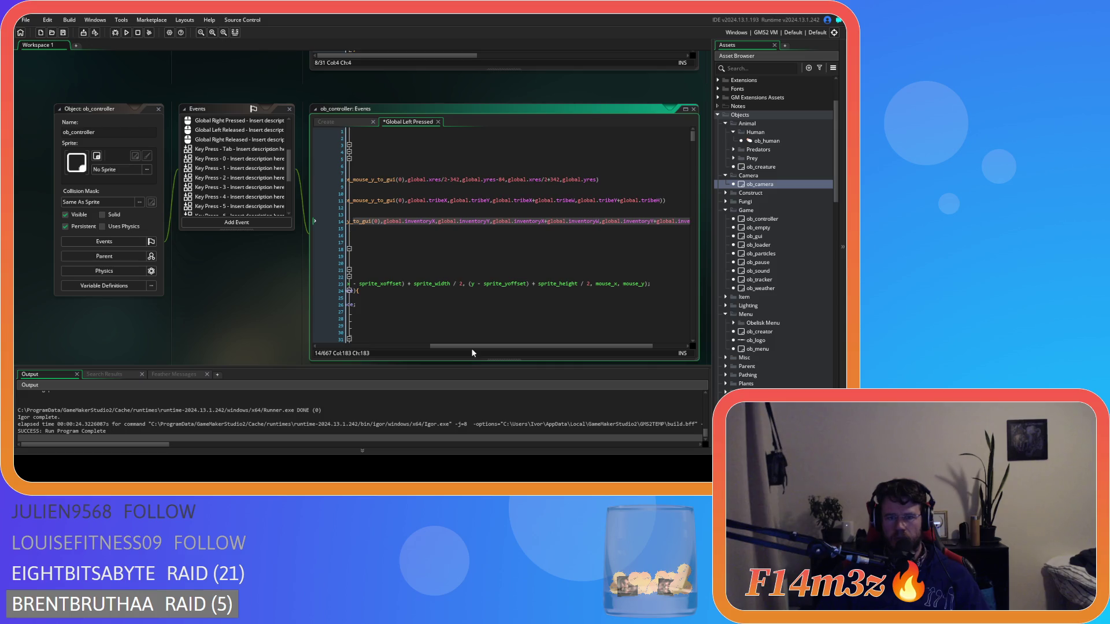
# - Indent pasted lines 13 and 14 to align with the other conditions
pyautogui.moveTo(471, 349); pyautogui.dragTo(286, 341)
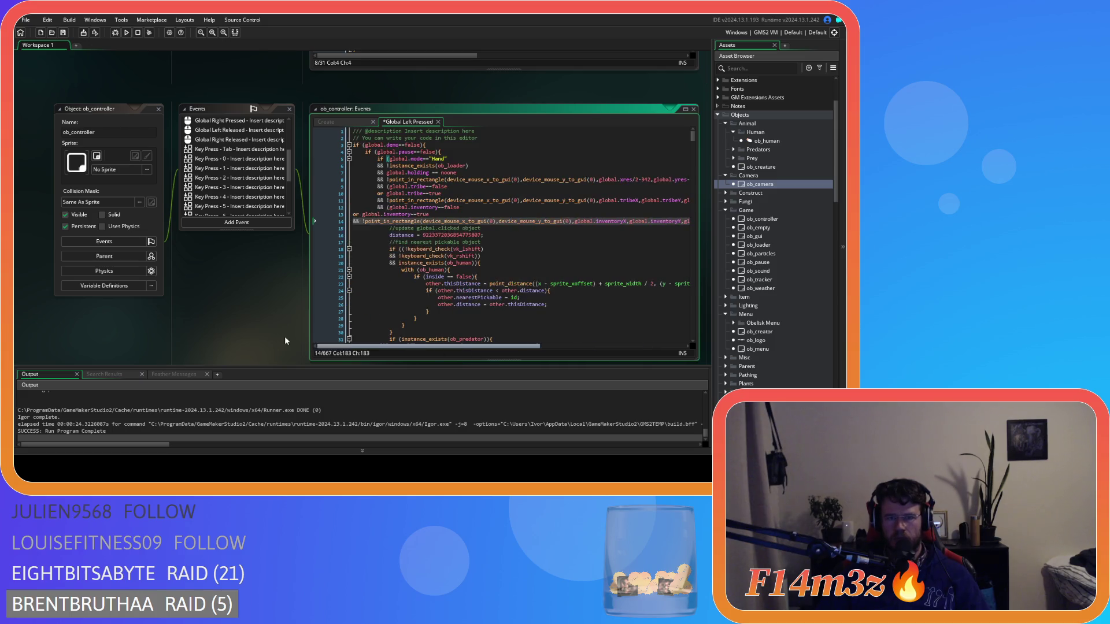
pyautogui.click(357, 216)
pyautogui.press('Tab')
pyautogui.press('Tab')
pyautogui.click(356, 222)
pyautogui.press('Tab')
pyautogui.press('Tab')
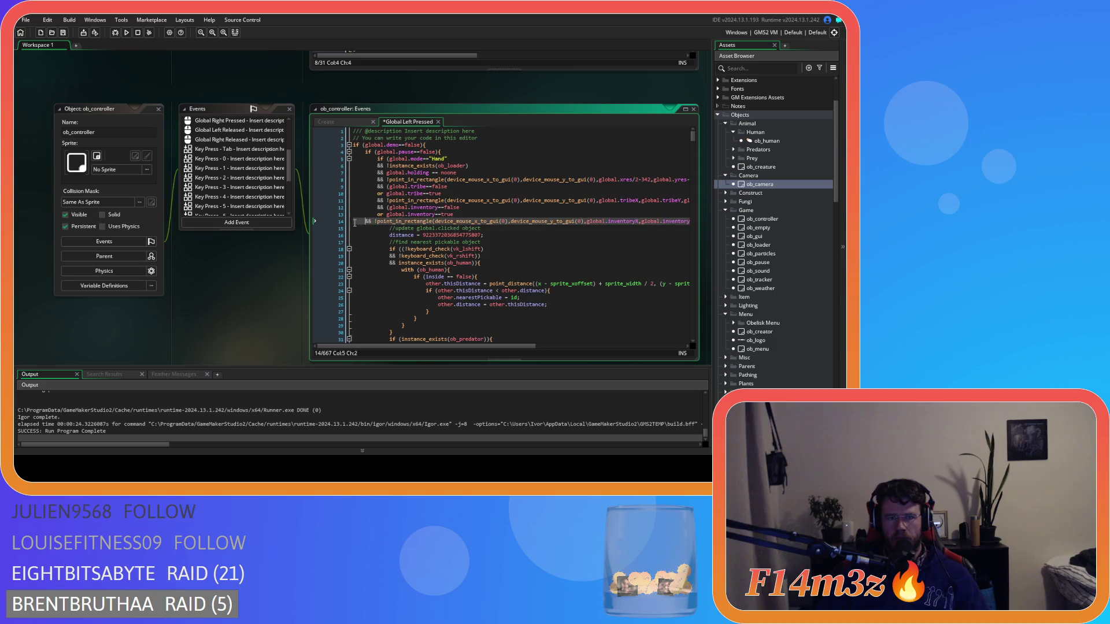
pyautogui.moveTo(532, 346); pyautogui.dragTo(687, 264)
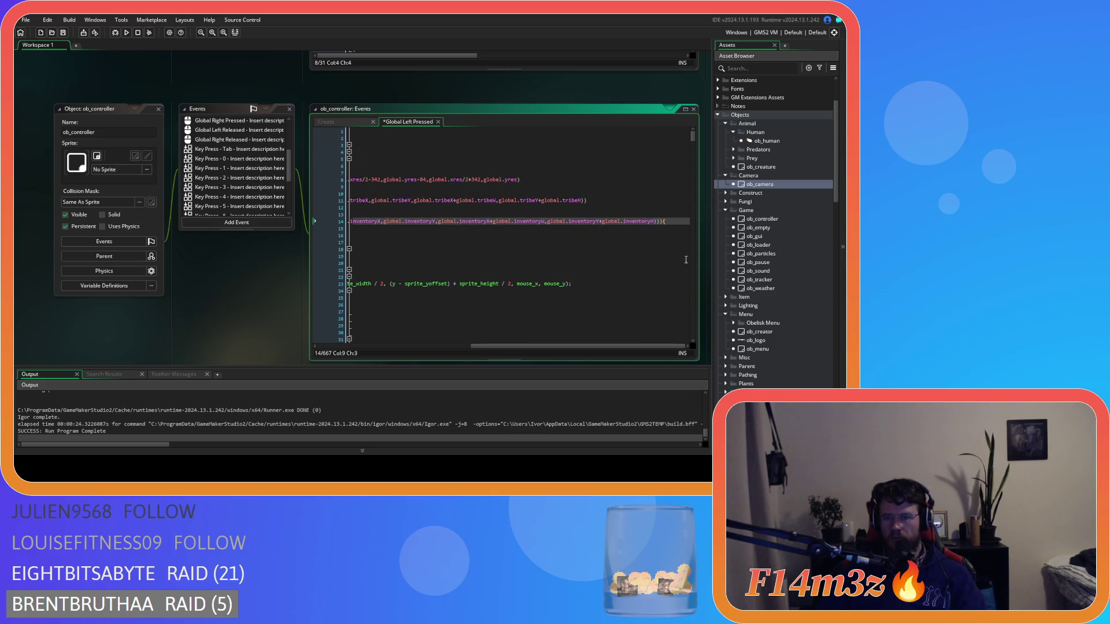
pyautogui.click(656, 223)
# - Save the Global Left Pressed code, then bring up the Global Tap event
pyautogui.moveTo(625, 345); pyautogui.dragTo(472, 346)
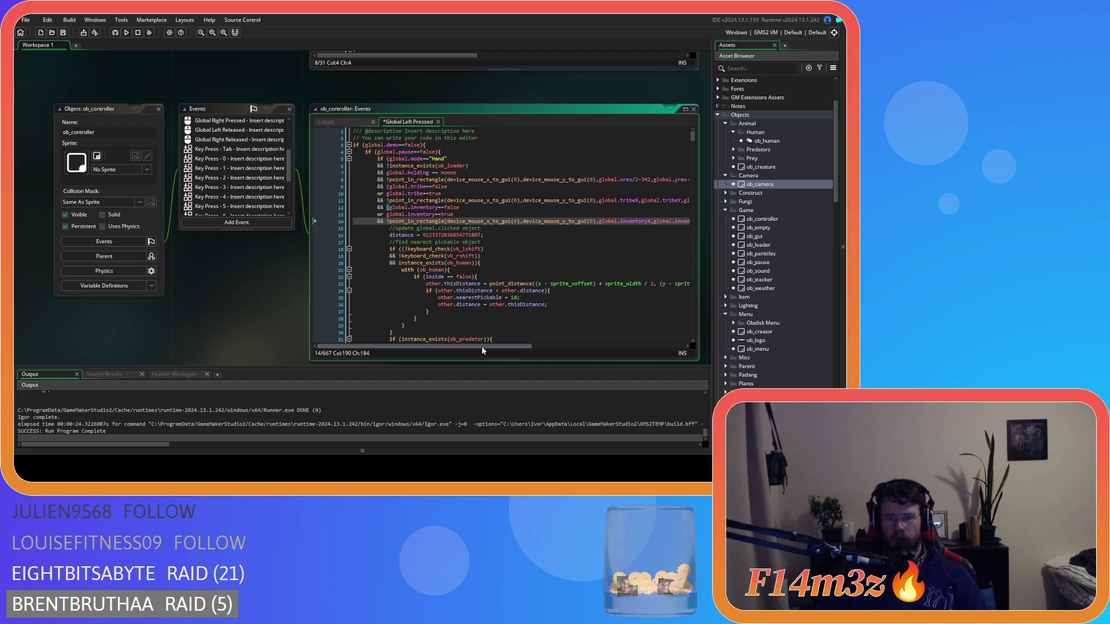
pyautogui.hscroll(5, 651, 238)
pyautogui.moveTo(663, 226)
pyautogui.mouseDown()
pyautogui.moveTo(352, 217)
pyautogui.moveTo(379, 213)
pyautogui.mouseUp()
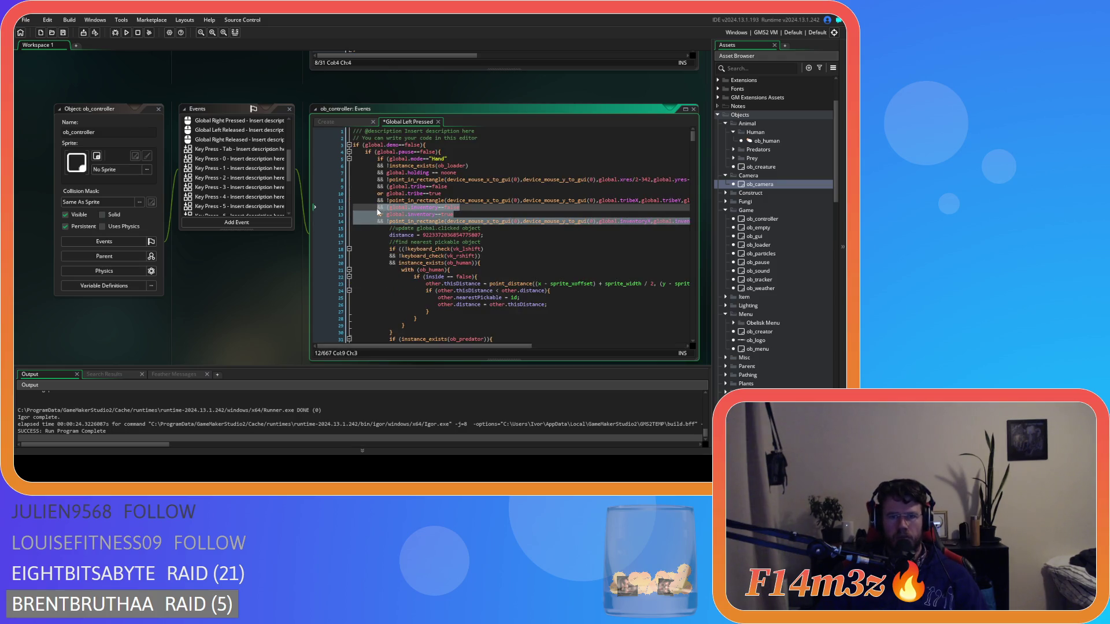
pyautogui.rightClick(388, 212)
pyautogui.click(421, 224)
pyautogui.click(477, 216)
pyautogui.hotkey('ctrl', 's')
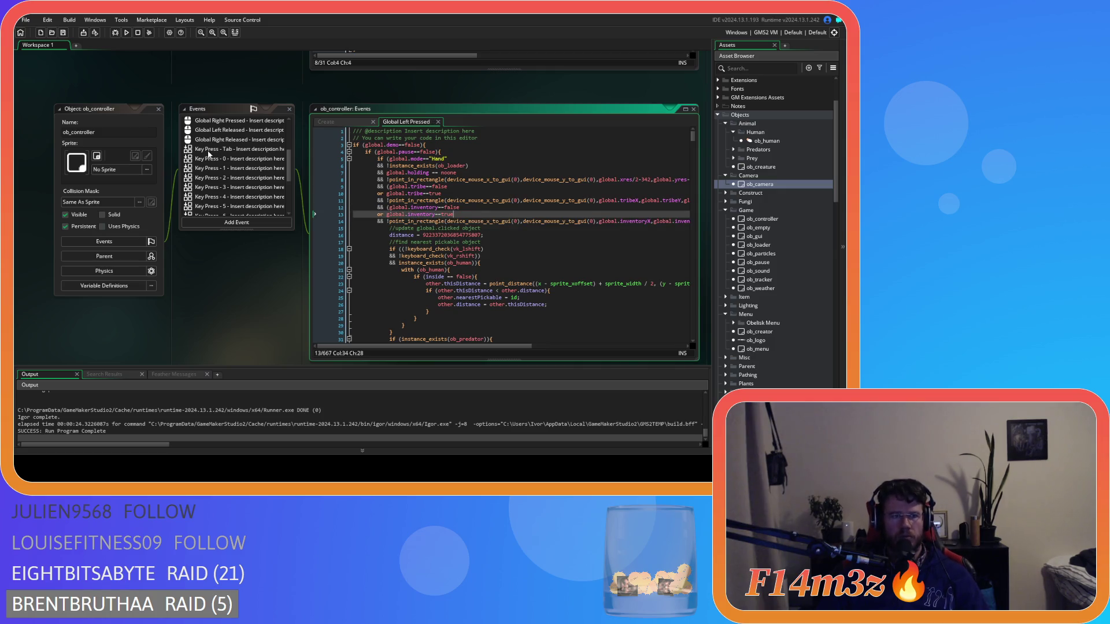
pyautogui.scroll(-3, 260, 205)
pyautogui.click(267, 201)
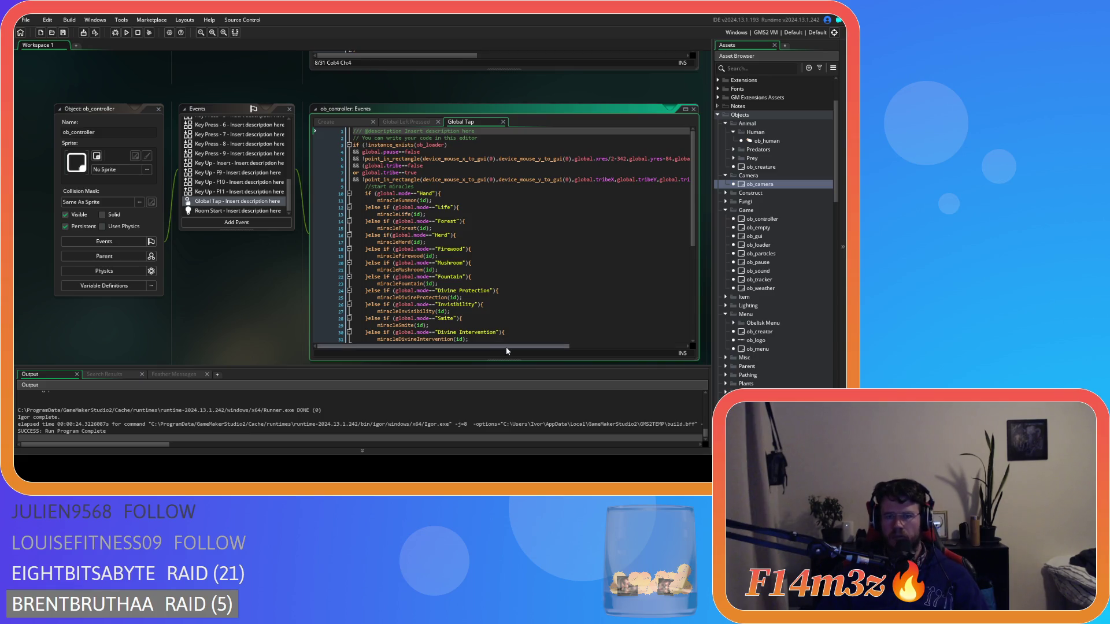
# - Paste the inventory conditions at the end of Global Tap's if, unindent lines 10–11, and save
pyautogui.moveTo(505, 347); pyautogui.dragTo(696, 338)
pyautogui.click(661, 179)
pyautogui.hotkey('ctrl', 'v')
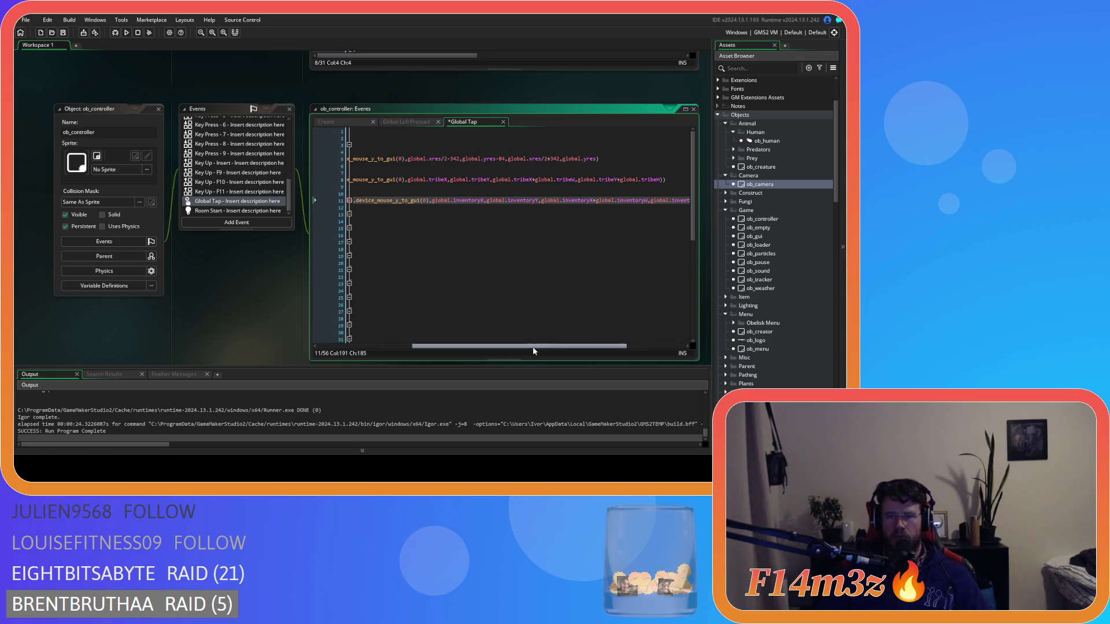
pyautogui.moveTo(533, 346); pyautogui.dragTo(446, 346)
pyautogui.click(373, 195)
pyautogui.press('BackSpace')
pyautogui.press('BackSpace')
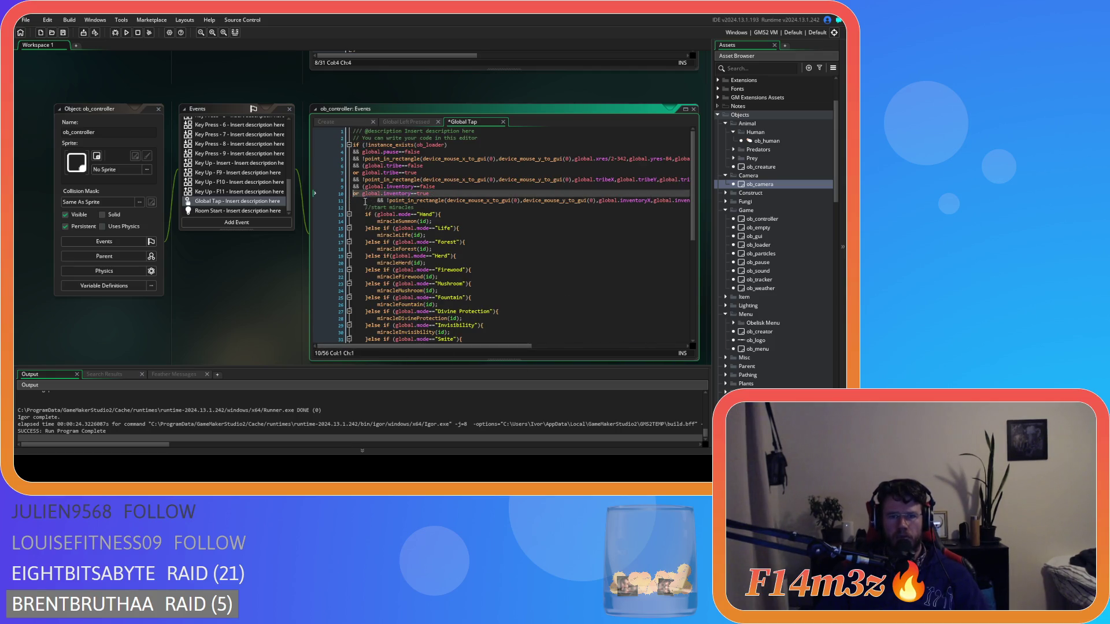
pyautogui.press('Down')
pyautogui.press('BackSpace')
pyautogui.press('BackSpace')
pyautogui.click(462, 187)
pyautogui.hotkey('ctrl', 's')
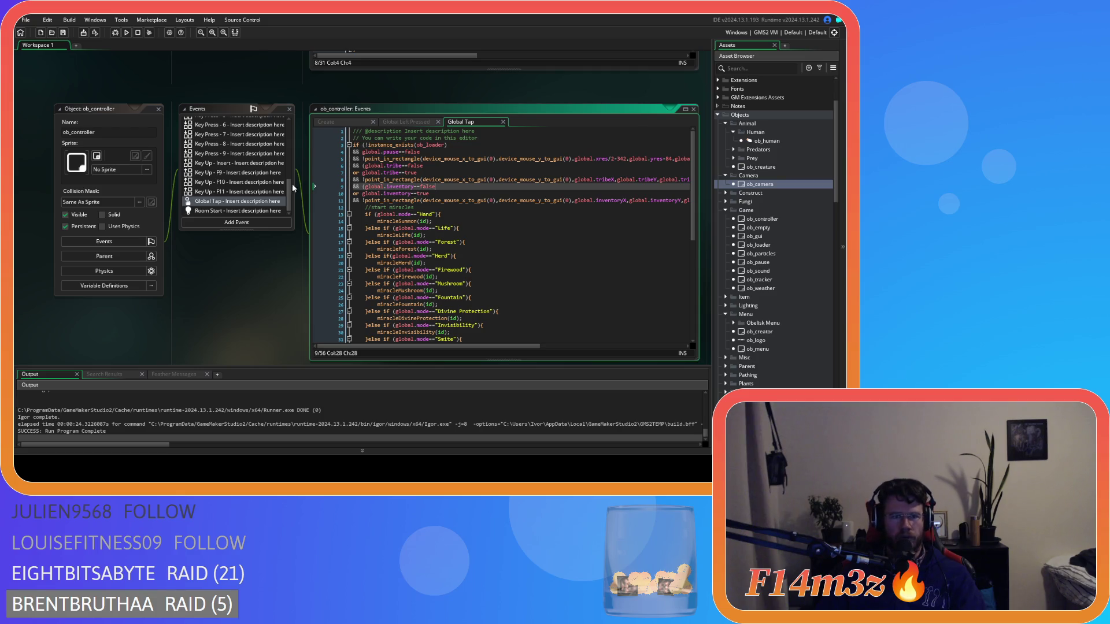
# - Open the ob_creature object from the Asset Browser
pyautogui.scroll(5, 278, 188)
pyautogui.scroll(-3, 274, 191)
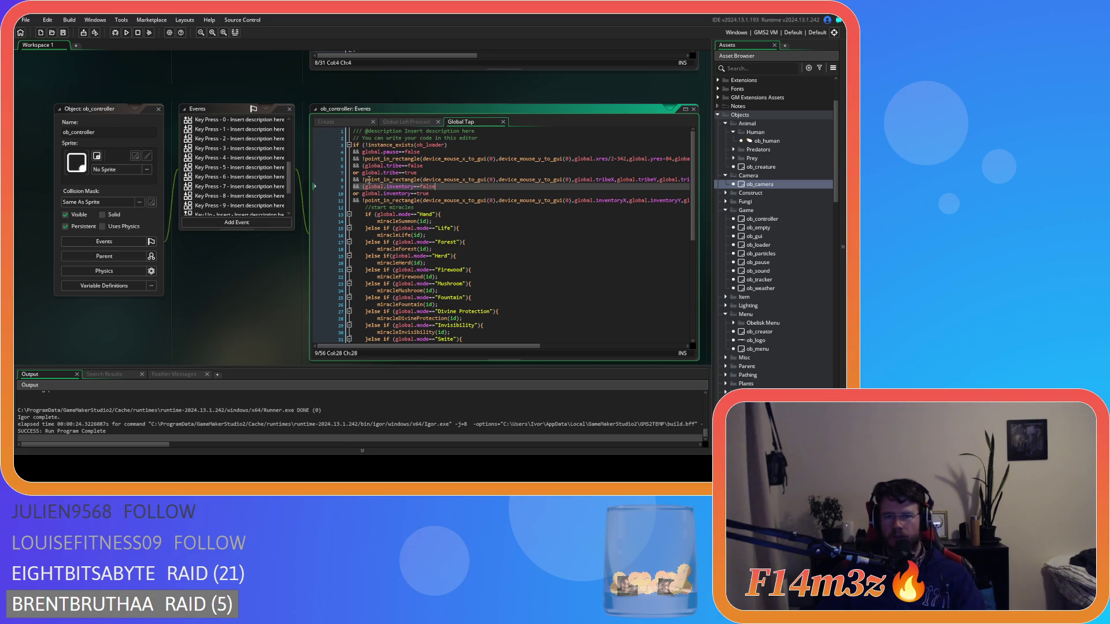
pyautogui.moveTo(409, 181)
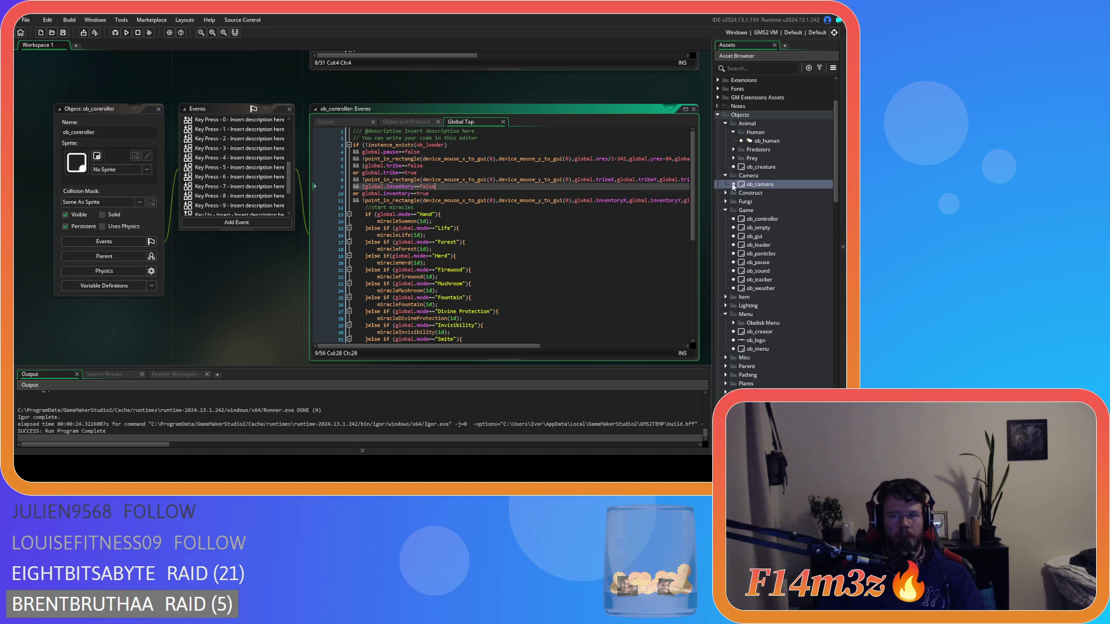
pyautogui.doubleClick(751, 167)
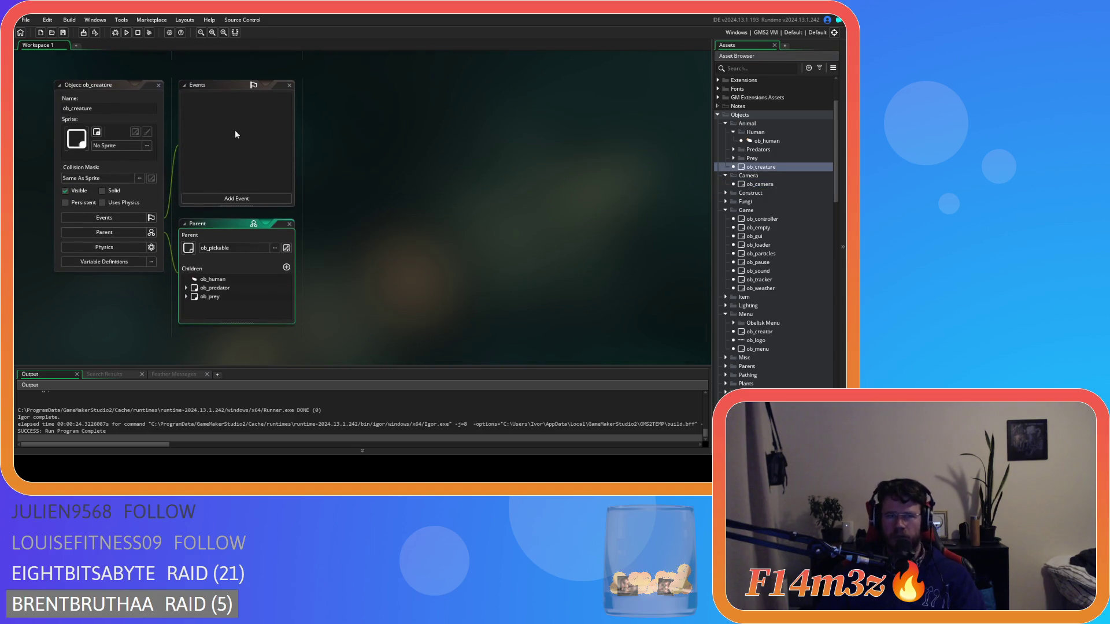
# - Close ob_creature and open ob_camera's Step event code next to Create
pyautogui.click(158, 85)
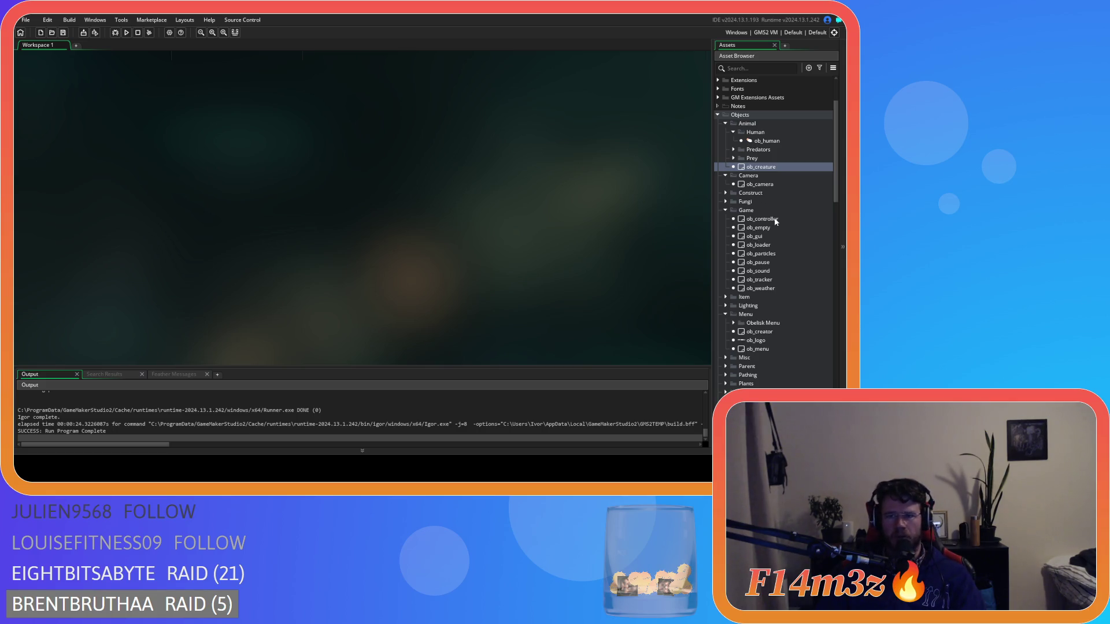
pyautogui.click(759, 224)
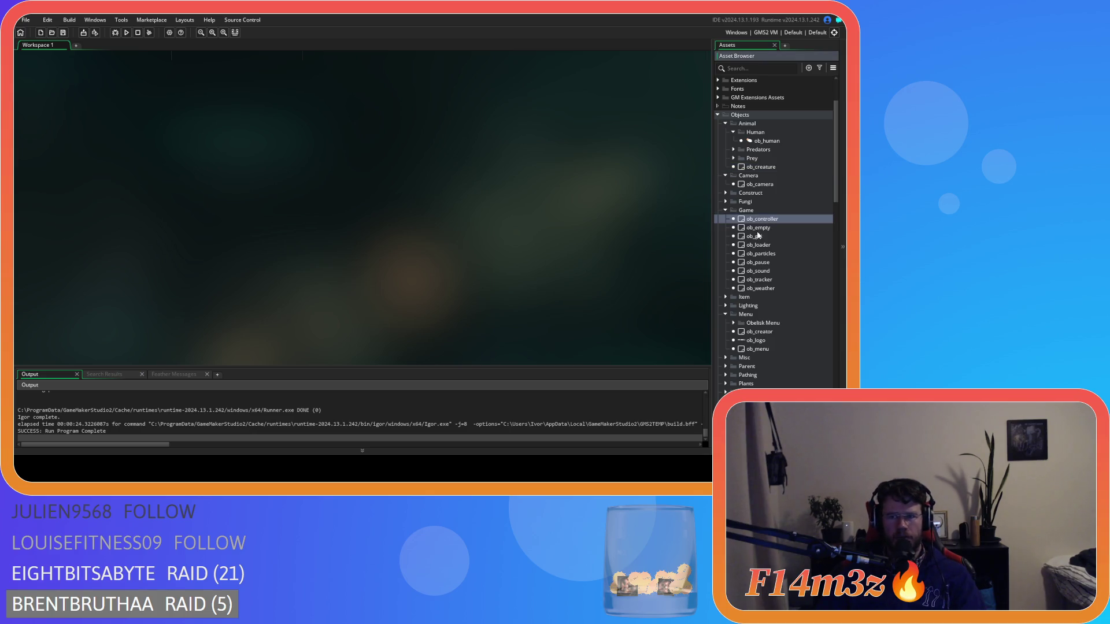
pyautogui.doubleClick(759, 184)
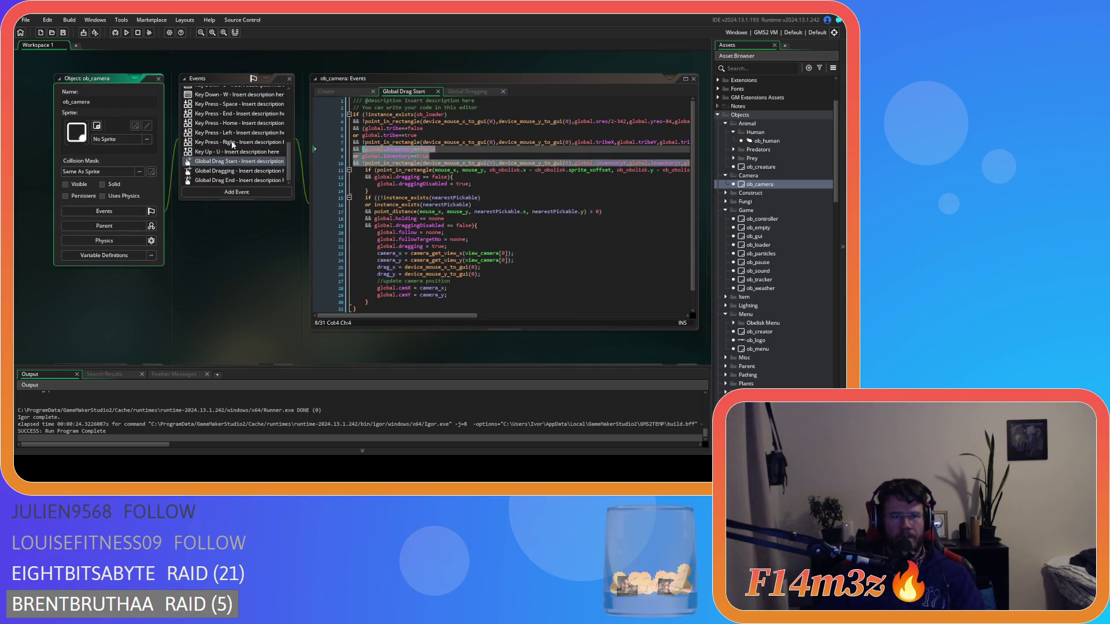
pyautogui.scroll(5, 232, 145)
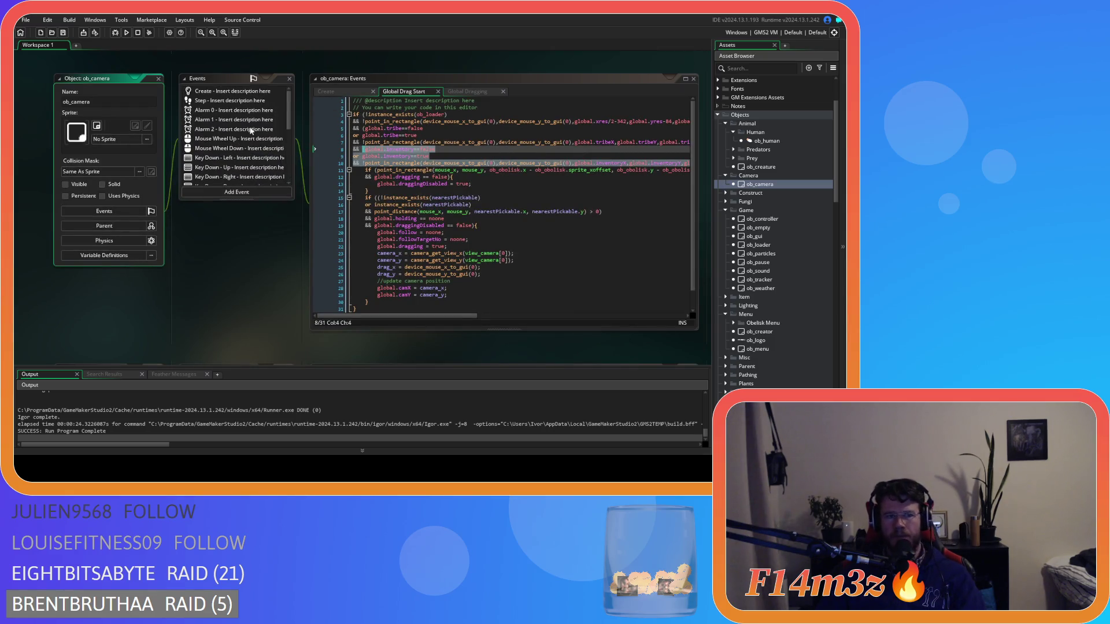
pyautogui.doubleClick(253, 100)
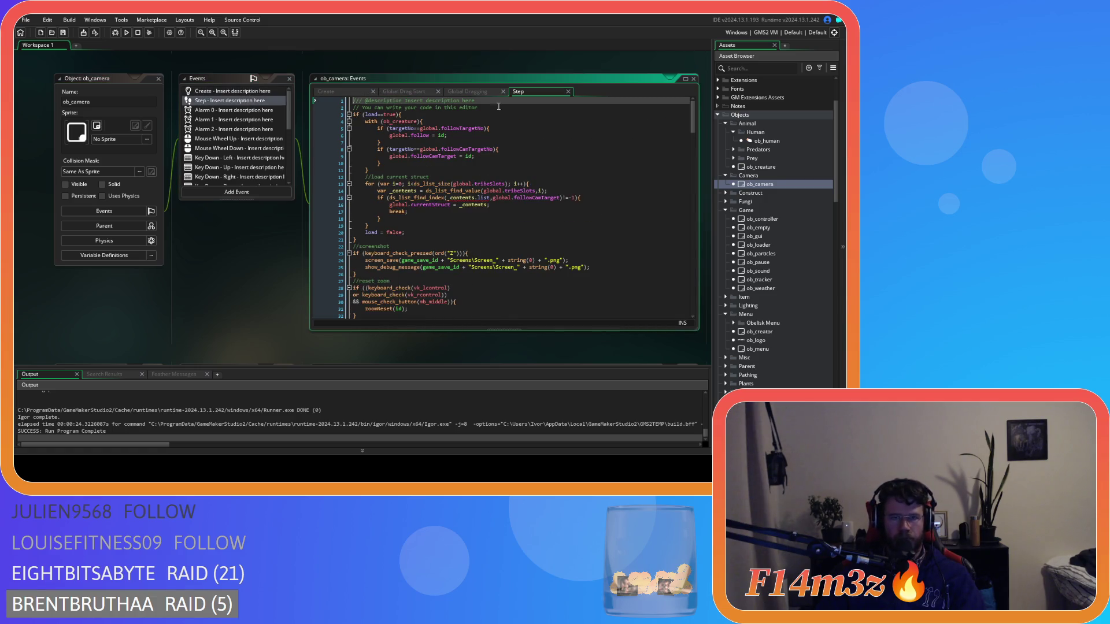
pyautogui.moveTo(535, 92); pyautogui.dragTo(401, 87)
pyautogui.moveTo(691, 122); pyautogui.dragTo(684, 198)
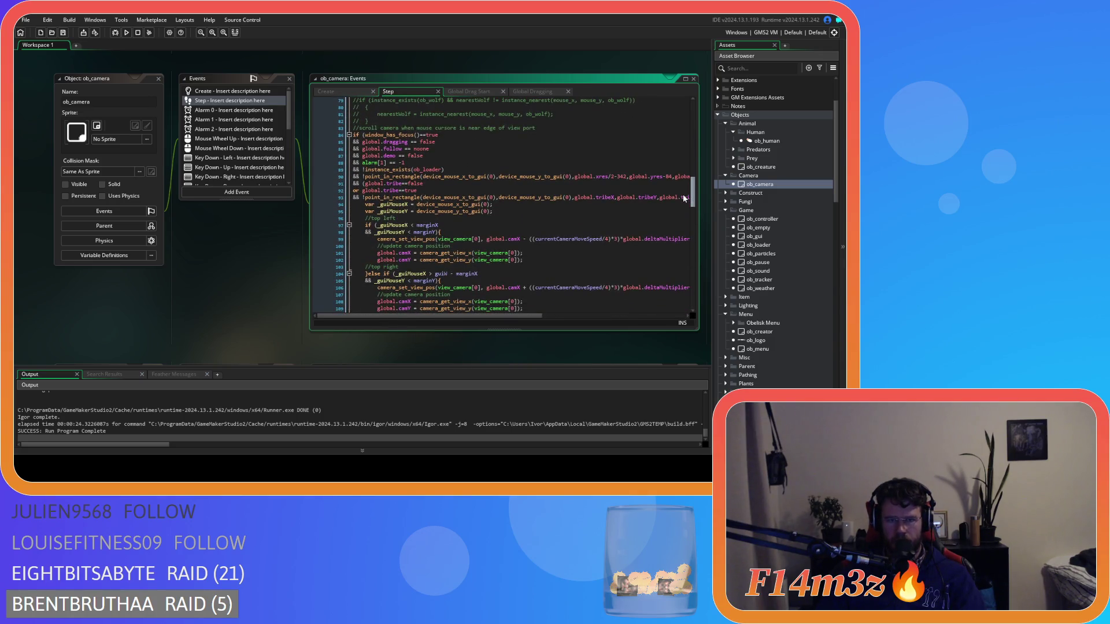
# - Paste the inventory window conditions into the Step edge-scroll check, fix indentation, save, and open ob_gui
pyautogui.moveTo(523, 316); pyautogui.dragTo(653, 317)
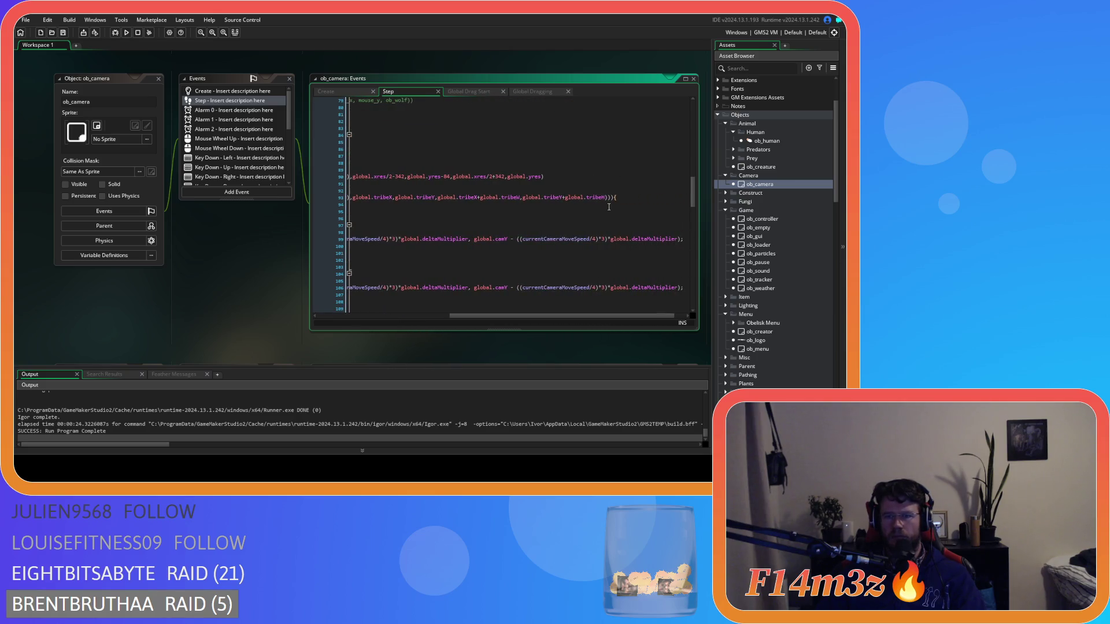
pyautogui.click(611, 198)
pyautogui.press('Return')
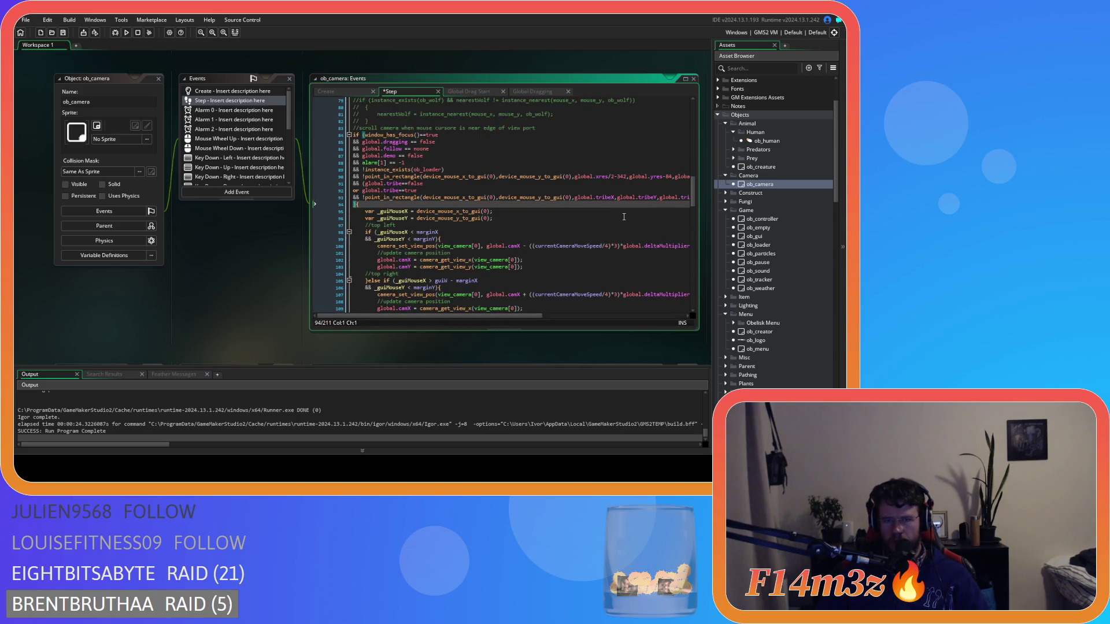
pyautogui.hotkey('ctrl', 'v')
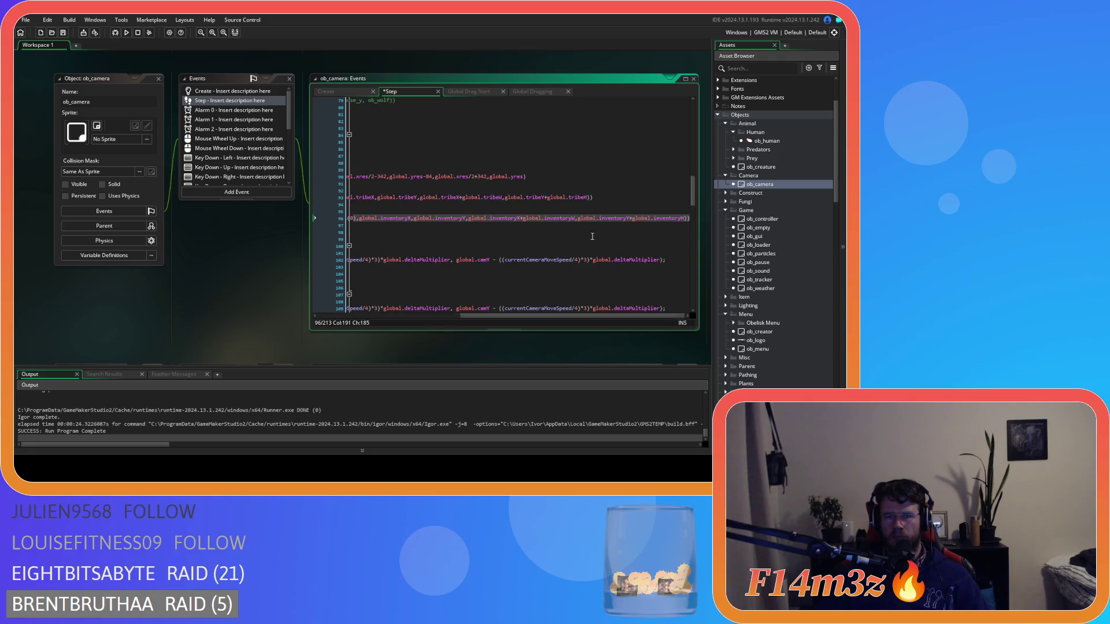
pyautogui.moveTo(532, 320); pyautogui.dragTo(382, 320)
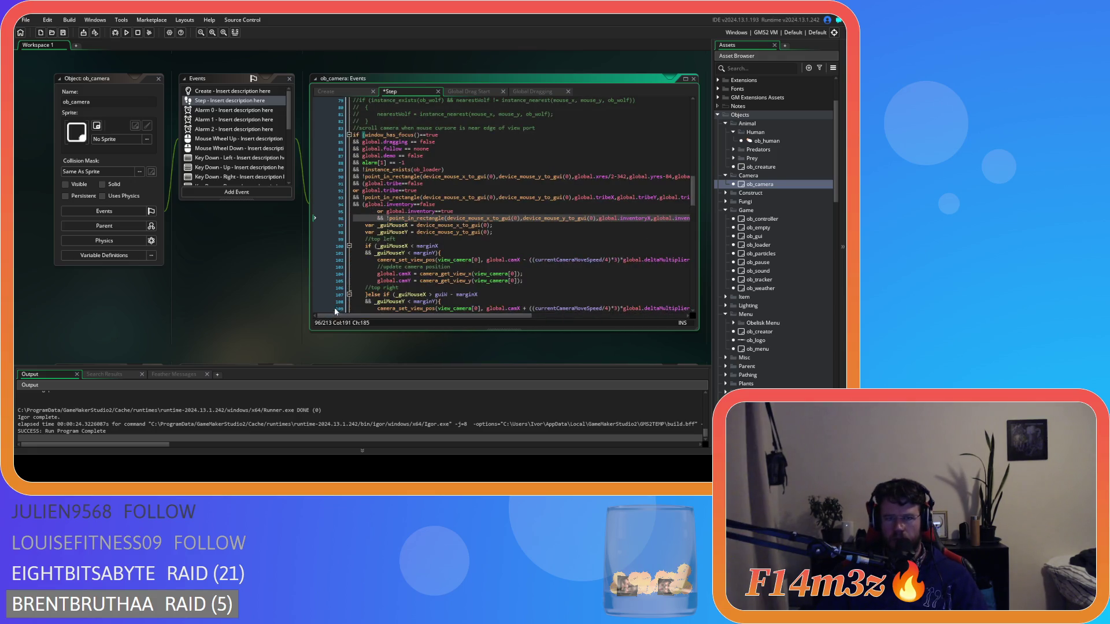
pyautogui.moveTo(429, 211); pyautogui.dragTo(354, 211)
pyautogui.click(367, 219)
pyautogui.press('BackSpace')
pyautogui.press('BackSpace')
pyautogui.click(511, 204)
pyautogui.hotkey('ctrl', 's')
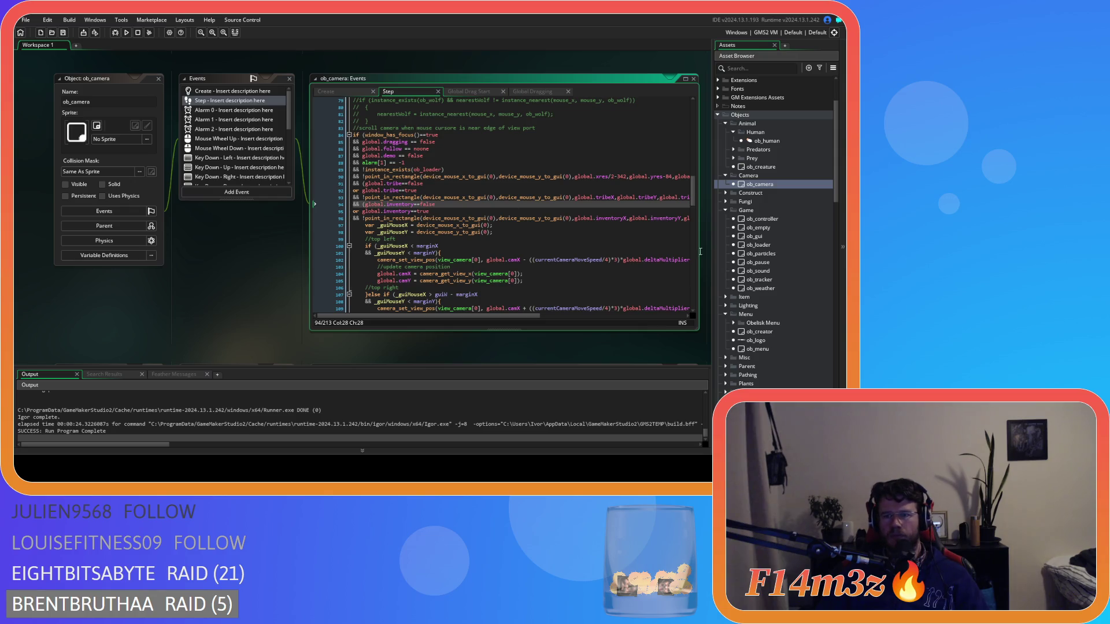
pyautogui.doubleClick(754, 236)
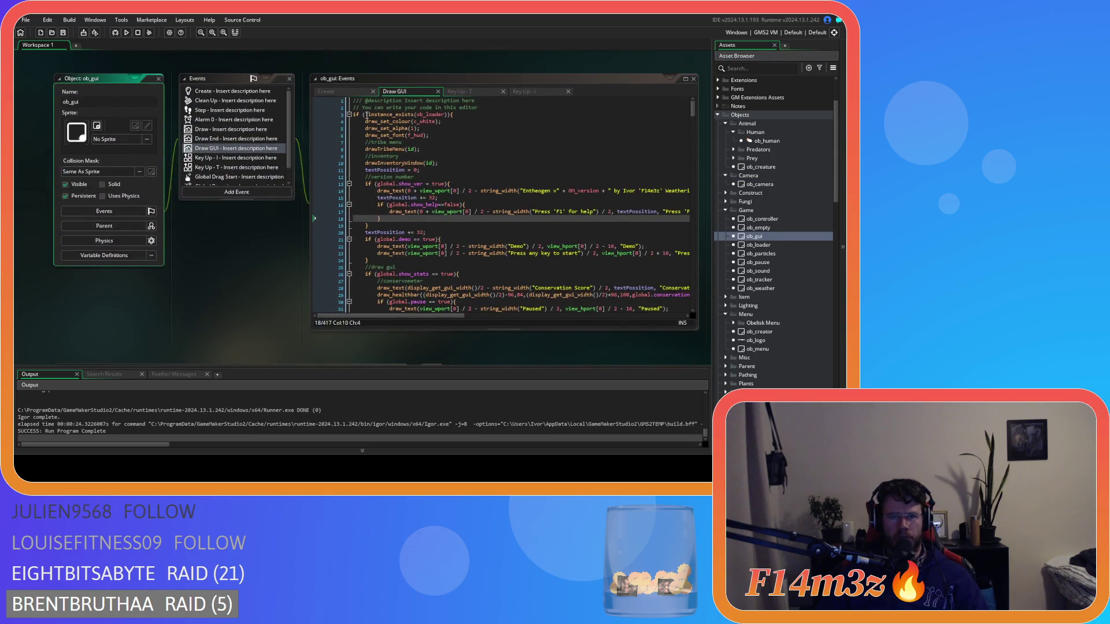
# - From ob_gui's Step event, jump to sc_tribeMenu and review its out-of-bounds clamping code
pyautogui.click(229, 114)
pyautogui.scroll(-10, 575, 199)
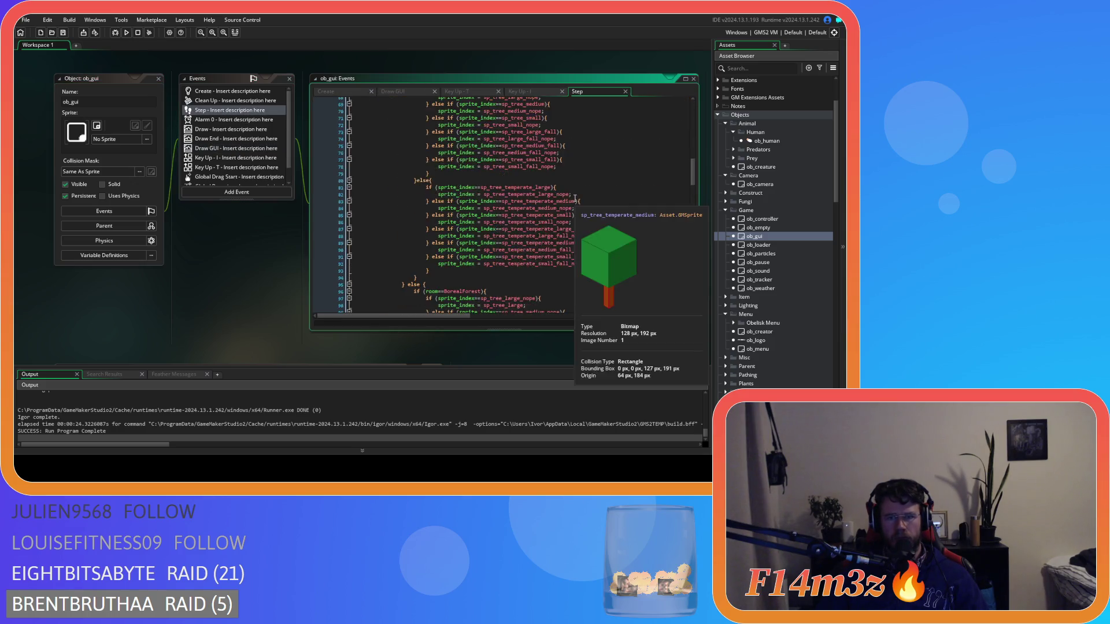
pyautogui.scroll(-8, 575, 198)
pyautogui.moveTo(696, 220); pyautogui.dragTo(695, 113)
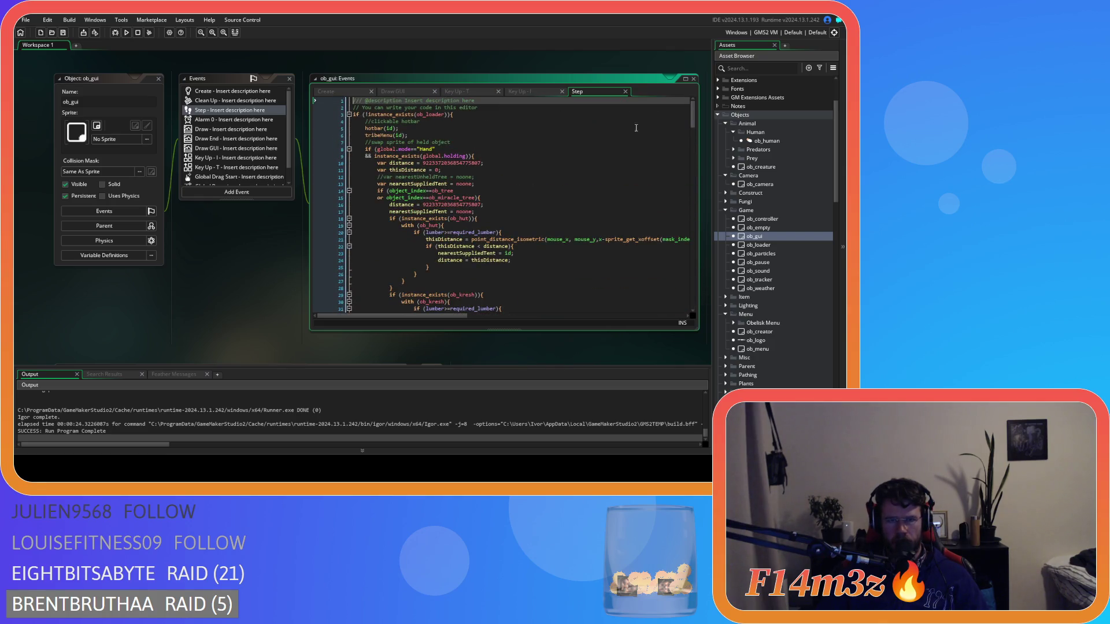
pyautogui.middleClick(389, 136)
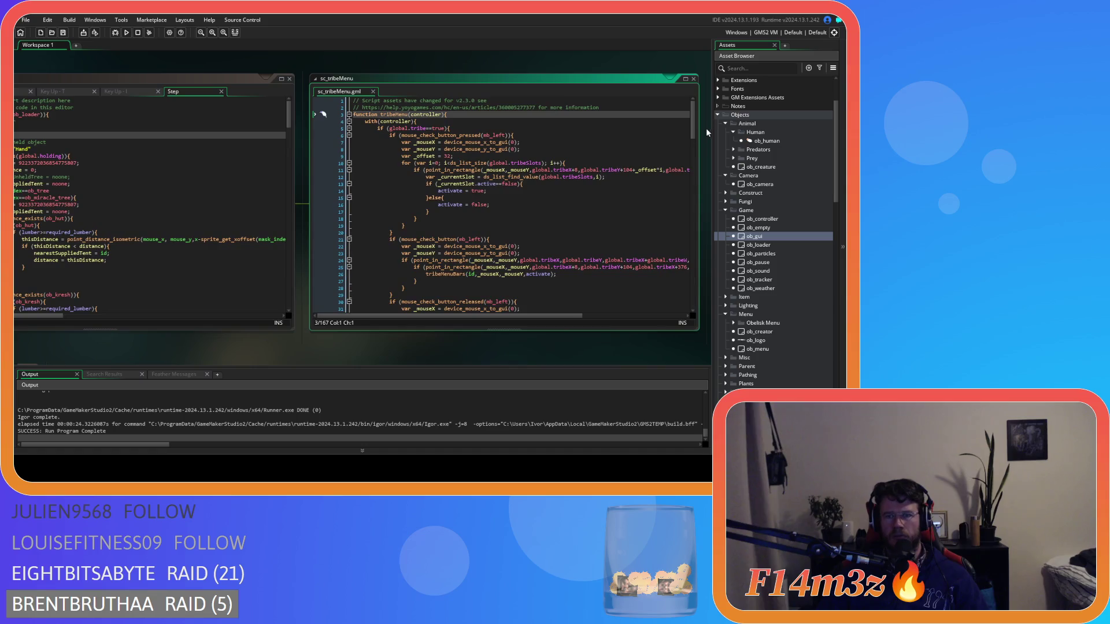
pyautogui.moveTo(696, 123); pyautogui.dragTo(700, 306)
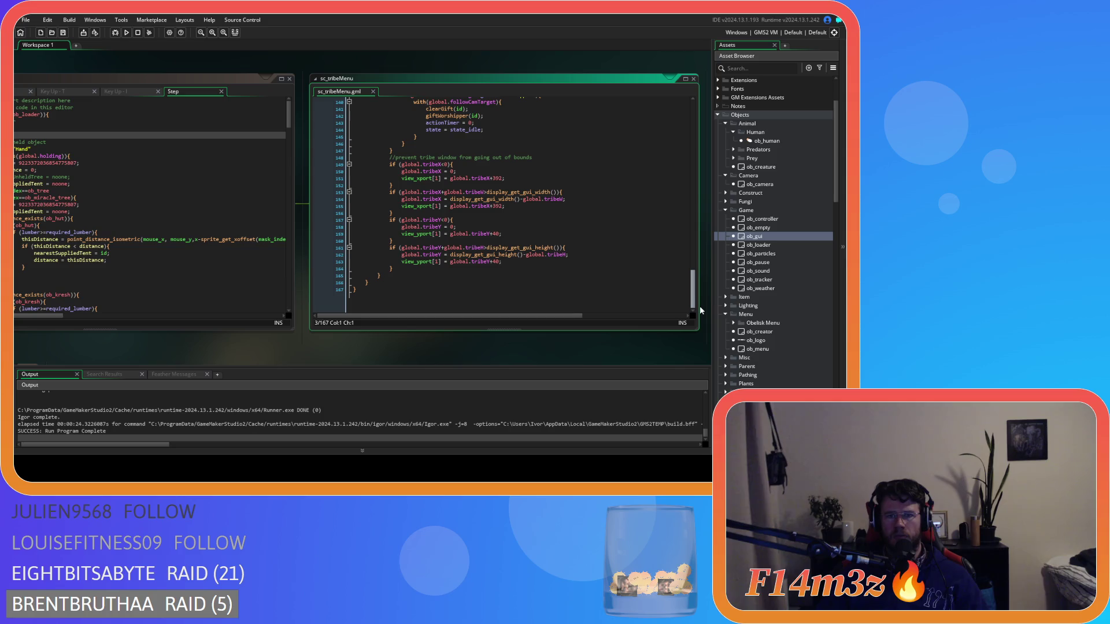
pyautogui.click(600, 269)
pyautogui.hotkey('shift', 'Up')
pyautogui.hotkey('shift', 'Up')
pyautogui.hotkey('shift', 'Up')
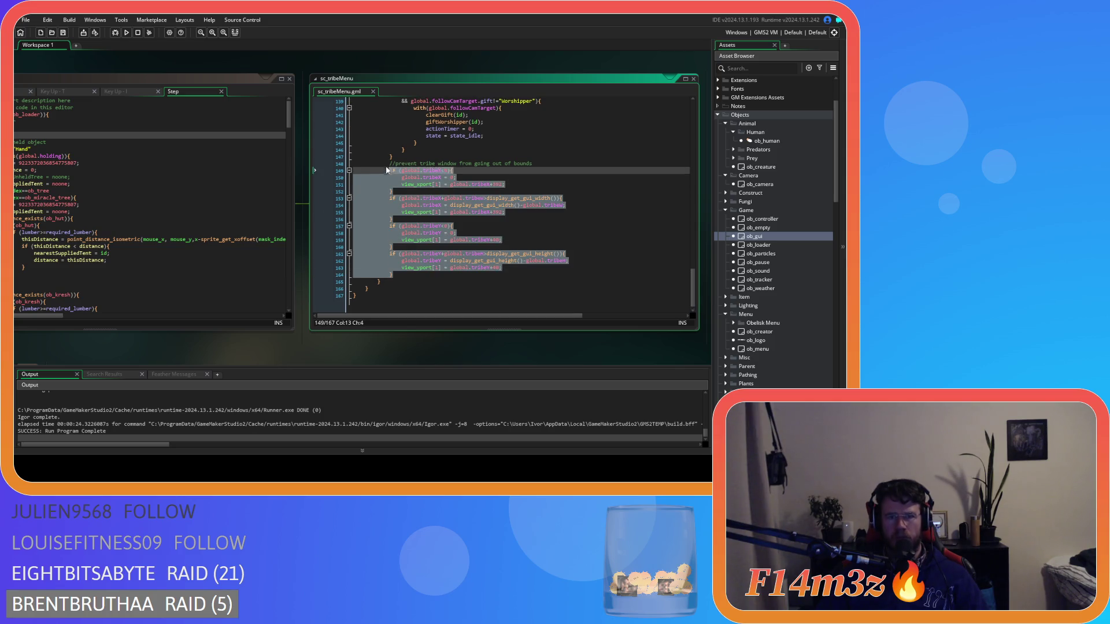
pyautogui.click(633, 256)
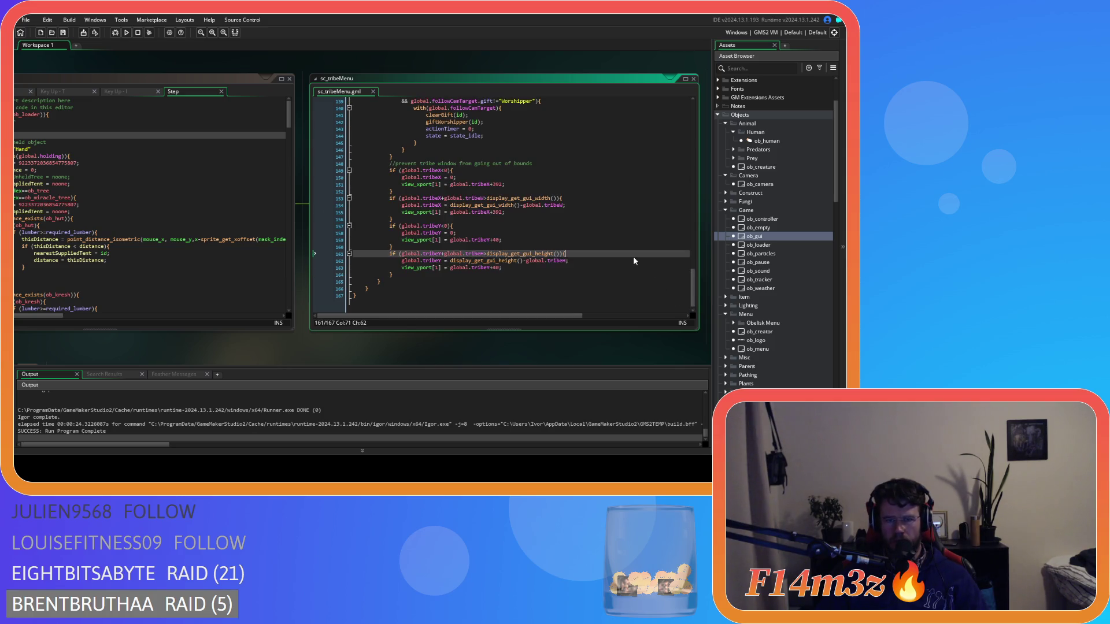
# - Return to the ob_gui panels and open its Global Drag Start event code
pyautogui.moveTo(258, 349); pyautogui.dragTo(628, 359)
pyautogui.click(200, 155)
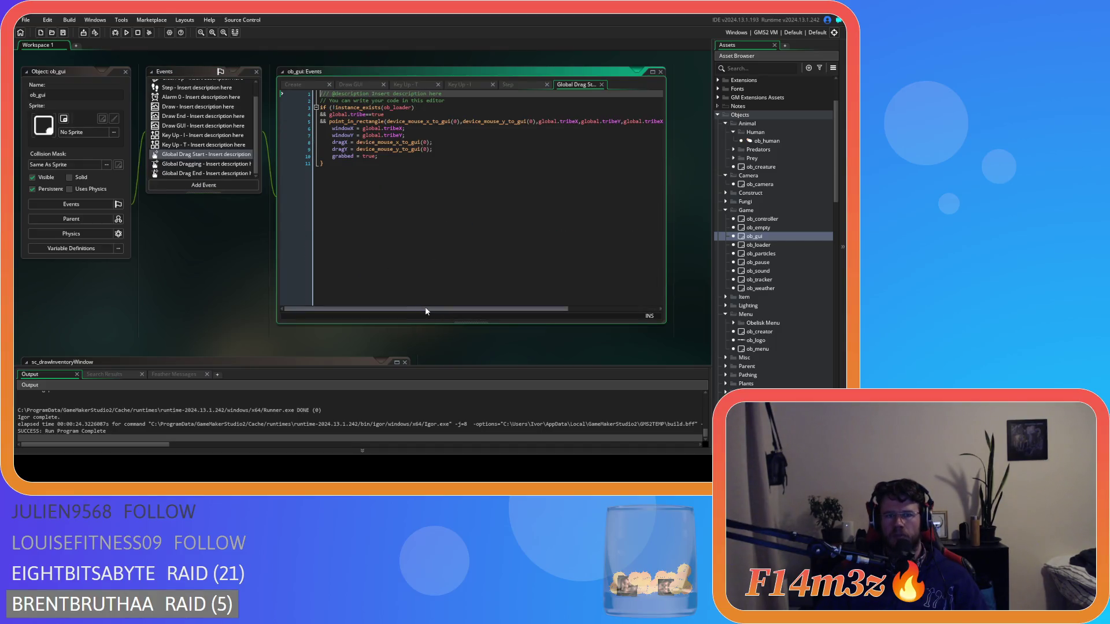
pyautogui.moveTo(425, 311)
pyautogui.mouseDown()
pyautogui.moveTo(559, 290)
pyautogui.moveTo(326, 290)
pyautogui.mouseUp()
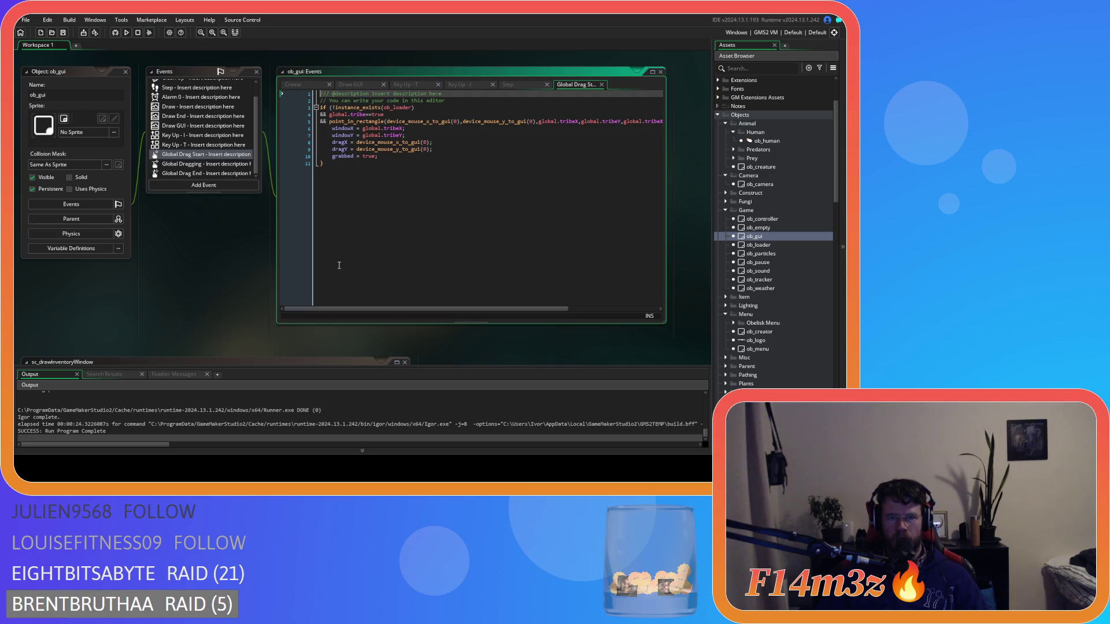
# - Take the tribe and rectangle conditions off the ob_loader line and close its parentheses
pyautogui.click(373, 128)
pyautogui.press('Up')
pyautogui.press('Up')
pyautogui.press('Up')
pyautogui.press('End')
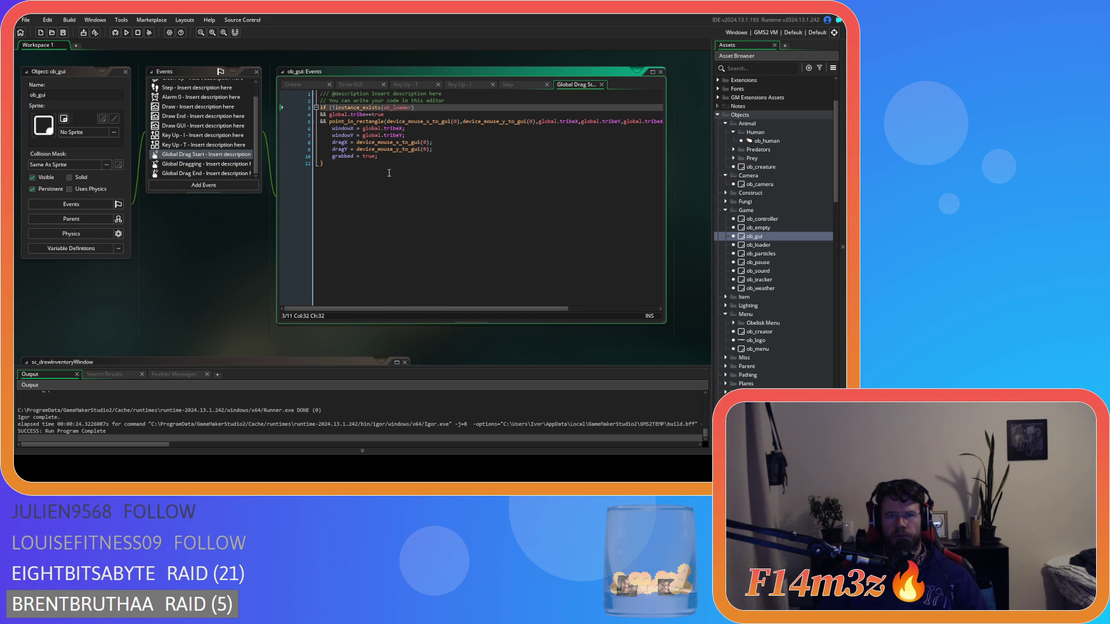
pyautogui.moveTo(479, 308)
pyautogui.mouseDown()
pyautogui.moveTo(569, 307)
pyautogui.moveTo(351, 311)
pyautogui.moveTo(568, 288)
pyautogui.moveTo(393, 293)
pyautogui.mouseUp()
pyautogui.press('Down')
pyautogui.press('Down')
pyautogui.press('End')
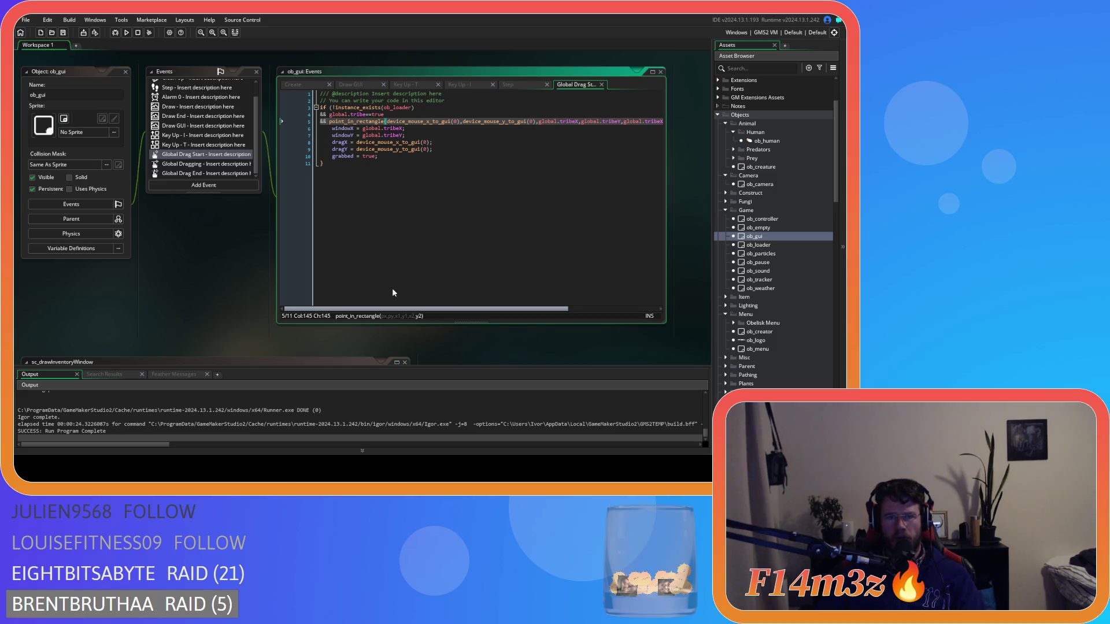
pyautogui.hscroll(5, 392, 288)
pyautogui.moveTo(641, 123); pyautogui.dragTo(321, 118)
pyautogui.write('&&')
pyautogui.press('BackSpace')
pyautogui.press('BackSpace')
pyautogui.press('BackSpace')
pyautogui.write(')')
# - Paste the tribe rectangle condition as its own if block inside the ob_loader check
pyautogui.click(425, 108)
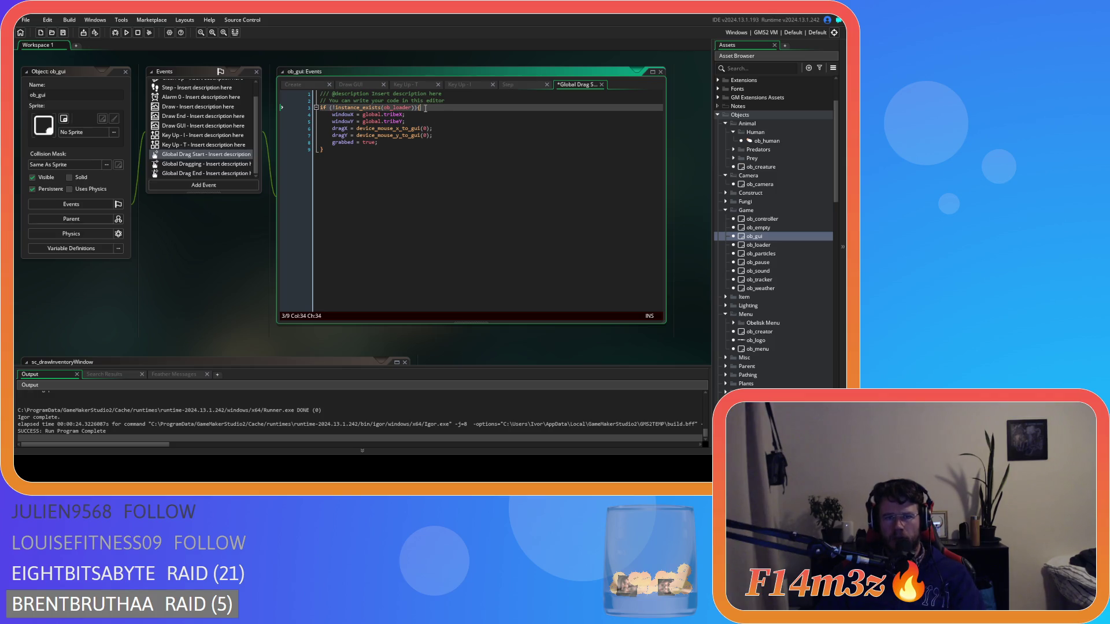
pyautogui.press('Return')
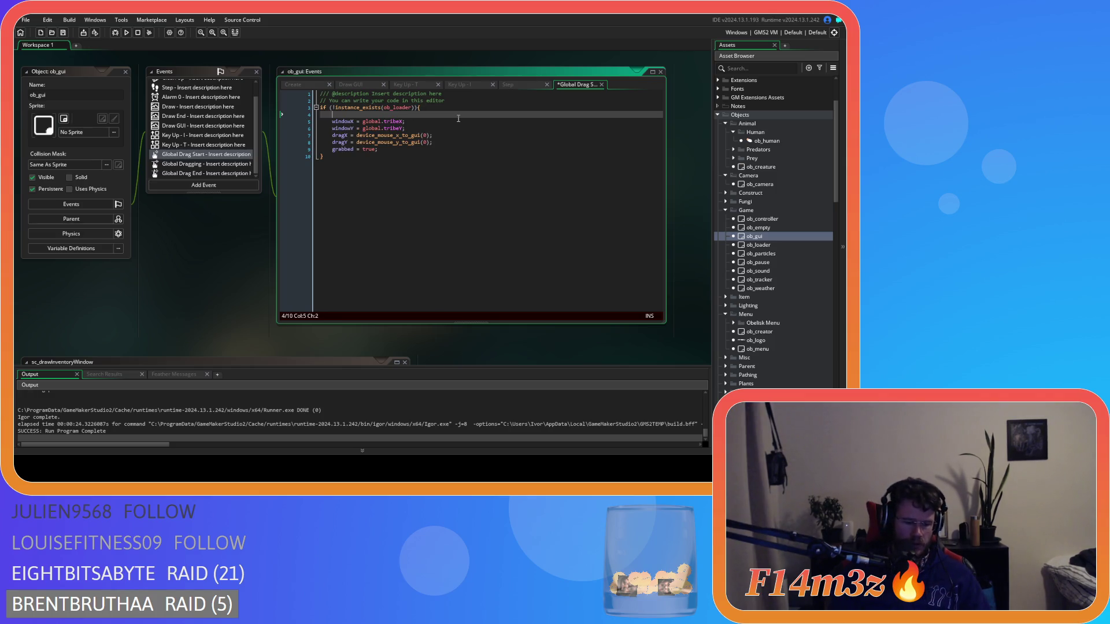
pyautogui.hotkey('ctrl', 'v')
pyautogui.write(')')
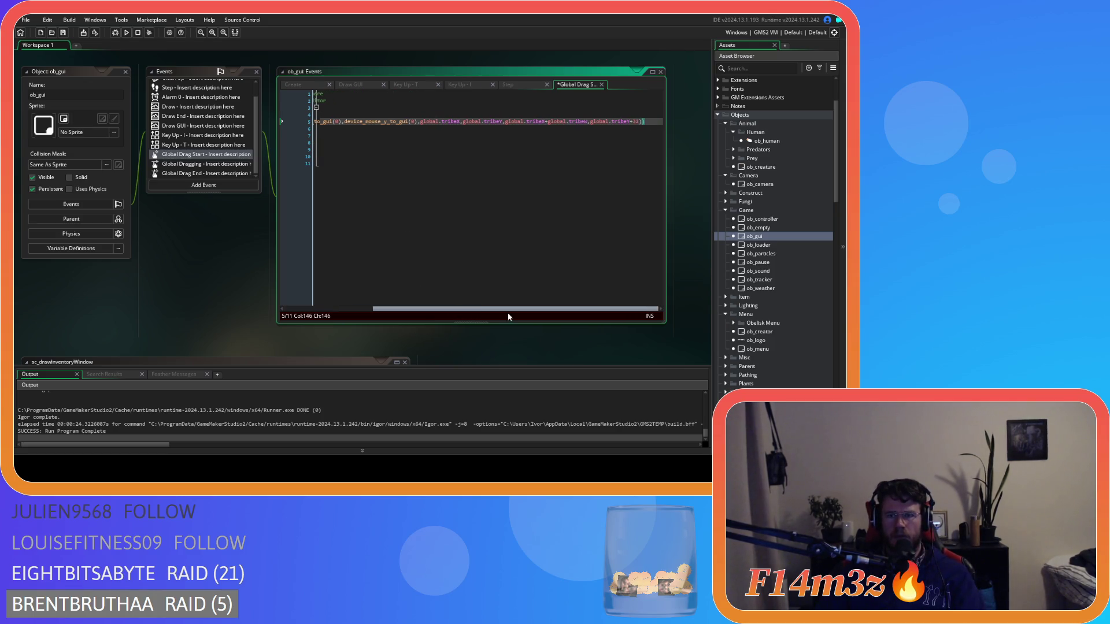
pyautogui.write('{')
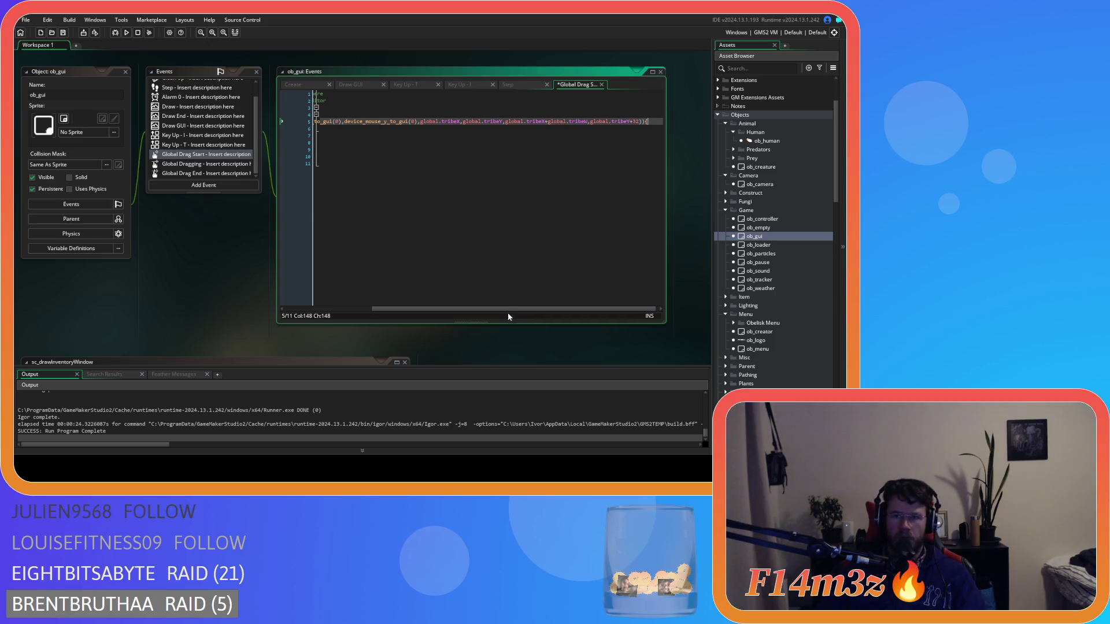
pyautogui.moveTo(508, 309); pyautogui.dragTo(288, 307)
pyautogui.click(390, 155)
pyautogui.press('Return')
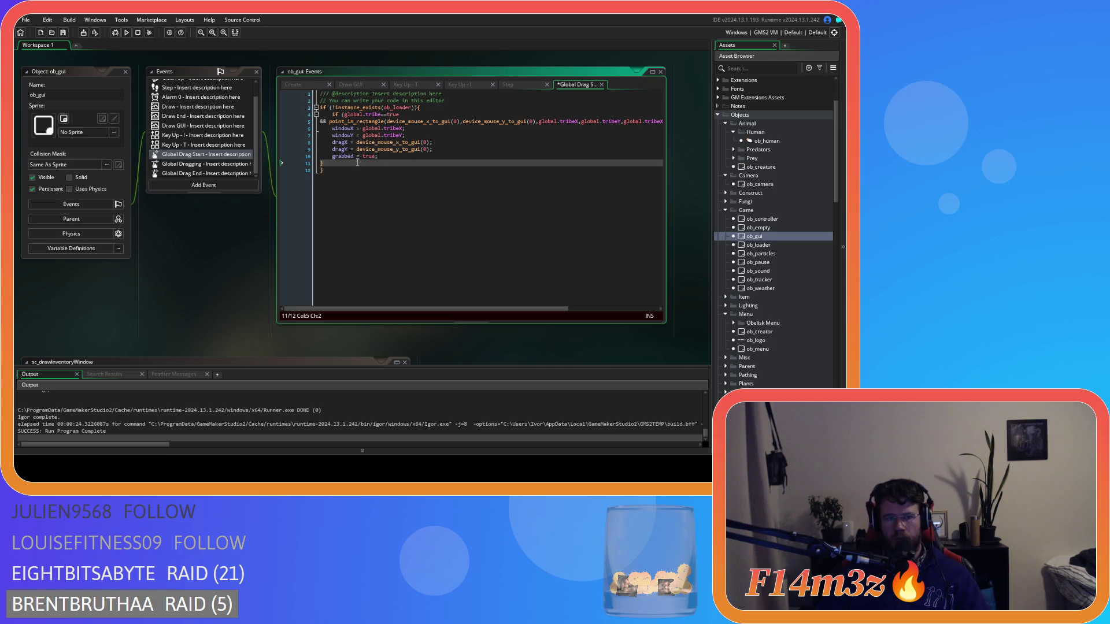
# - Indent the tribe grab code and add an else if () { branch after it
pyautogui.moveTo(340, 166); pyautogui.dragTo(256, 116)
pyautogui.press('Tab')
pyautogui.click(383, 176)
pyautogui.click(371, 162)
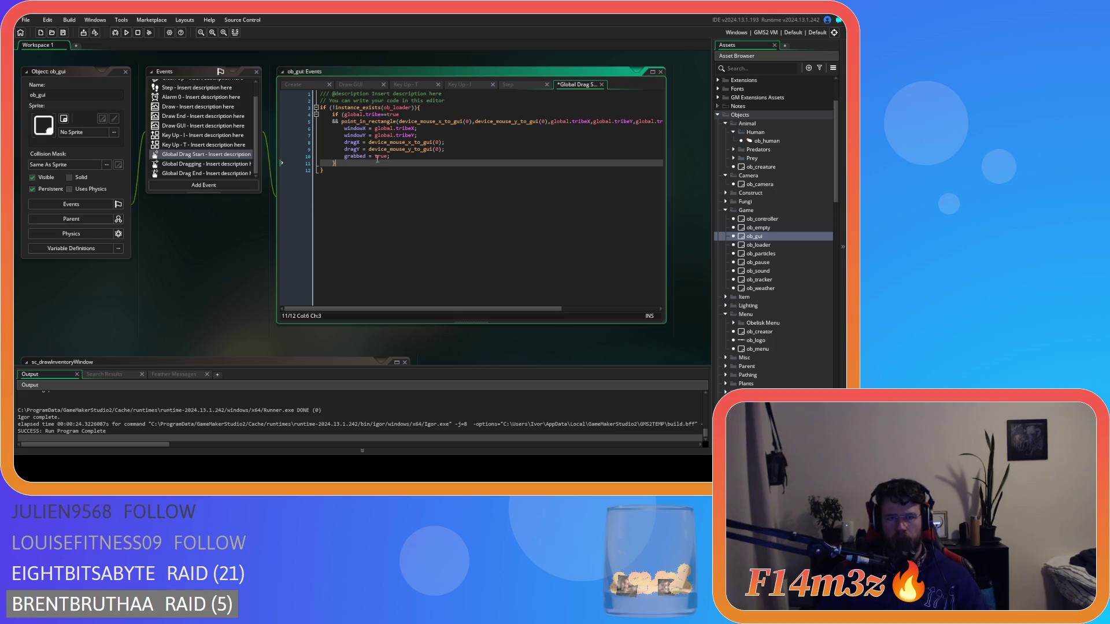
pyautogui.write('else')
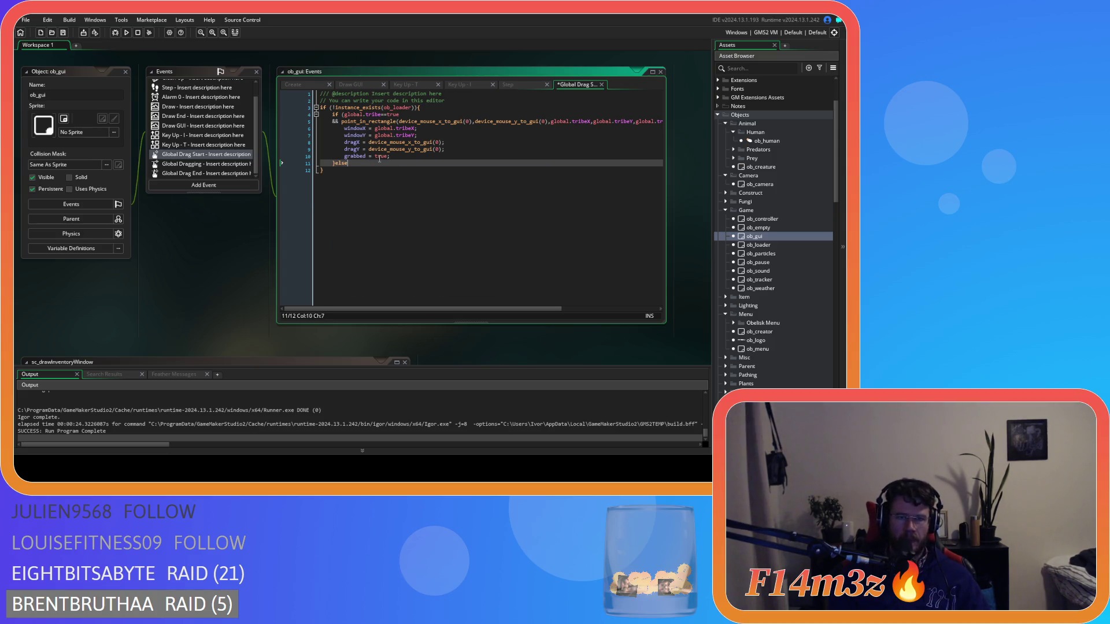
pyautogui.write(' if ')
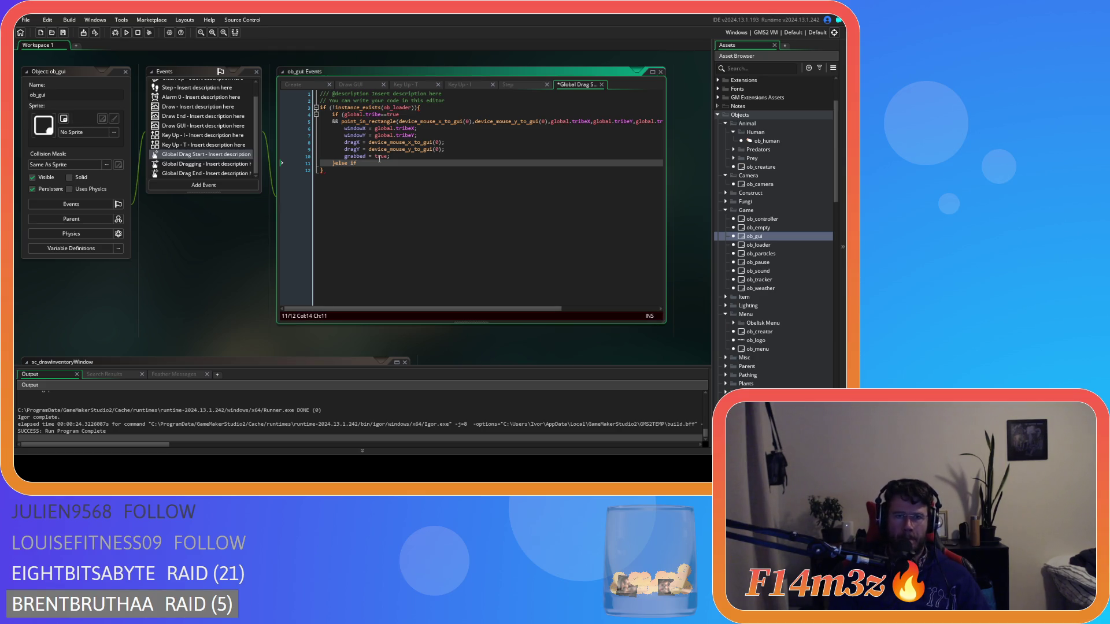
pyautogui.write('()')
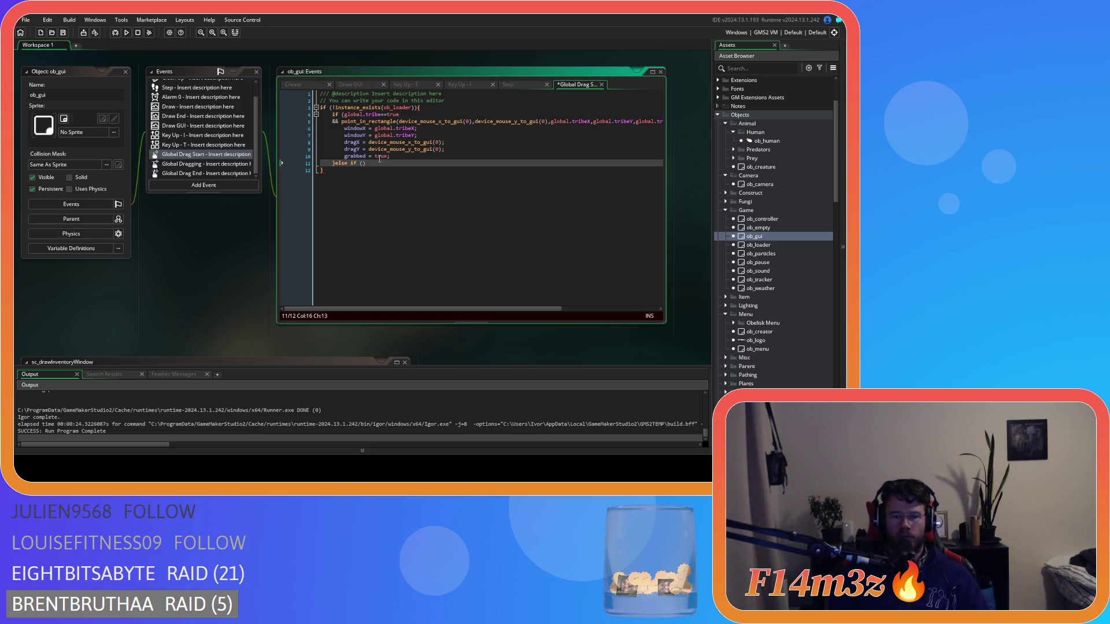
pyautogui.write('{')
pyautogui.press('Return')
pyautogui.press('Return')
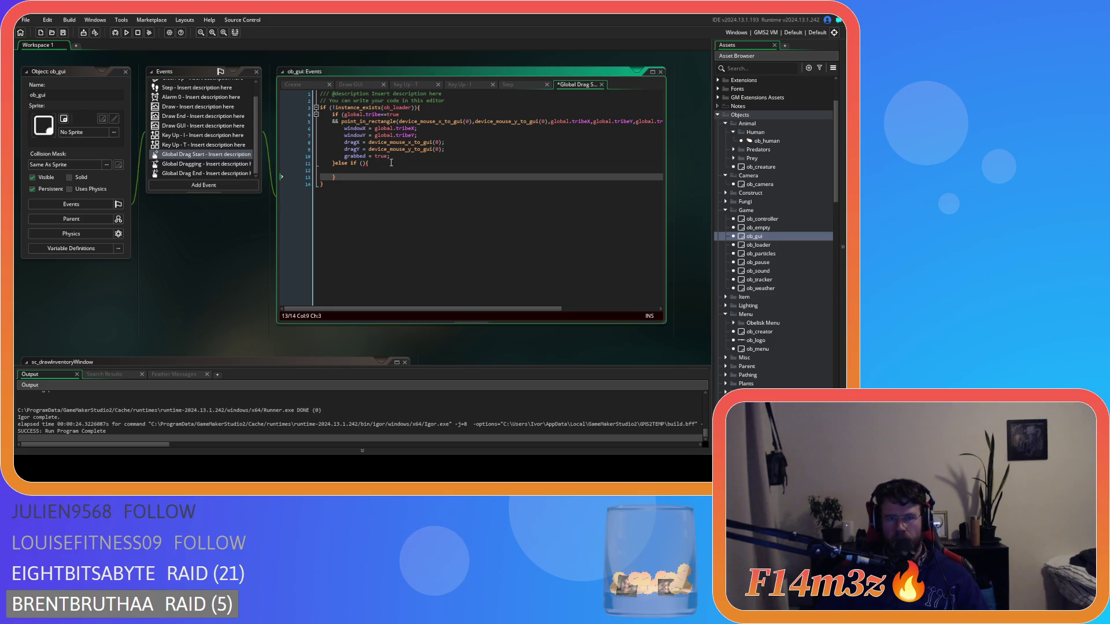
# - Copy the tribe window condition from line 5 into the else-if parentheses
pyautogui.moveTo(529, 308); pyautogui.dragTo(627, 308)
pyautogui.click(638, 122)
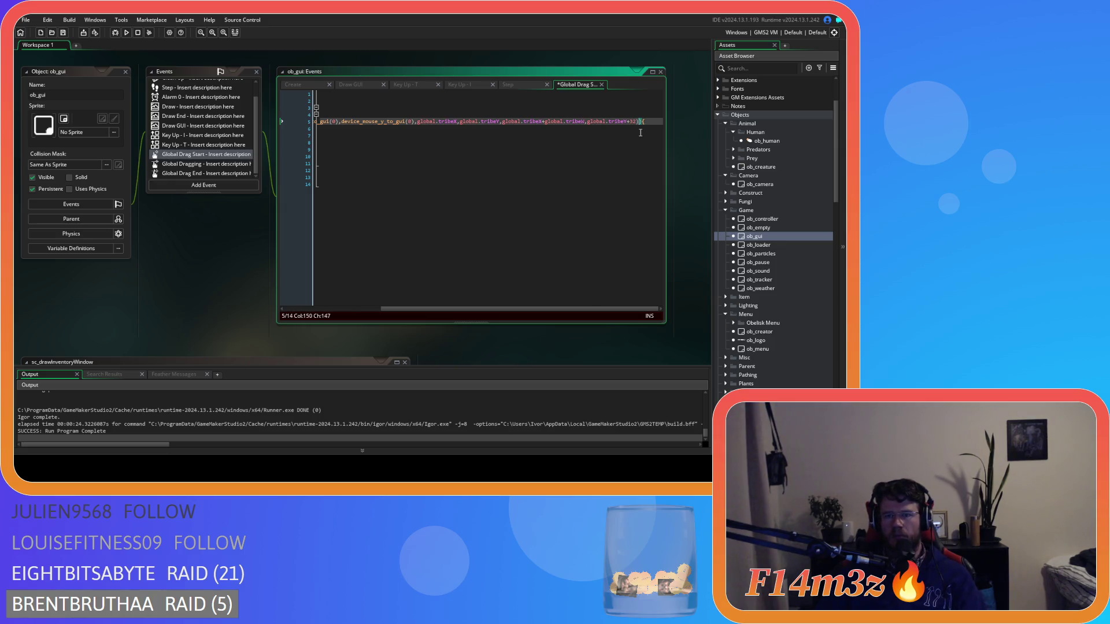
pyautogui.press('Home')
pyautogui.click(345, 122)
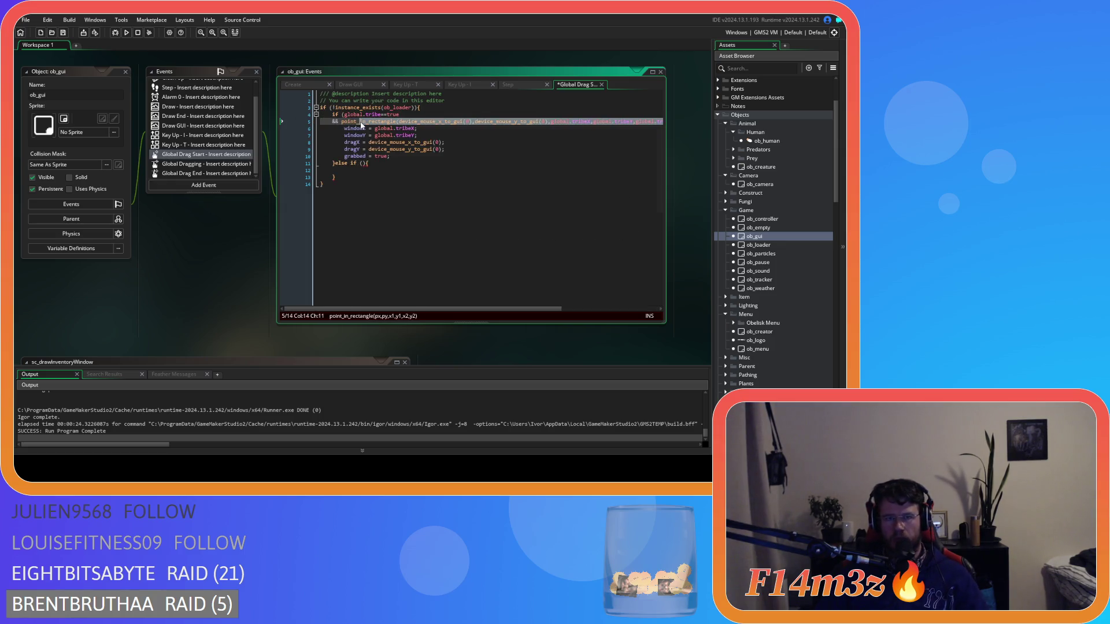
pyautogui.click(345, 115)
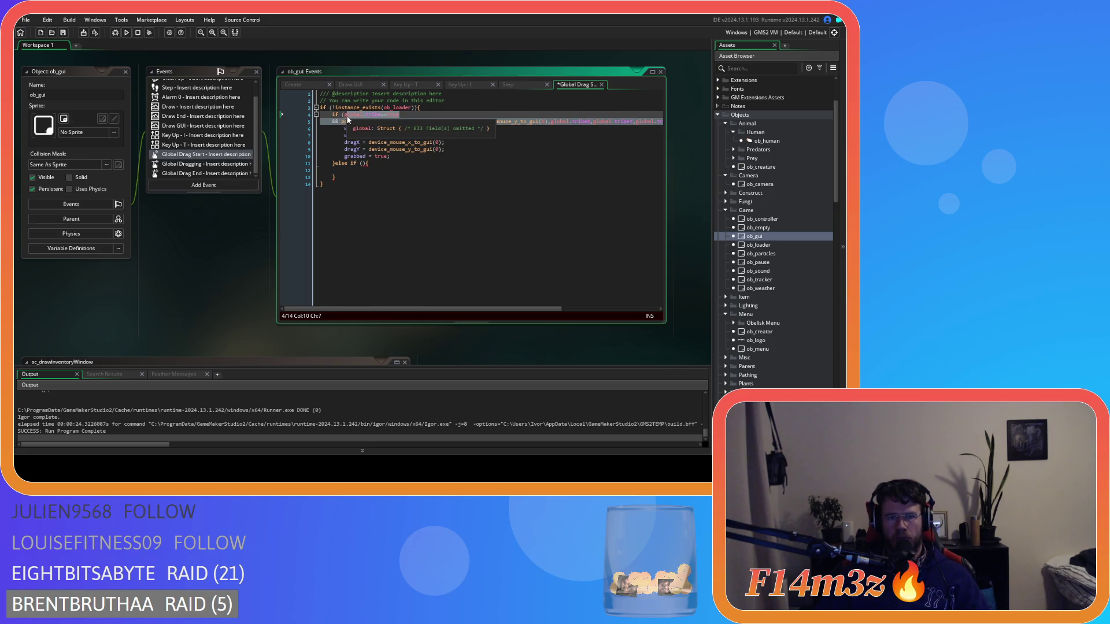
pyautogui.hotkey('ctrl', 'c')
pyautogui.click(364, 164)
pyautogui.hotkey('ctrl', 'v')
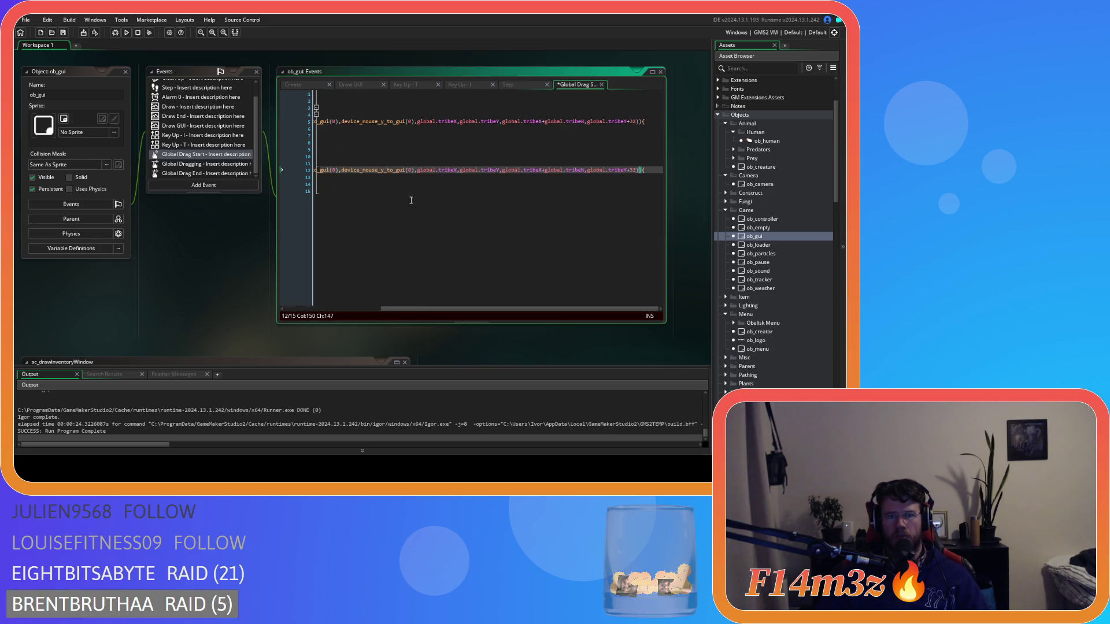
pyautogui.moveTo(422, 311); pyautogui.dragTo(326, 310)
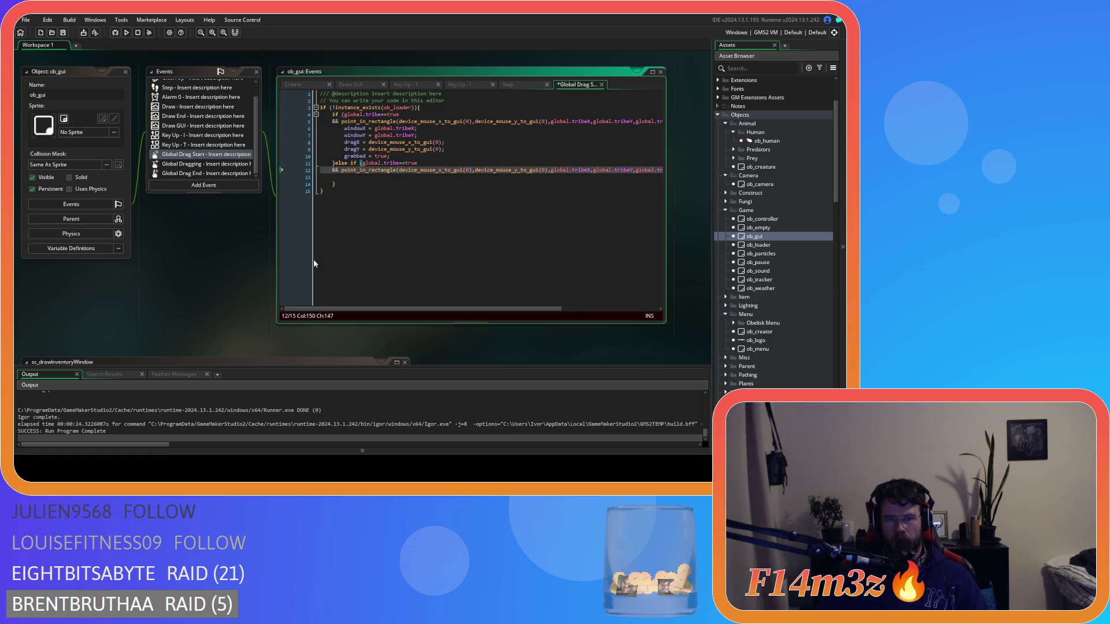
# - Change the pasted global.tribe check to global.inventory
pyautogui.doubleClick(392, 164)
pyautogui.write('s')
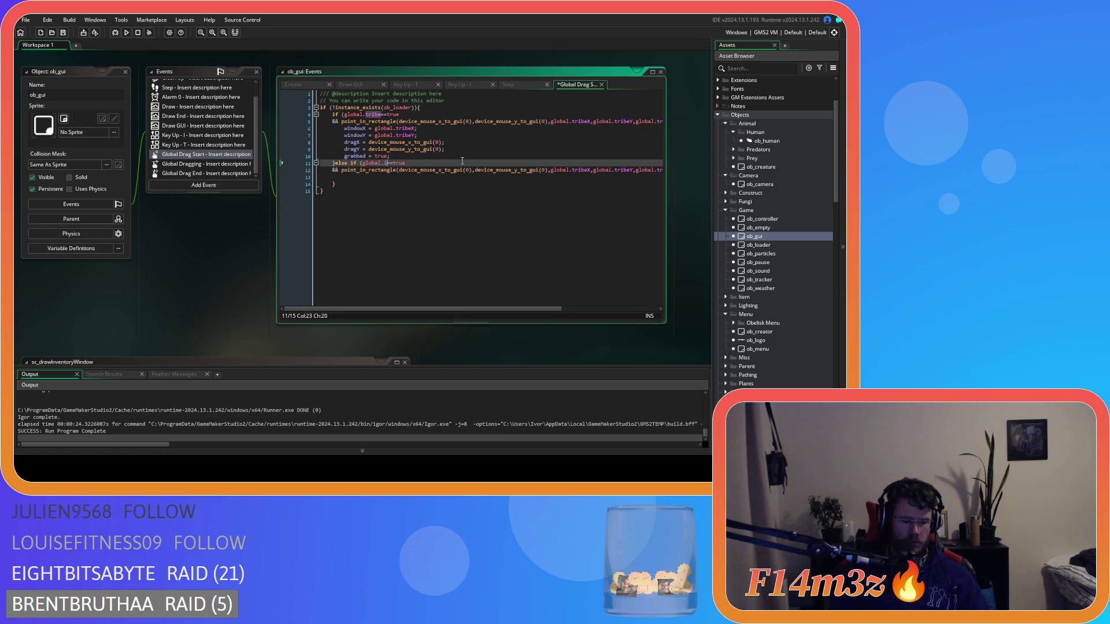
pyautogui.write('nventory')
pyautogui.click(432, 165)
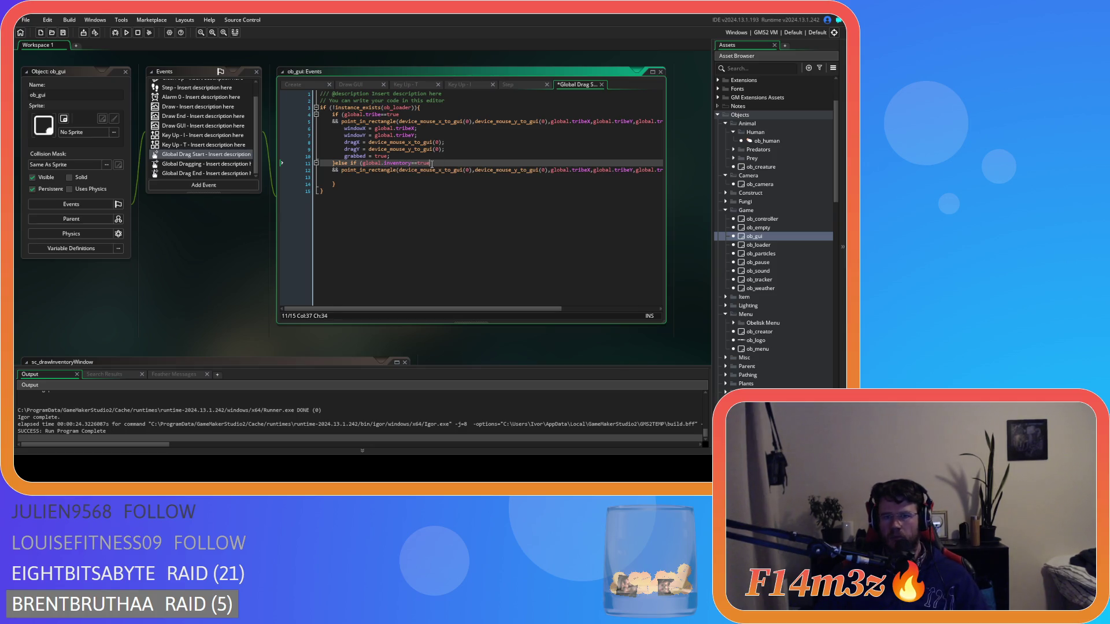
pyautogui.doubleClick(402, 163)
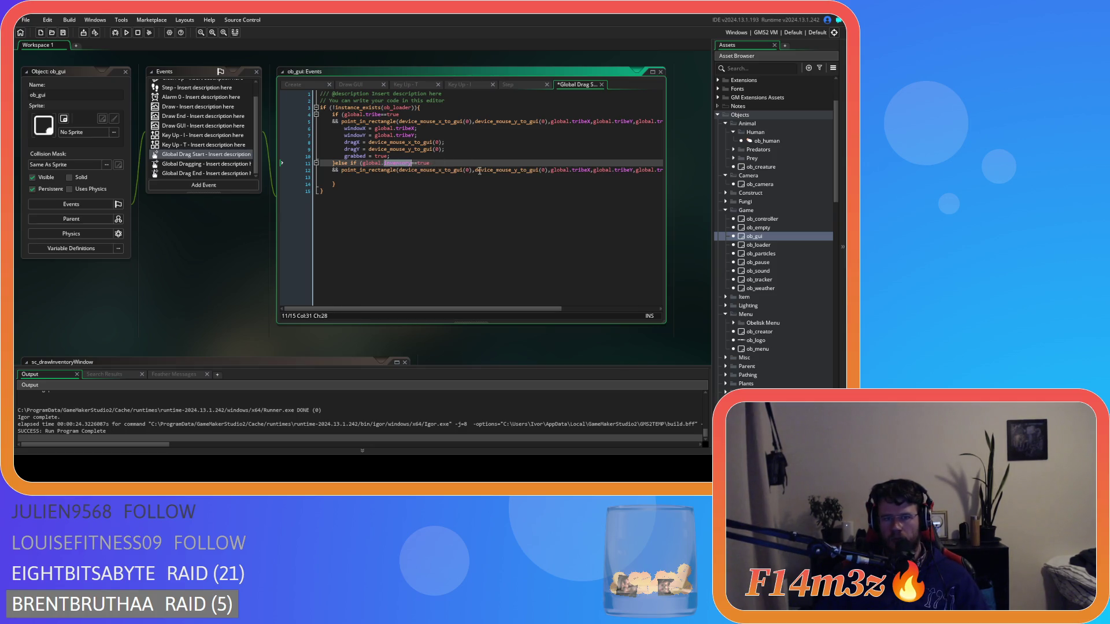
pyautogui.hotkey('ctrl', 'c')
# - Swap the rectangle's tribe variables for global.inventoryX, inventoryY and inventoryW
pyautogui.doubleClick(585, 170)
pyautogui.hotkey('ctrl', 'v')
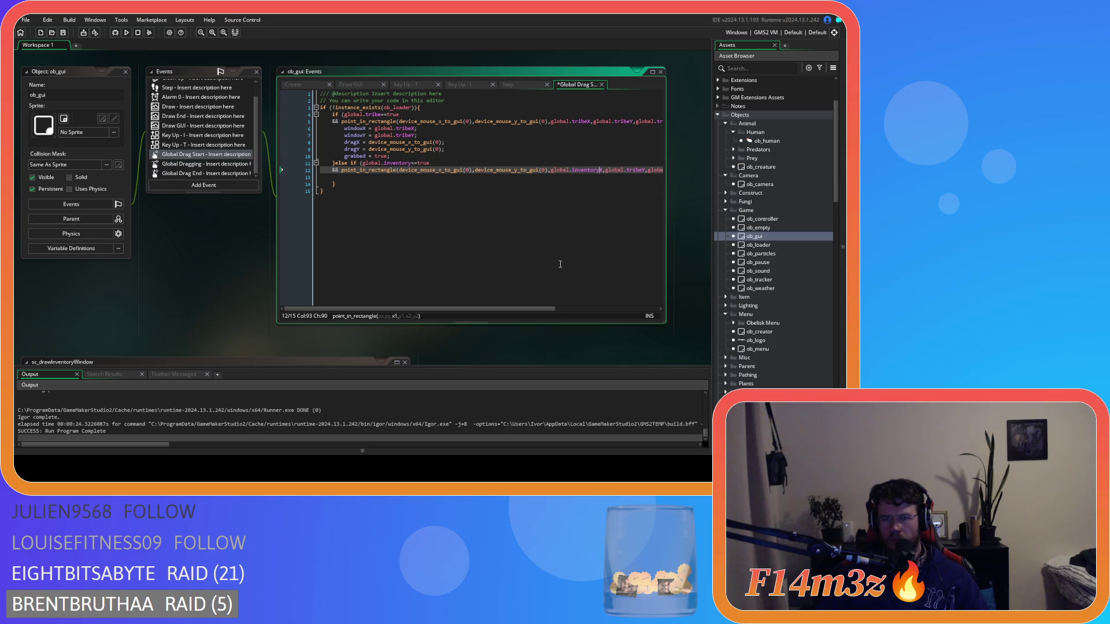
pyautogui.moveTo(538, 306)
pyautogui.mouseDown()
pyautogui.moveTo(590, 303)
pyautogui.moveTo(621, 271)
pyautogui.mouseUp()
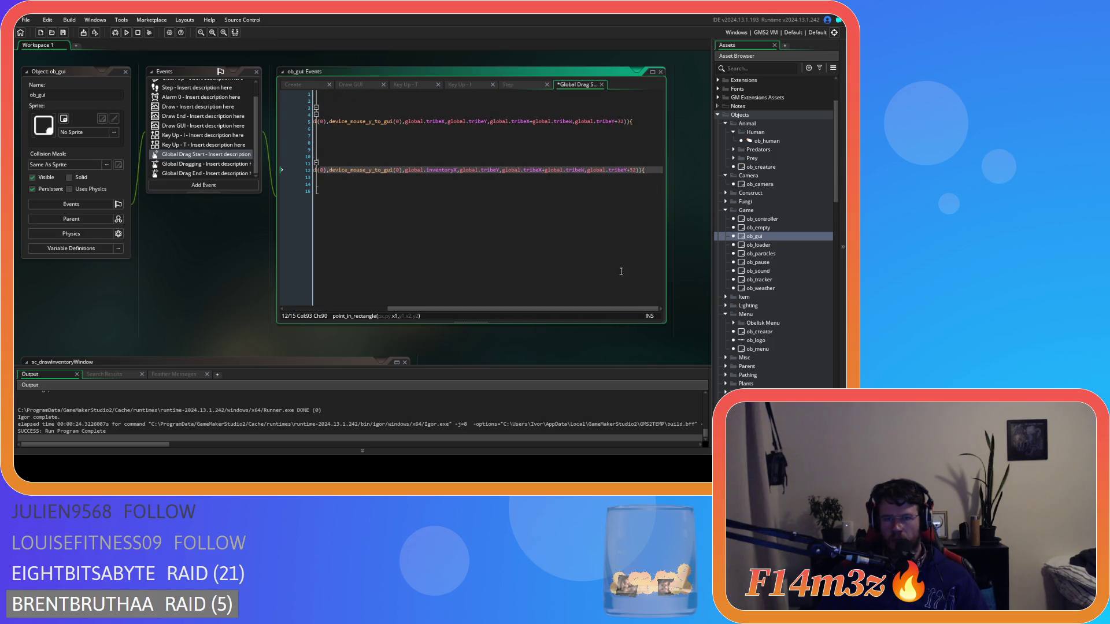
pyautogui.doubleClick(491, 170)
pyautogui.hotkey('ctrl', 'v')
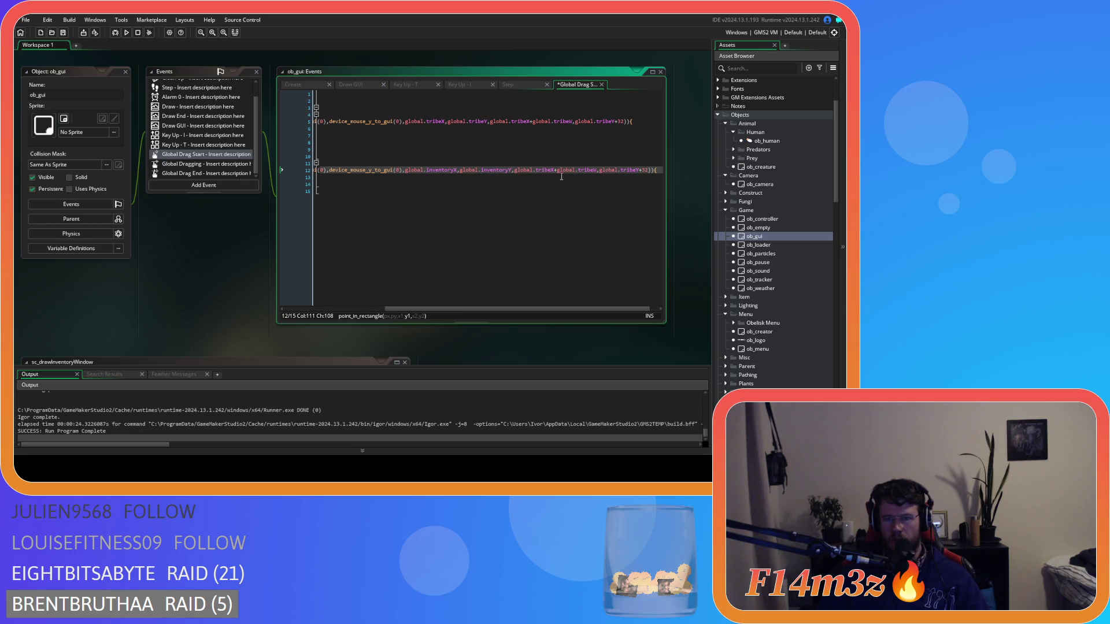
pyautogui.moveTo(553, 170)
pyautogui.mouseDown()
pyautogui.moveTo(541, 173)
pyautogui.moveTo(591, 171)
pyautogui.mouseUp()
pyautogui.hotkey('ctrl', 'v')
pyautogui.hotkey('ctrl', 'v')
pyautogui.moveTo(607, 307); pyautogui.dragTo(632, 308)
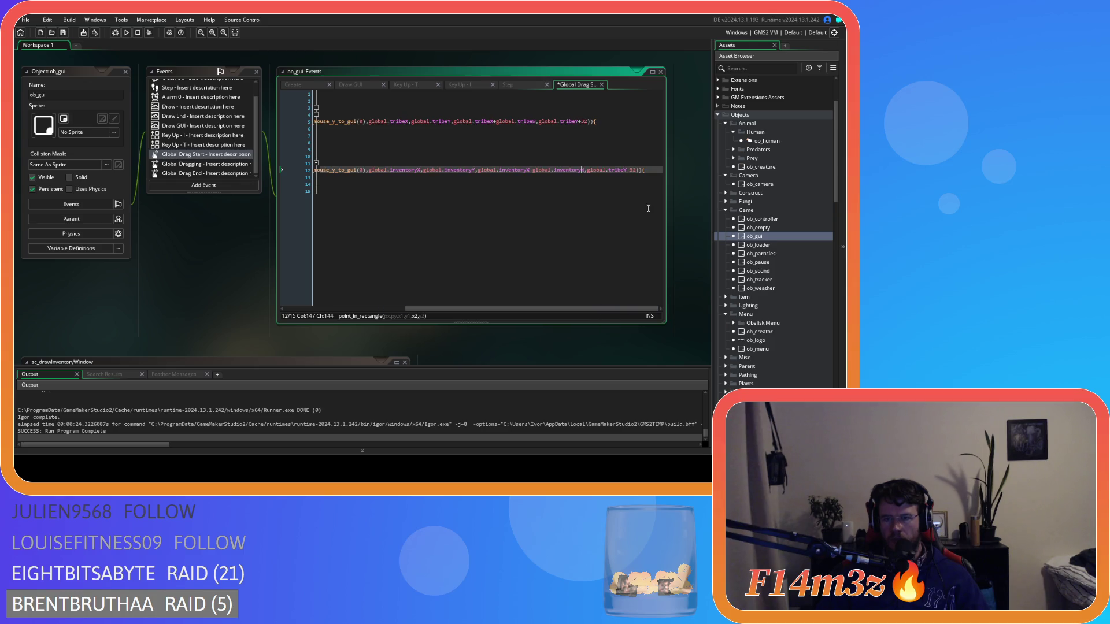
pyautogui.moveTo(625, 170); pyautogui.dragTo(609, 170)
pyautogui.hotkey('ctrl', 'v')
pyautogui.moveTo(573, 310); pyautogui.dragTo(588, 314)
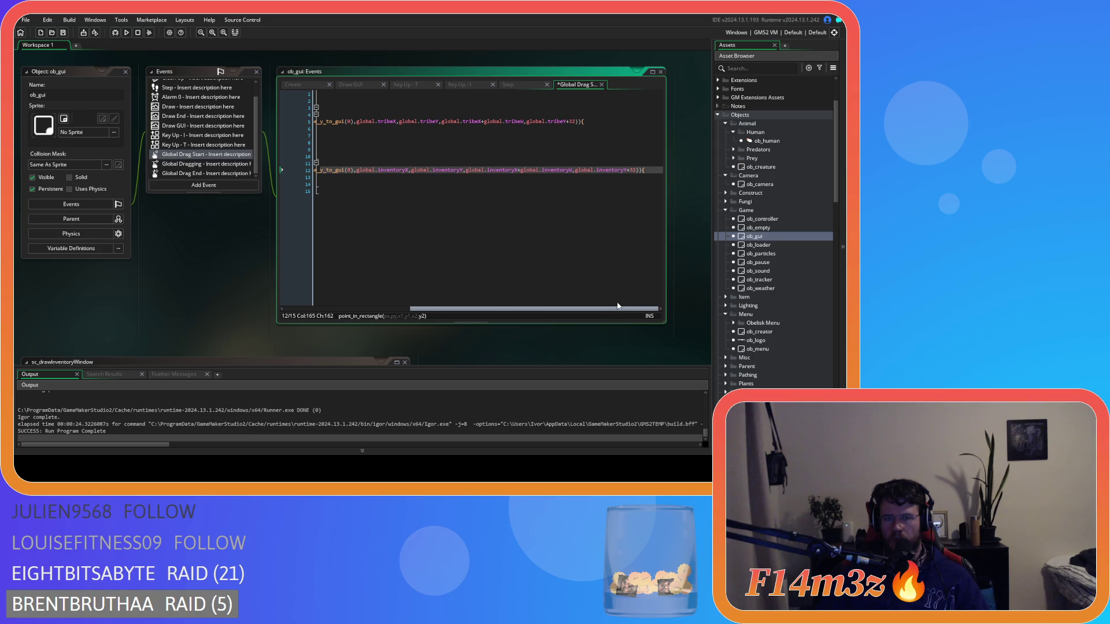
pyautogui.moveTo(618, 307); pyautogui.dragTo(491, 307)
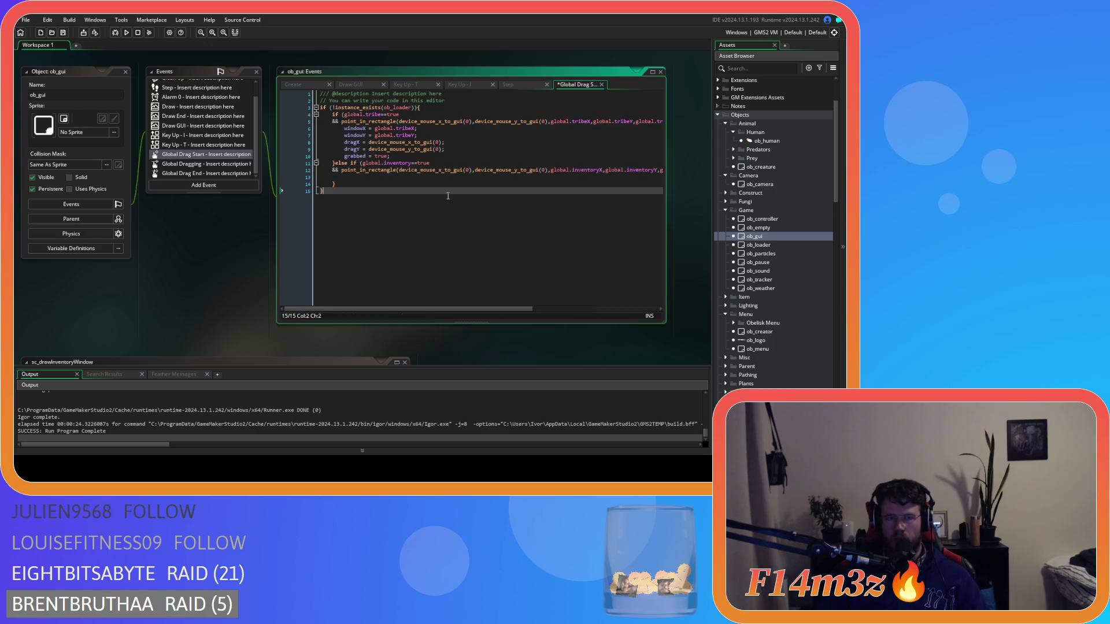
pyautogui.moveTo(391, 156); pyautogui.dragTo(344, 128)
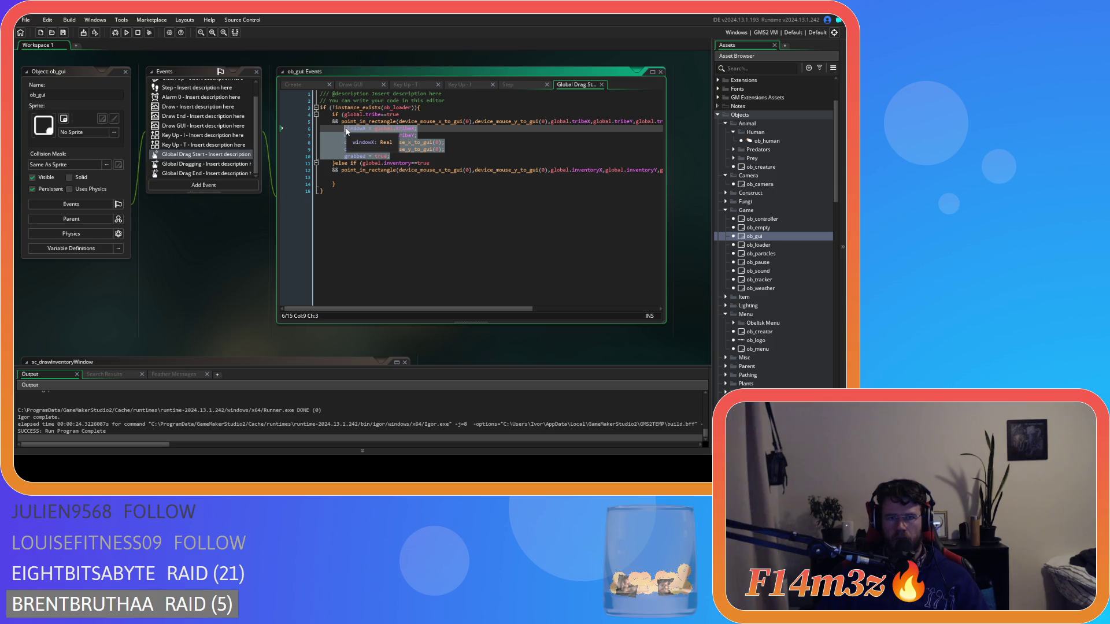
# - Check where grabbed is set to true in Drag Start and initialised to false in Create
pyautogui.click(345, 156)
pyautogui.keyDown('shift'); pyautogui.click(391, 156); pyautogui.keyUp('shift')
pyautogui.click(299, 83)
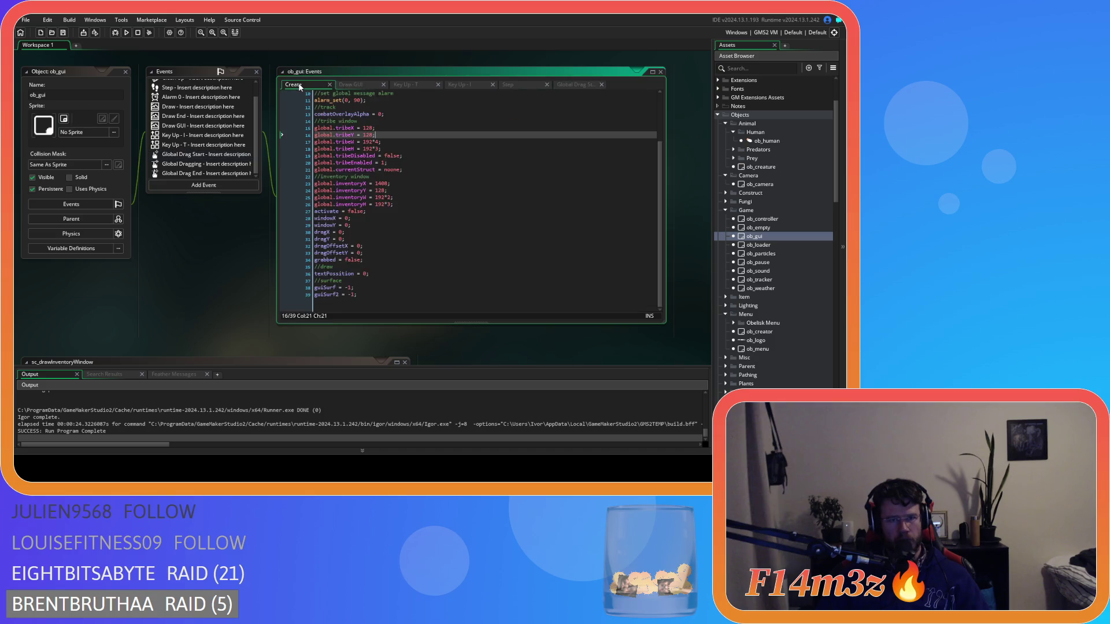
pyautogui.click(399, 264)
pyautogui.click(382, 258)
pyautogui.click(567, 85)
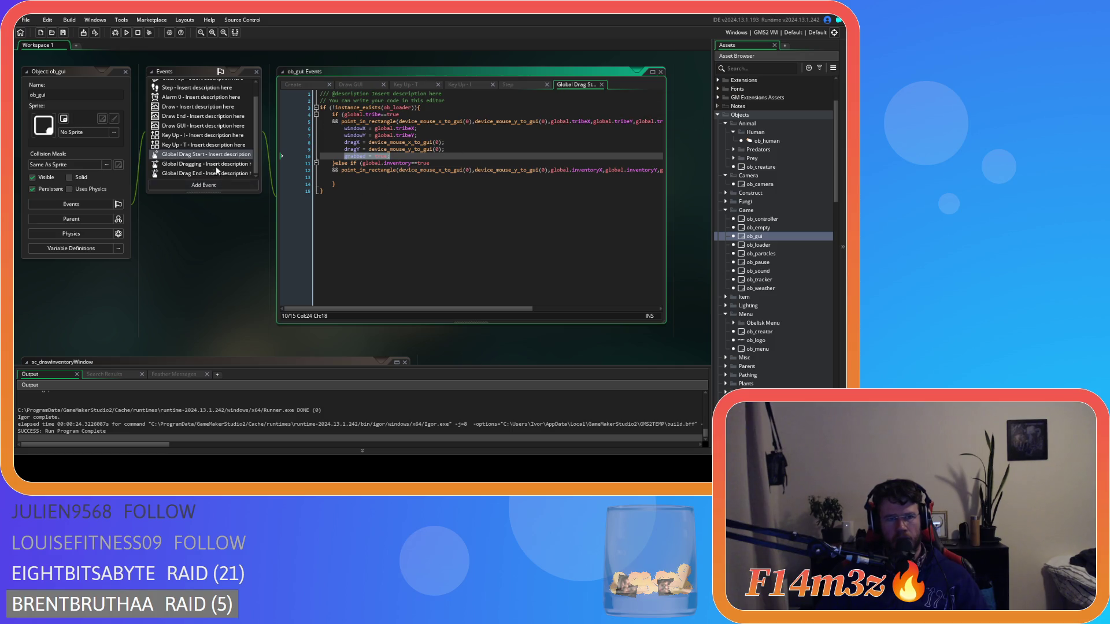
# - Open the Global Dragging event and review its window-moving block of code
pyautogui.click(217, 166)
pyautogui.click(404, 205)
pyautogui.click(364, 122)
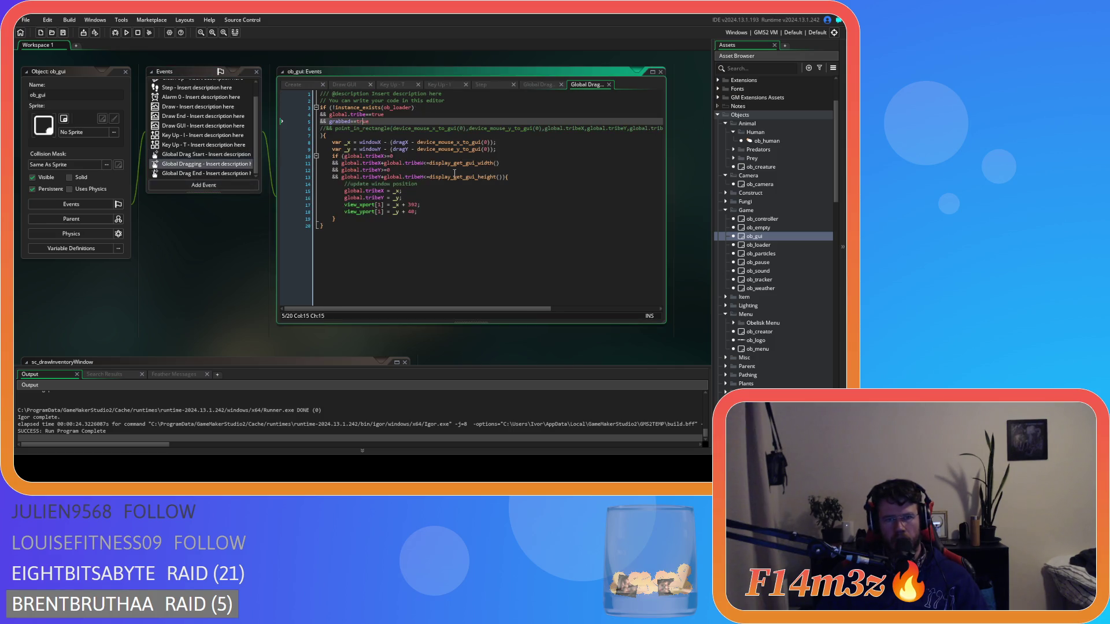
pyautogui.moveTo(366, 149); pyautogui.dragTo(335, 220)
pyautogui.moveTo(415, 229)
pyautogui.mouseDown()
pyautogui.moveTo(370, 125)
pyautogui.moveTo(405, 179)
pyautogui.moveTo(359, 148)
pyautogui.mouseUp()
pyautogui.click(359, 148)
pyautogui.moveTo(341, 227); pyautogui.dragTo(353, 141)
pyautogui.click(354, 123)
pyautogui.click(398, 185)
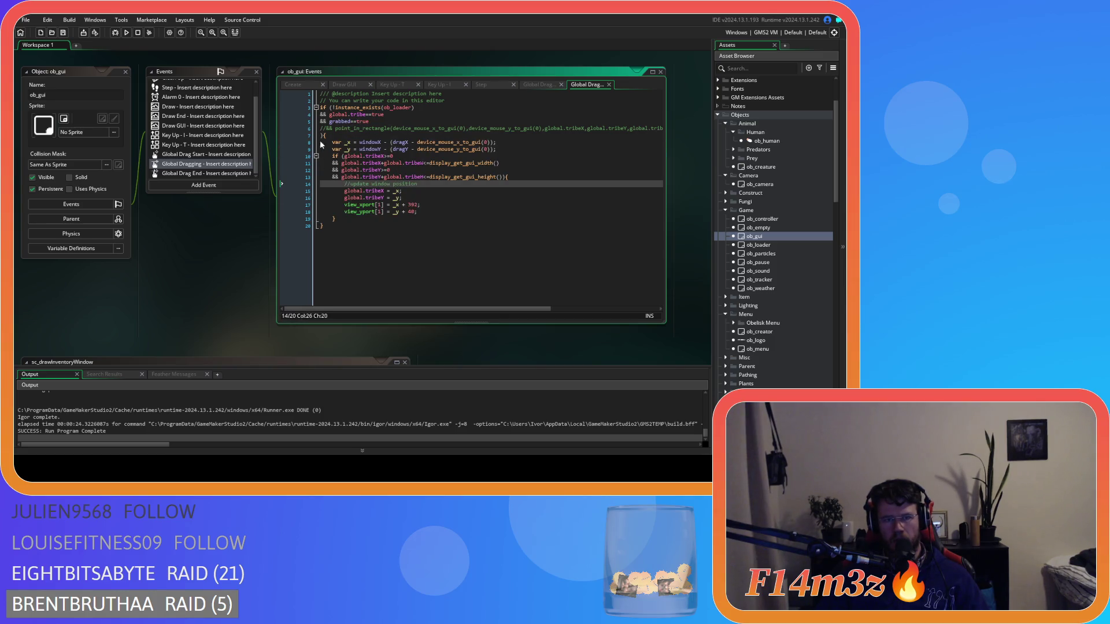
# - Delete the commented point_in_rectangle line and the stray brace, and save
pyautogui.hotkey('ctrl', 'z')
pyautogui.hotkey('ctrl', 'z')
pyautogui.hotkey('ctrl', 'z')
pyautogui.hotkey('ctrl', 'z')
pyautogui.hotkey('ctrl', 'z')
pyautogui.hotkey('ctrl', 'z')
pyautogui.hotkey('ctrl', 'z')
pyautogui.hotkey('ctrl', 'z')
pyautogui.click(428, 156)
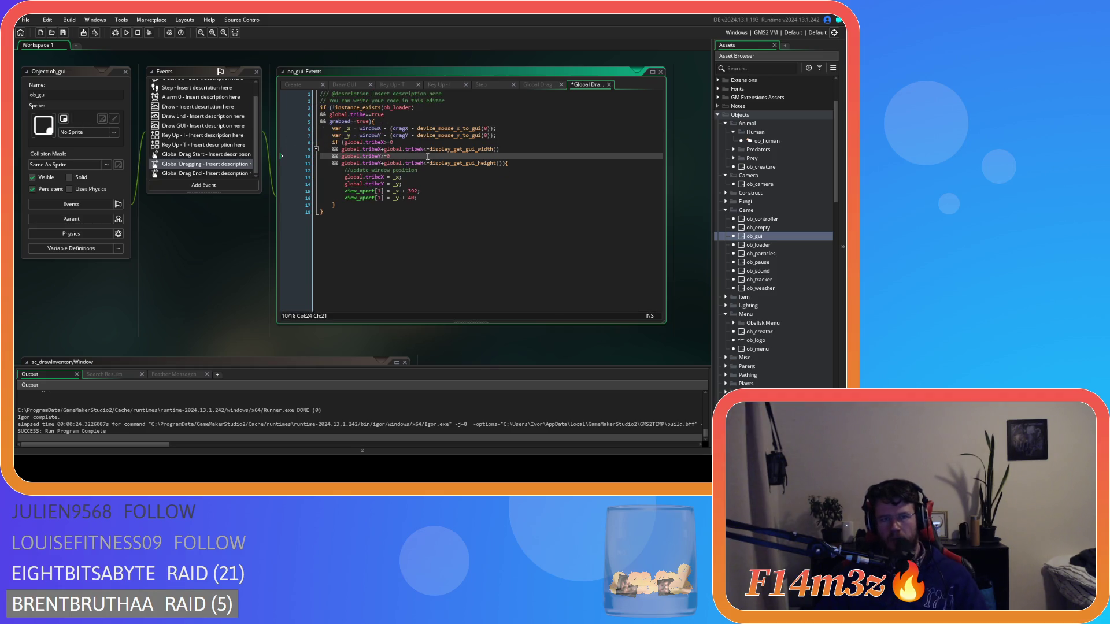
pyautogui.hotkey('ctrl', 's')
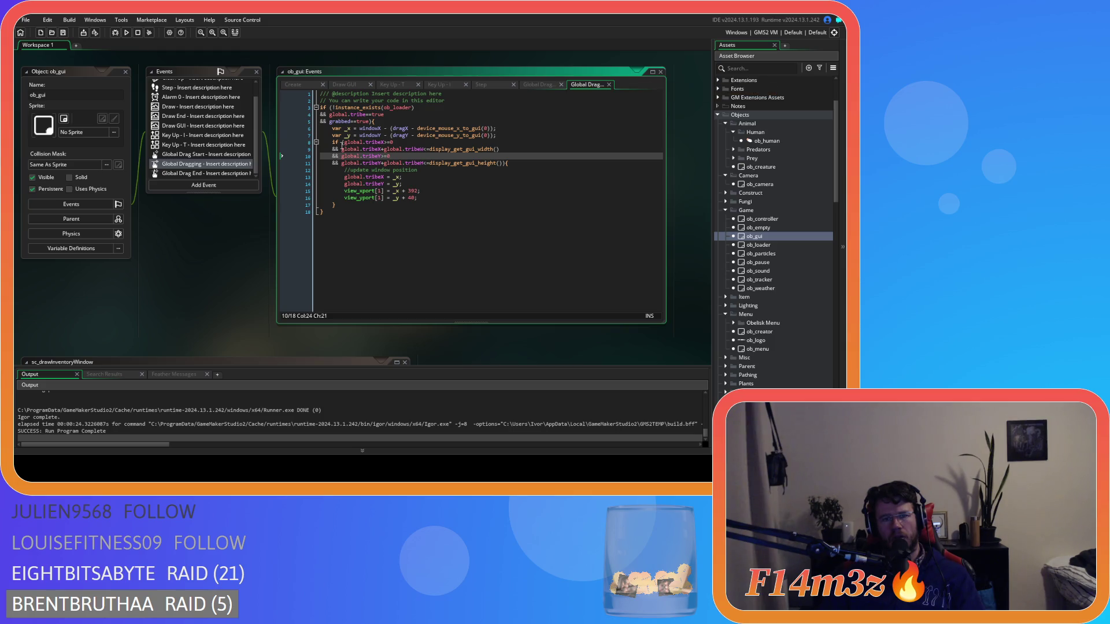
pyautogui.moveTo(438, 166)
pyautogui.moveTo(375, 123)
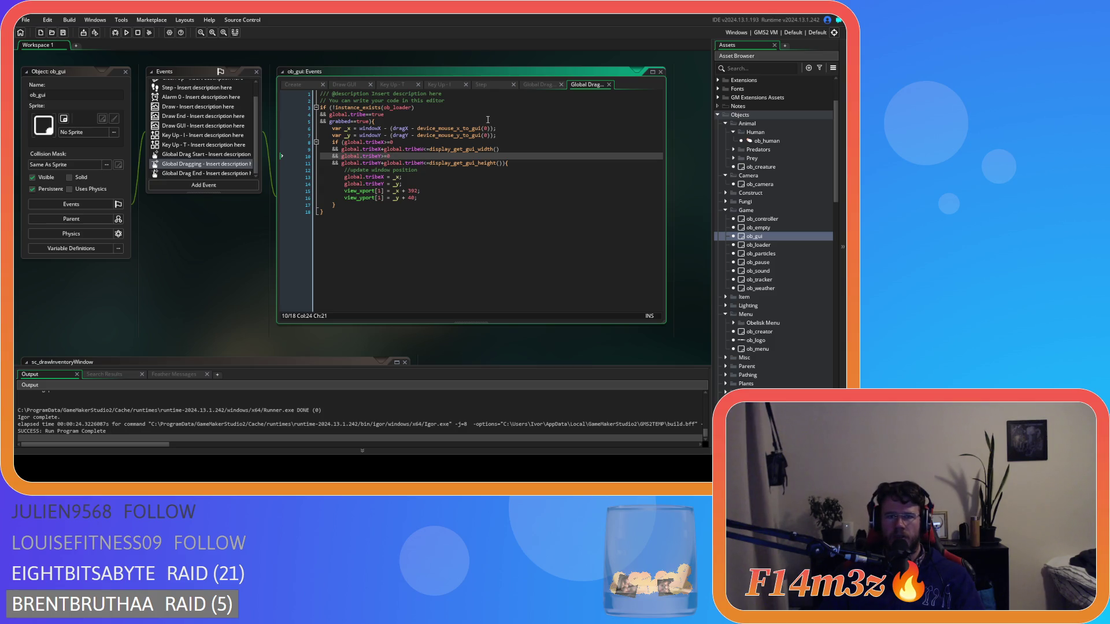
pyautogui.click(531, 84)
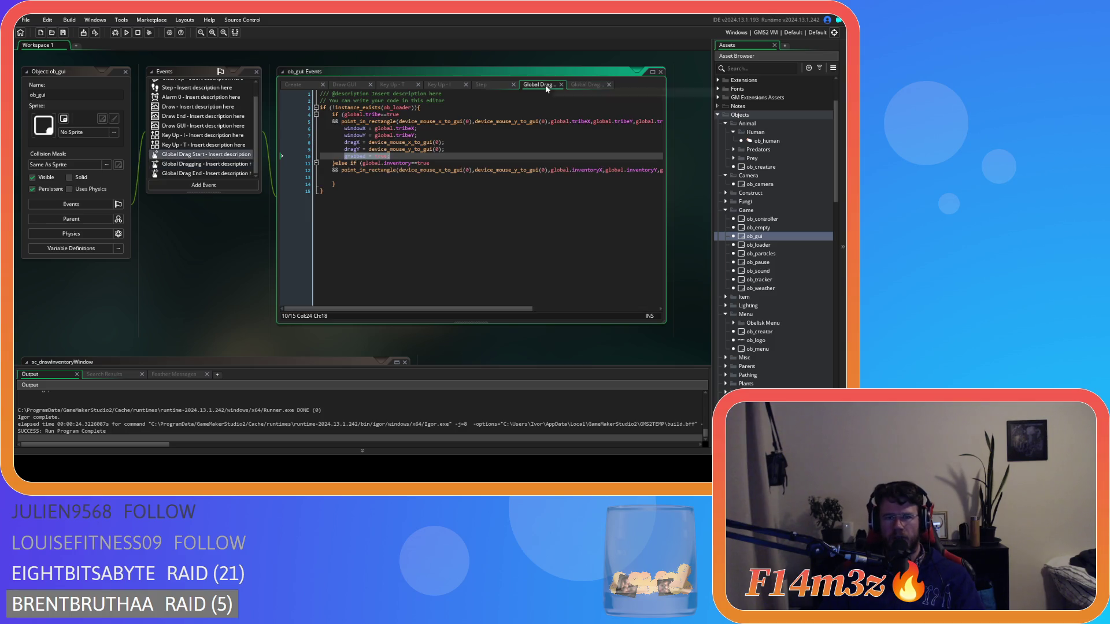
# - In Global Drag Start, change grabbed = true to grabbed = "Tribe"
pyautogui.doubleClick(382, 156)
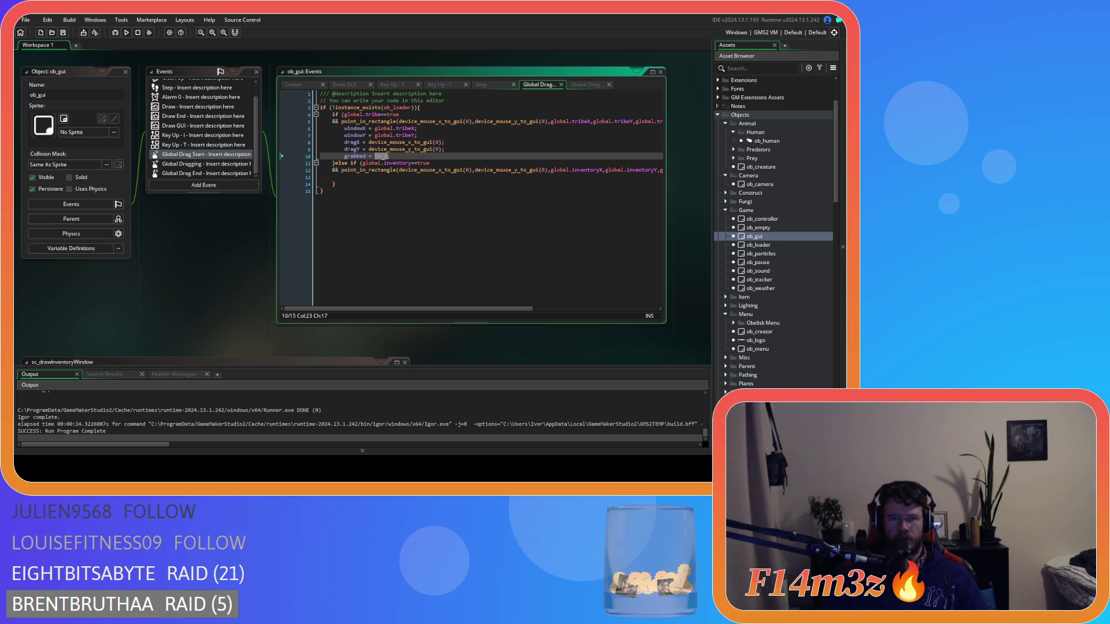
pyautogui.write('"Tribe')
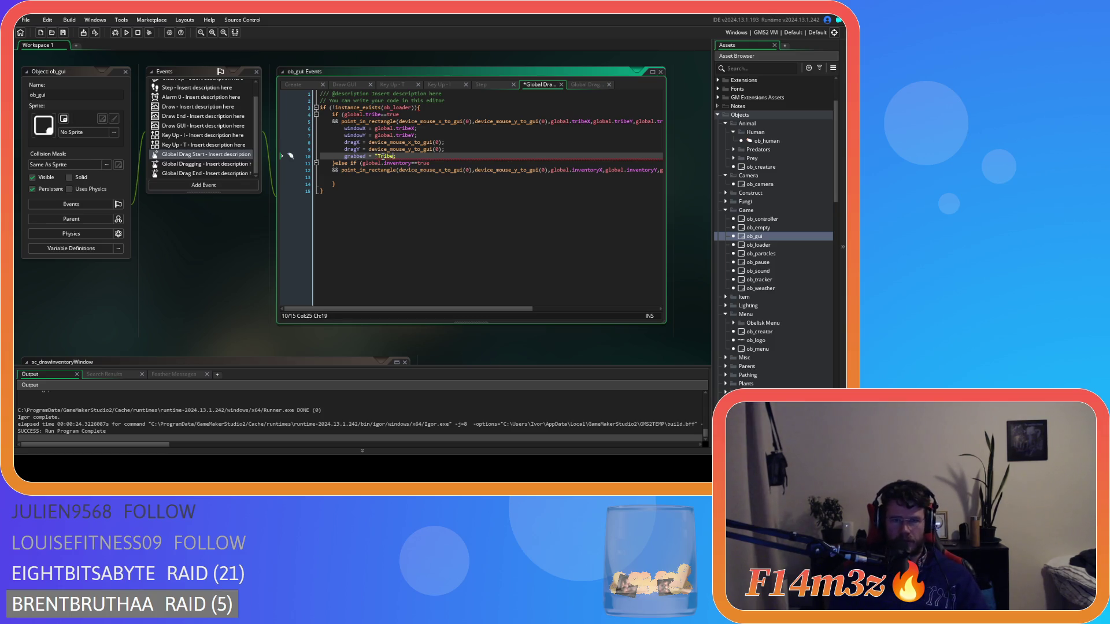
pyautogui.write('"')
pyautogui.click(403, 175)
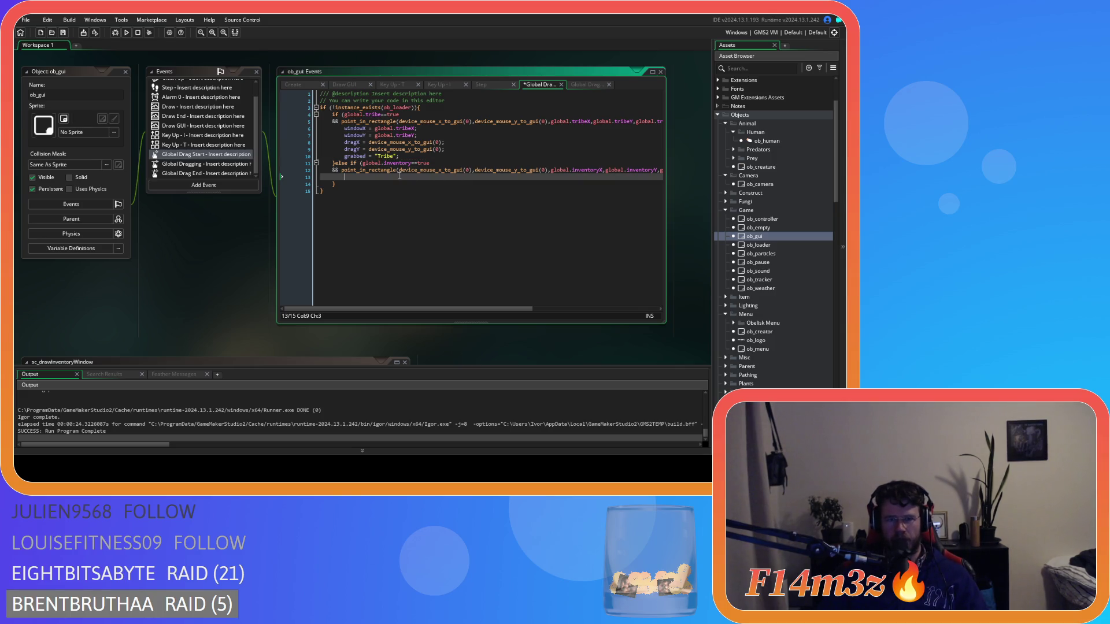
# - Remove the tribe and grabbed conditions from the Global Dragging if, leaving a blank line
pyautogui.click(586, 85)
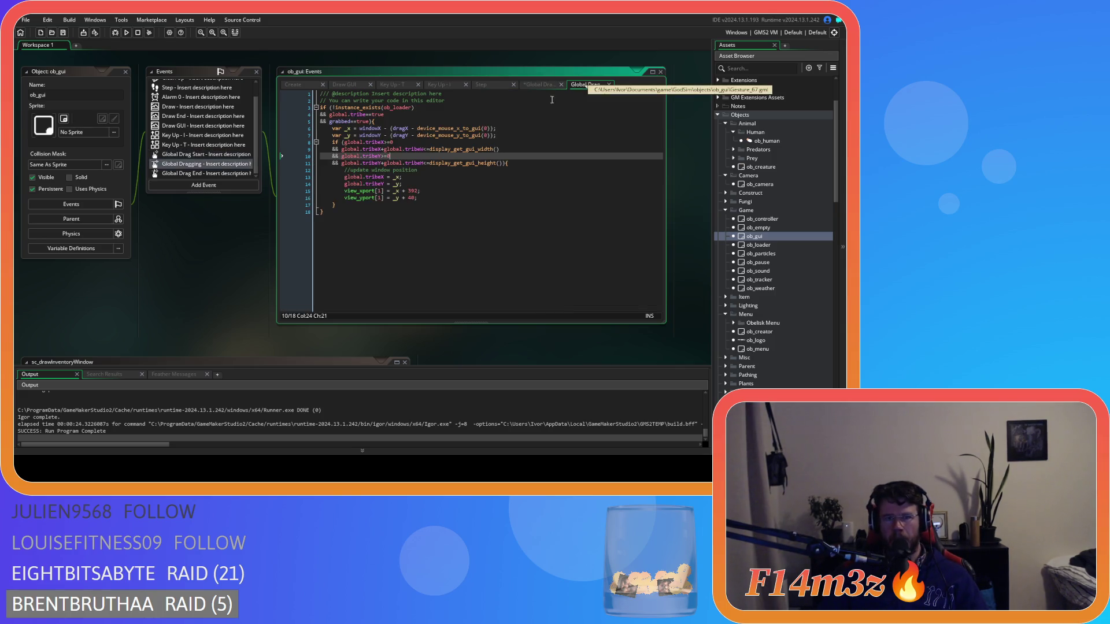
pyautogui.moveTo(370, 121); pyautogui.dragTo(330, 115)
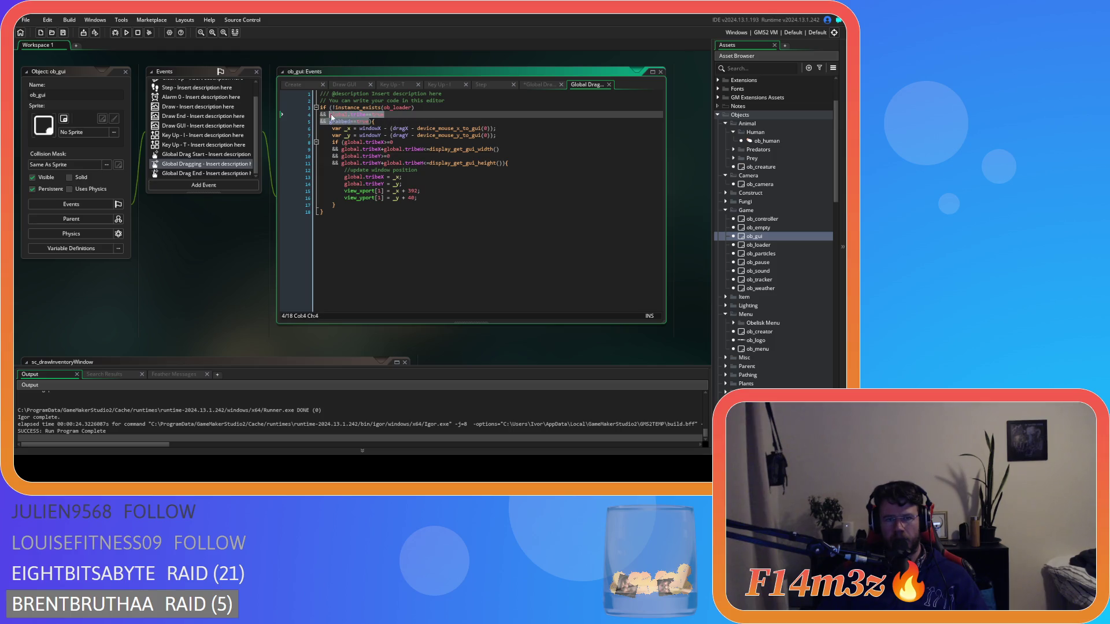
pyautogui.press('BackSpace')
pyautogui.press('BackSpace')
pyautogui.press('BackSpace')
pyautogui.press('BackSpace')
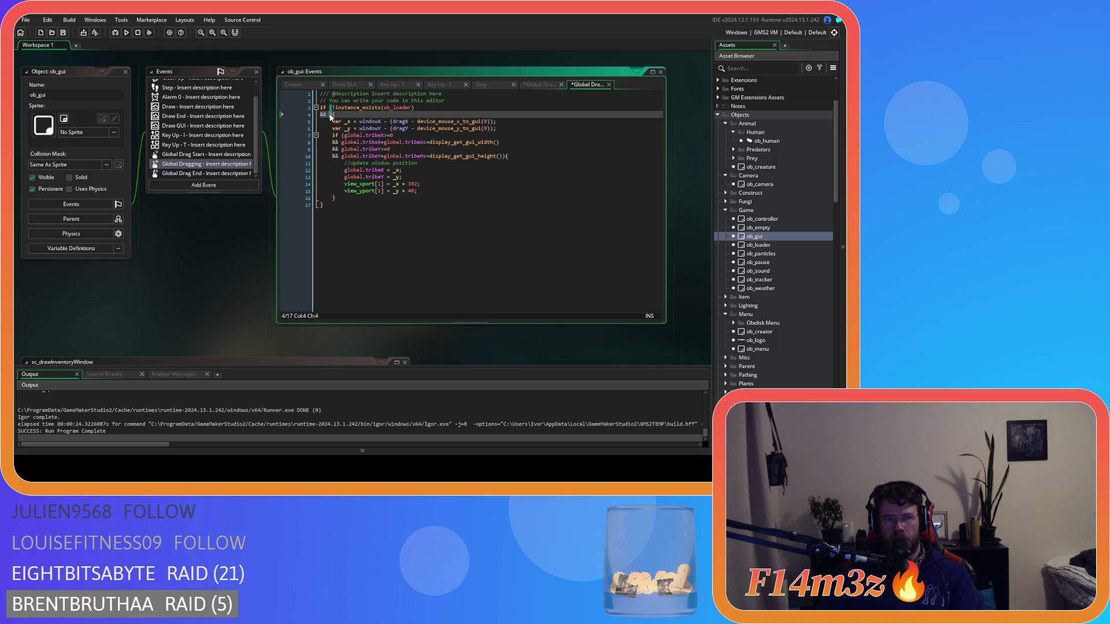
pyautogui.write('){')
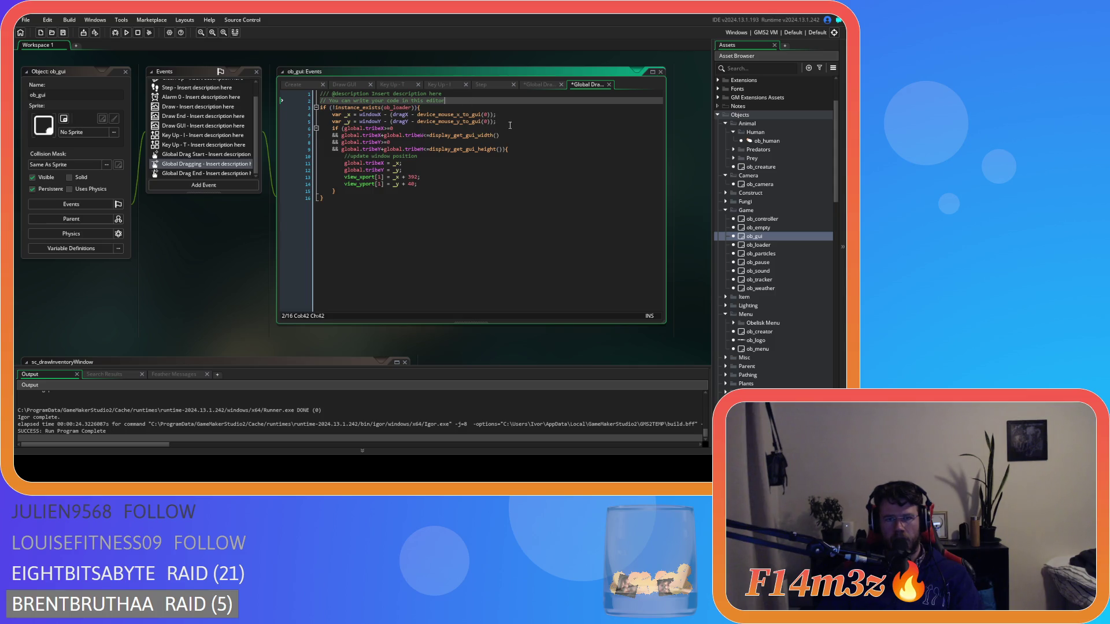
pyautogui.click(520, 121)
pyautogui.press('Return')
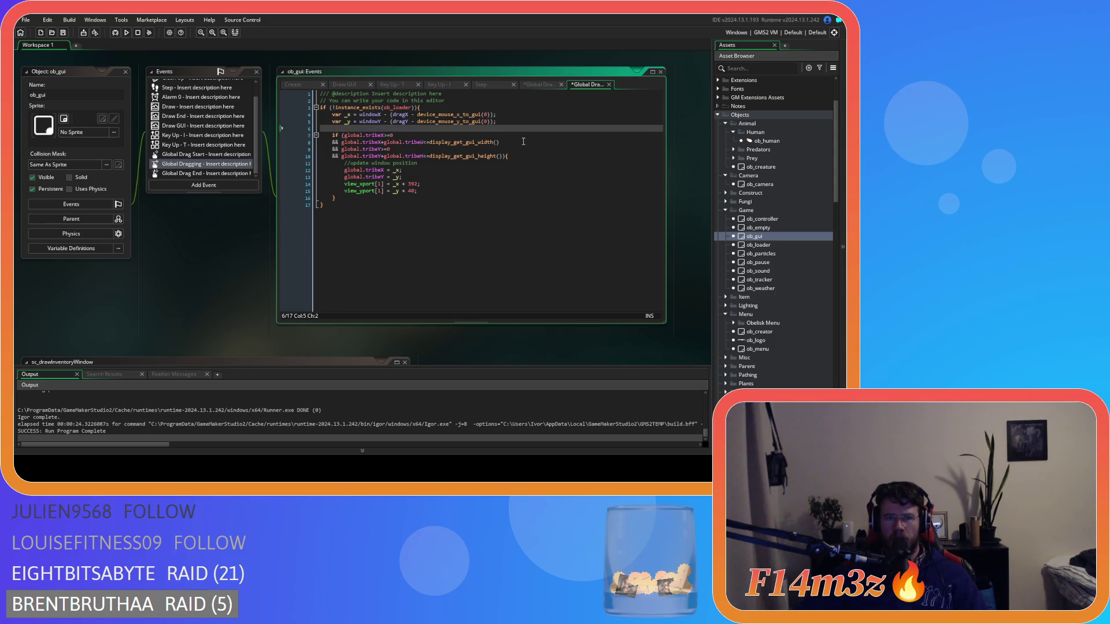
# - Start a new if on line 6 with the pasted tribe and grabbed conditions and an opening brace
pyautogui.click(534, 93)
pyautogui.click(534, 84)
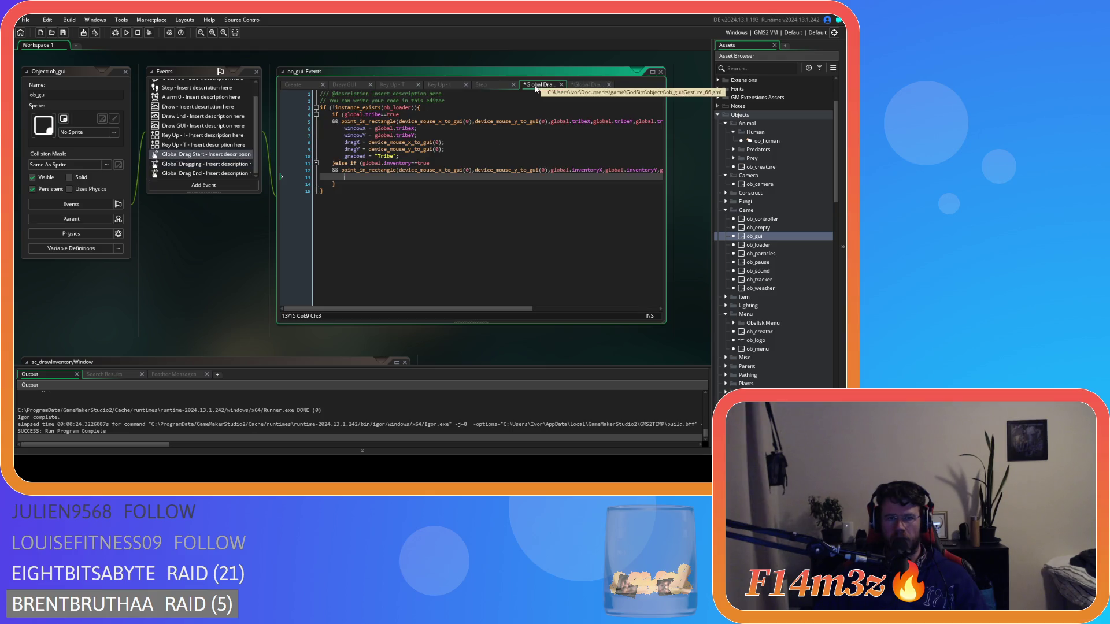
pyautogui.click(584, 85)
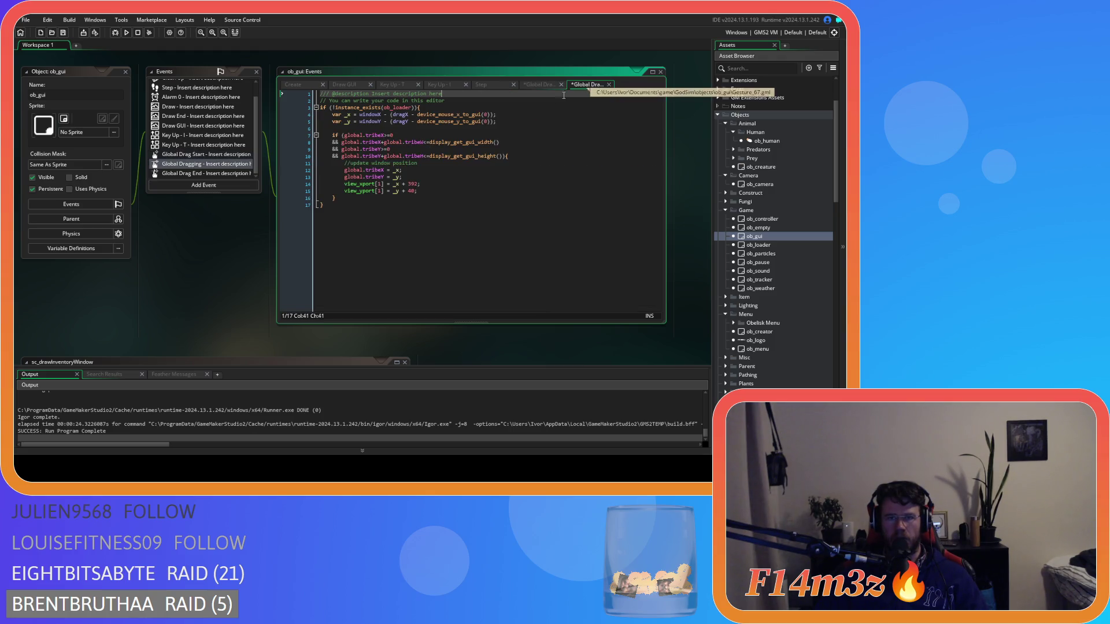
pyautogui.click(351, 130)
pyautogui.write('if (')
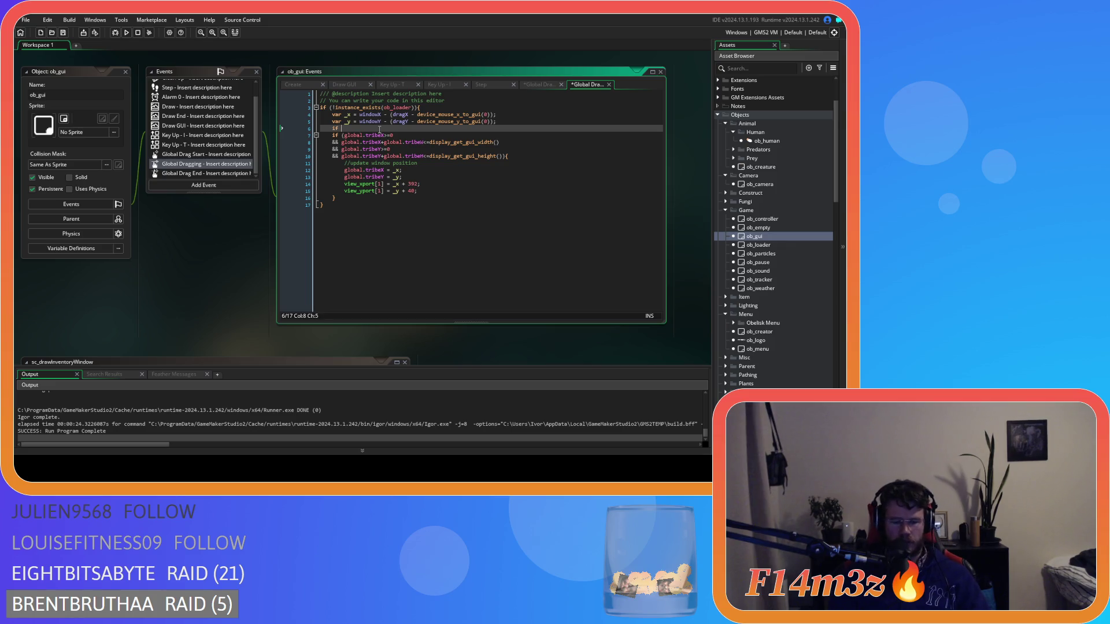
pyautogui.hotkey('ctrl', 'v')
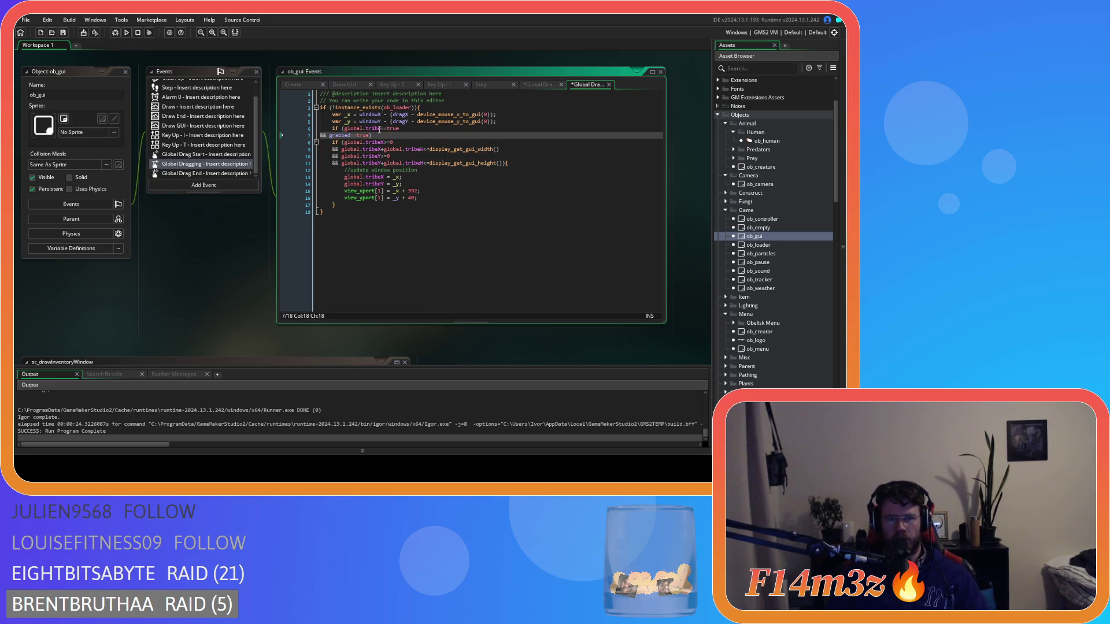
pyautogui.press('Tab')
pyautogui.write('{')
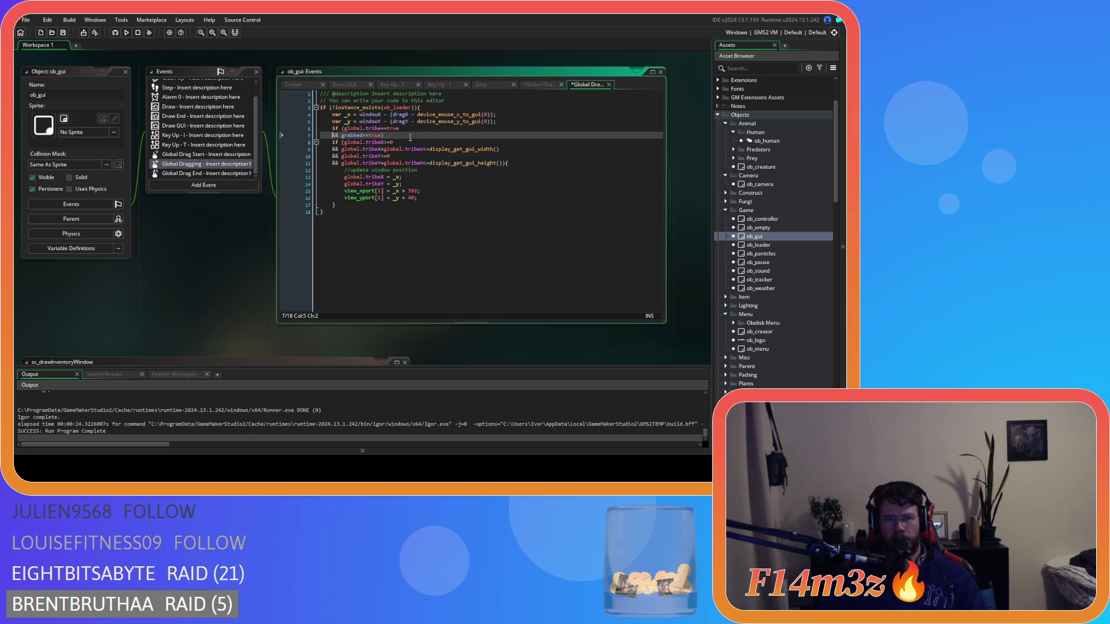
# - Close the new if with a brace, indent the clamping block inside it, and save
pyautogui.click(351, 198)
pyautogui.press('Return')
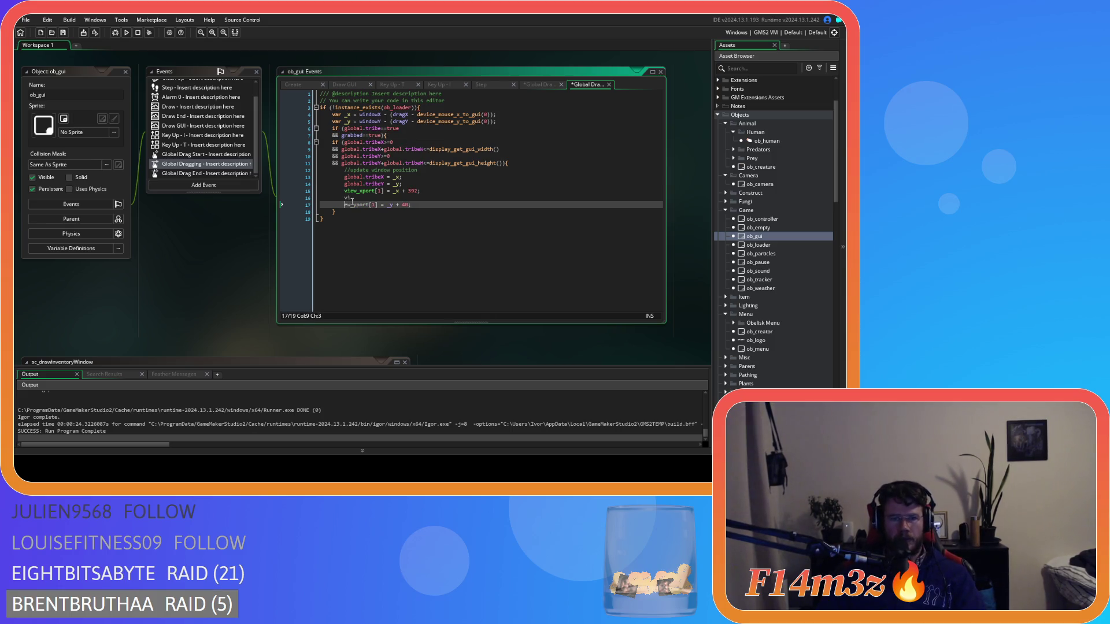
pyautogui.press('BackSpace')
pyautogui.press('Down')
pyautogui.press('End')
pyautogui.press('Return')
pyautogui.write('}')
pyautogui.moveTo(348, 204)
pyautogui.mouseDown()
pyautogui.moveTo(324, 174)
pyautogui.moveTo(258, 141)
pyautogui.mouseUp()
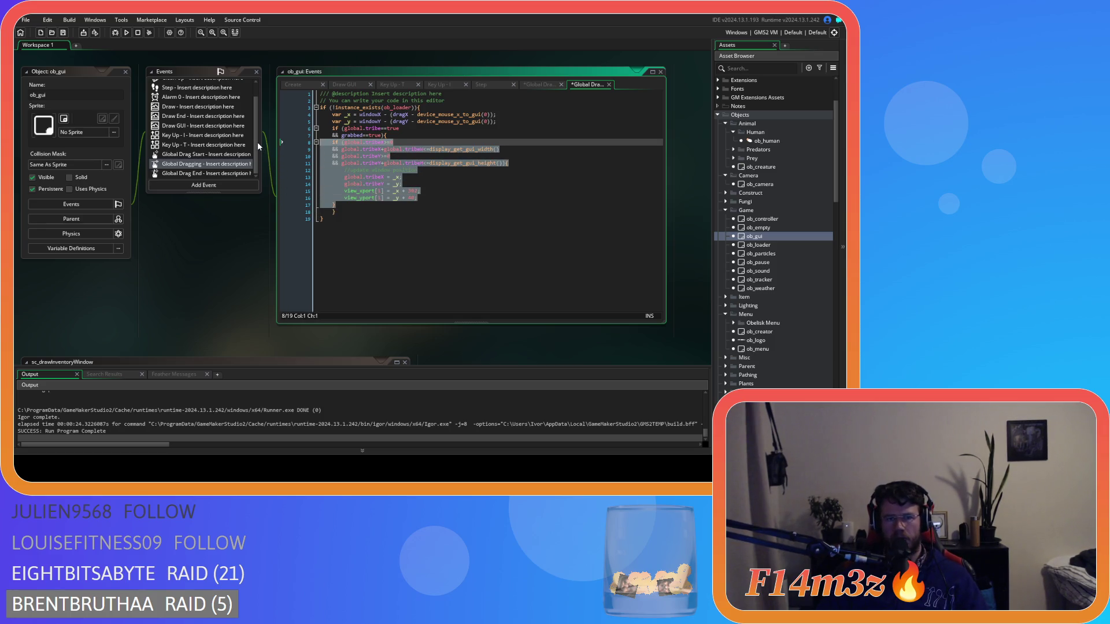
pyautogui.press('Tab')
pyautogui.click(387, 170)
pyautogui.hotkey('ctrl', 's')
# - Replace true with "Tribe" in the tribe condition and save
pyautogui.doubleClick(378, 136)
pyautogui.write('"Triber')
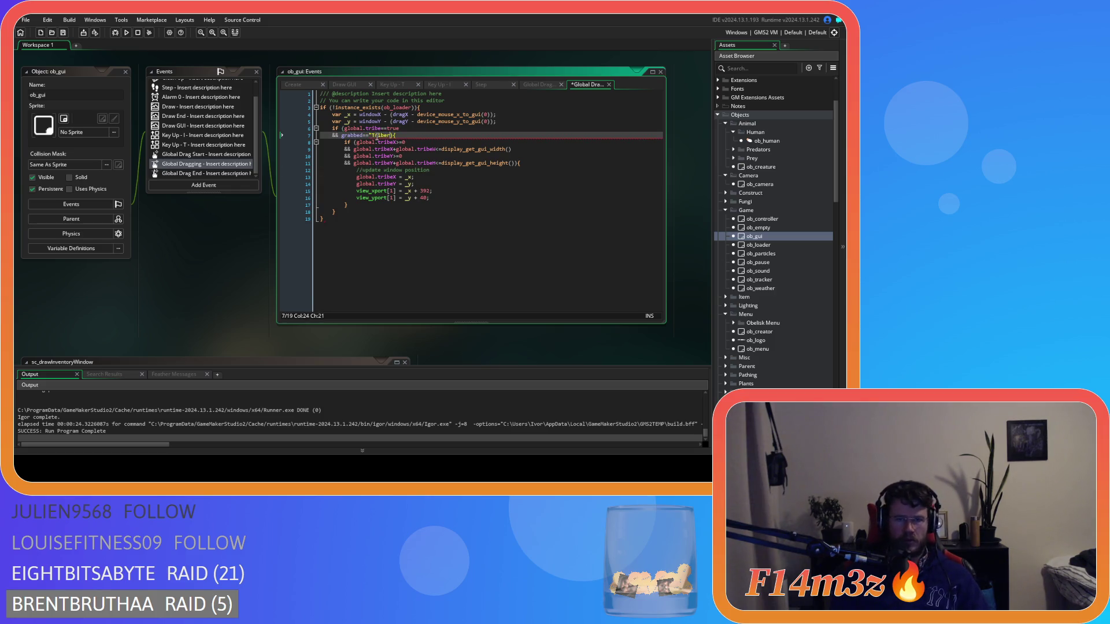
pyautogui.click(428, 191)
pyautogui.hotkey('ctrl', 's')
# - Duplicate the tribe dragging block, renaming tribe to inventory and "Tribe" to "Inventory" in the copy, and save
pyautogui.click(356, 213)
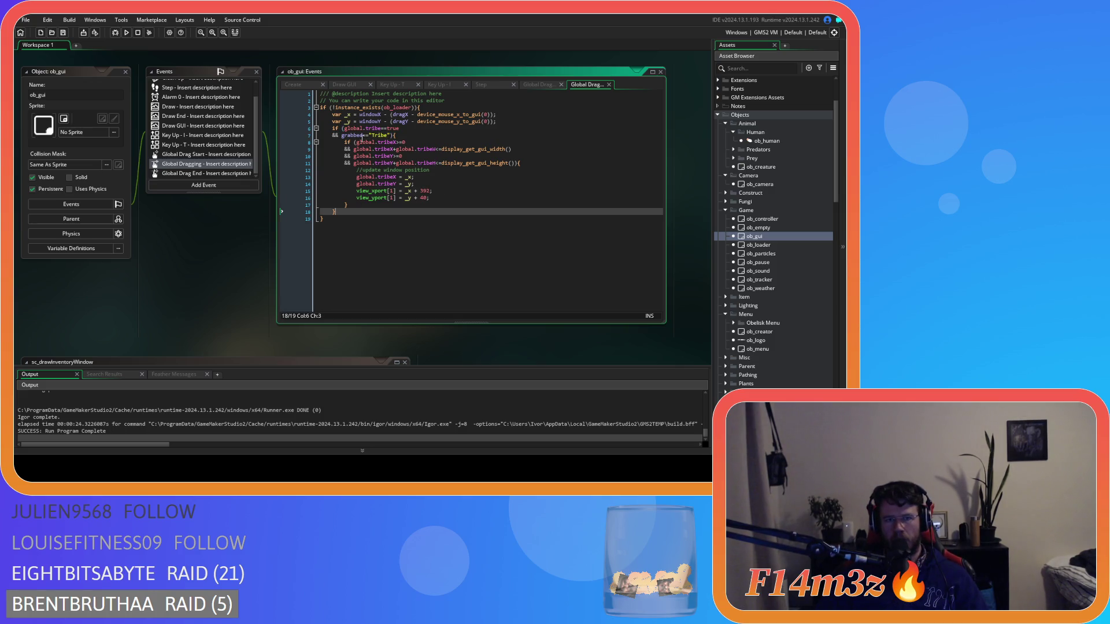
pyautogui.moveTo(336, 212)
pyautogui.mouseDown()
pyautogui.moveTo(332, 139)
pyautogui.moveTo(322, 128)
pyautogui.mouseUp()
pyautogui.hotkey('ctrl', 'd')
pyautogui.click(400, 198)
pyautogui.click(394, 218)
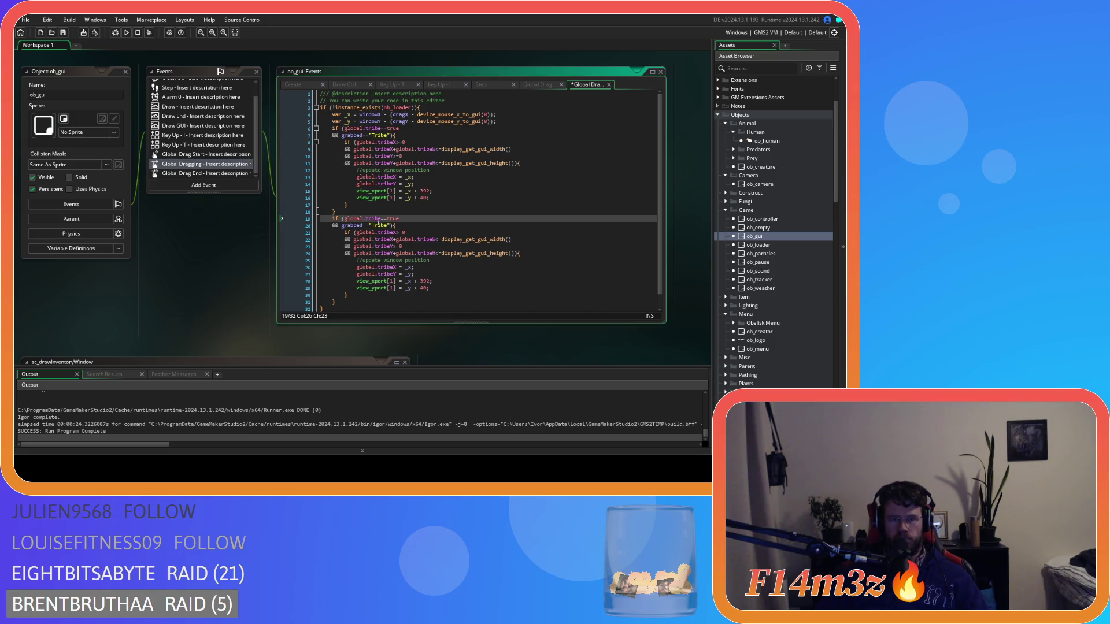
pyautogui.doubleClick(373, 219)
pyautogui.write('inventory')
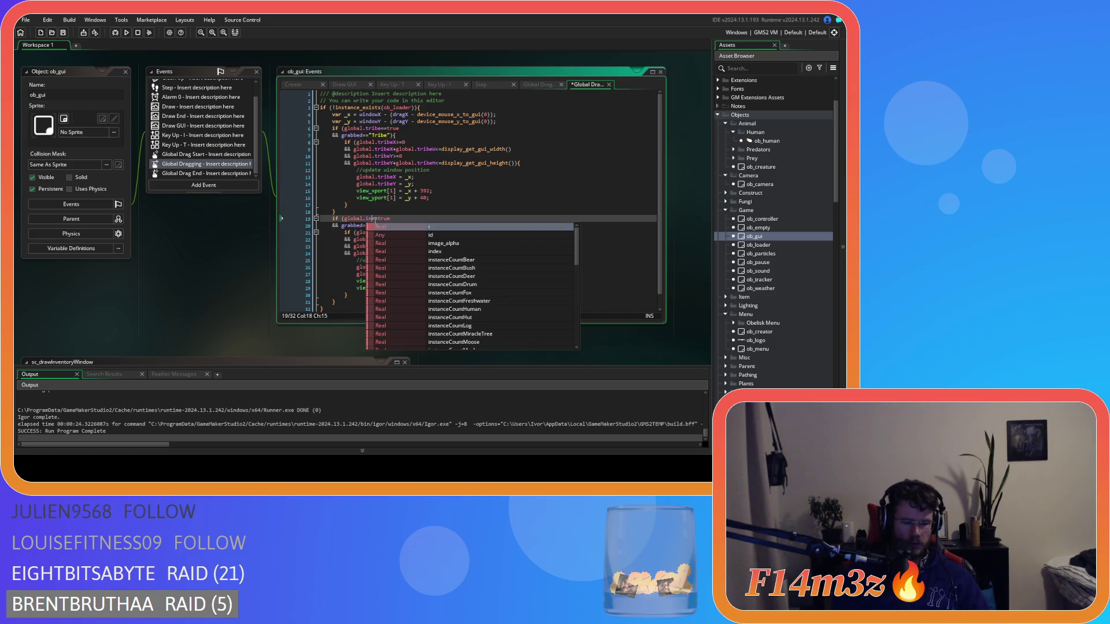
pyautogui.doubleClick(379, 225)
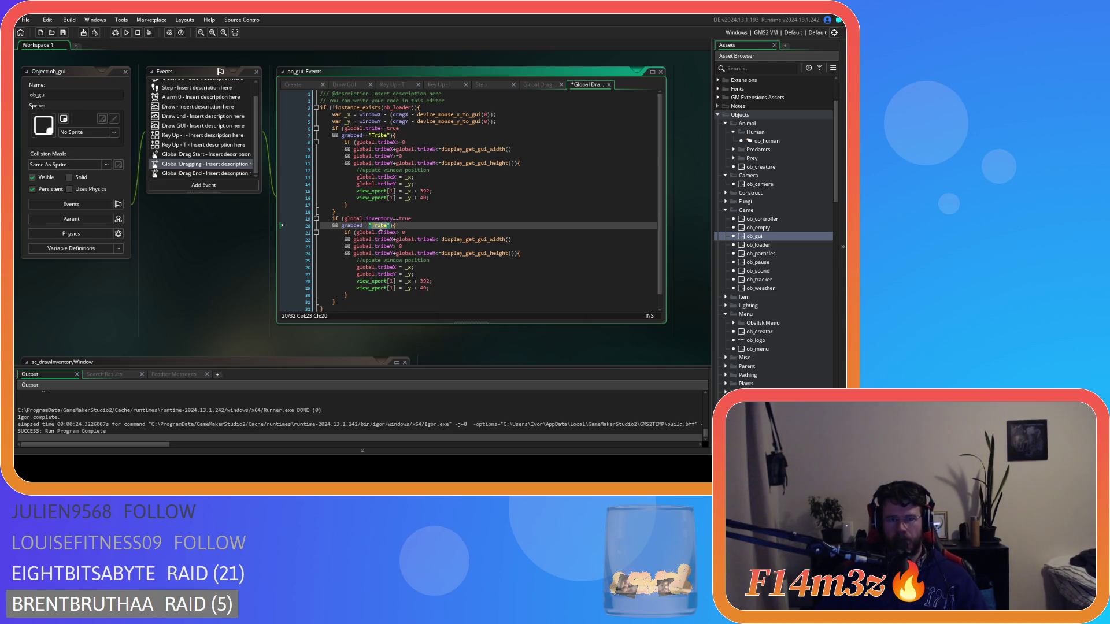
pyautogui.write('Inventory')
pyautogui.hotkey('ctrl', 's')
# - Go back to Global Drag Start with the caret at the end of line 10
pyautogui.click(428, 253)
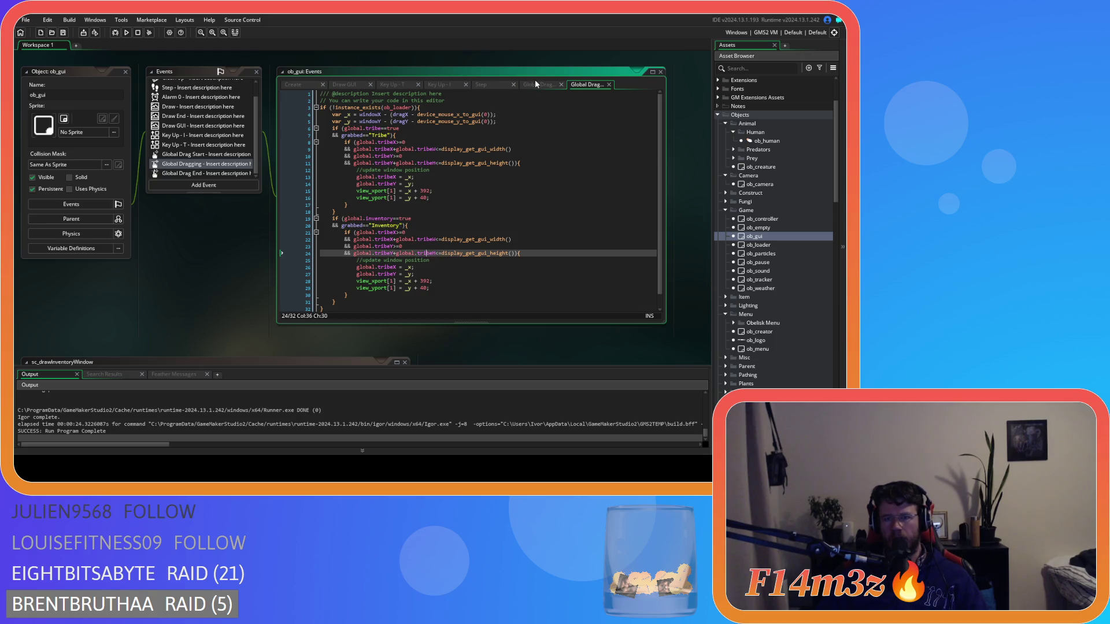
pyautogui.click(537, 84)
pyautogui.click(397, 156)
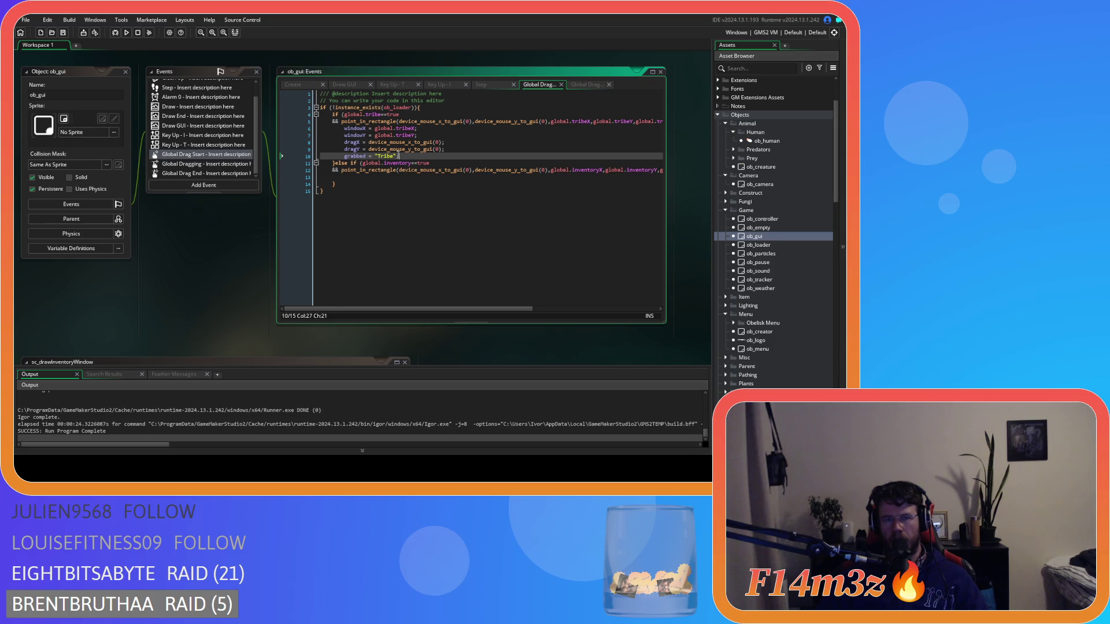
# - Paste the setup lines into the inventory branch, renaming tribeX/tribeY to inventoryX/inventoryY
pyautogui.click(364, 185)
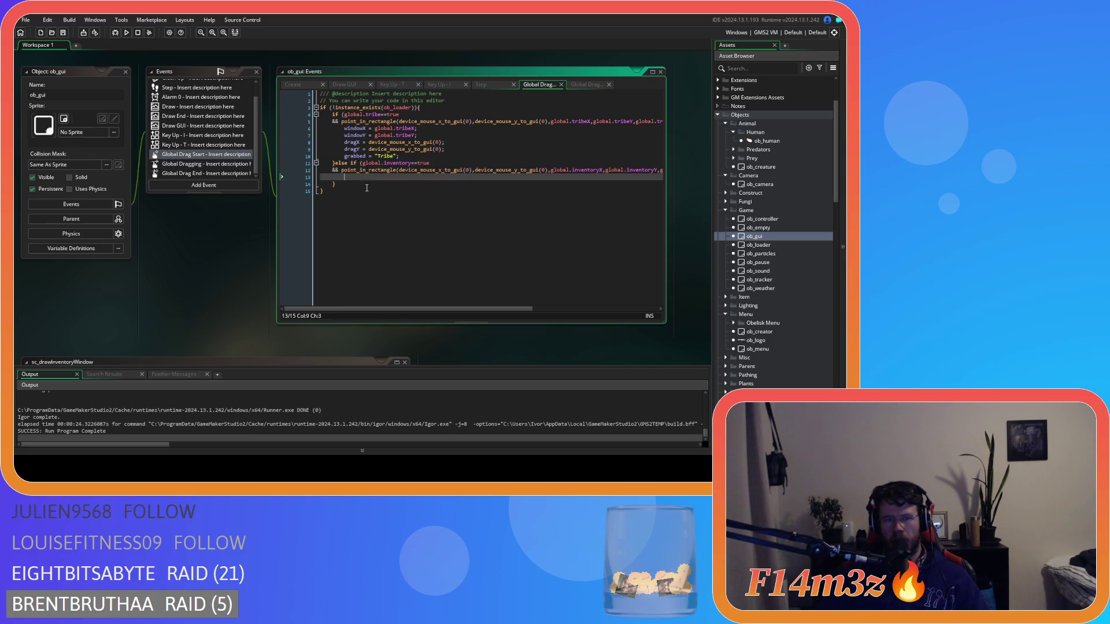
pyautogui.write('windowX = global.tribeX; \t\twindowY = global.tribeY; \t\tdragX = device_mouse_x_to_gui(0); \t\tdragY = device_mouse_y_to_gui(0); \t\tgrabbed = "Tribe";')
pyautogui.click(397, 177)
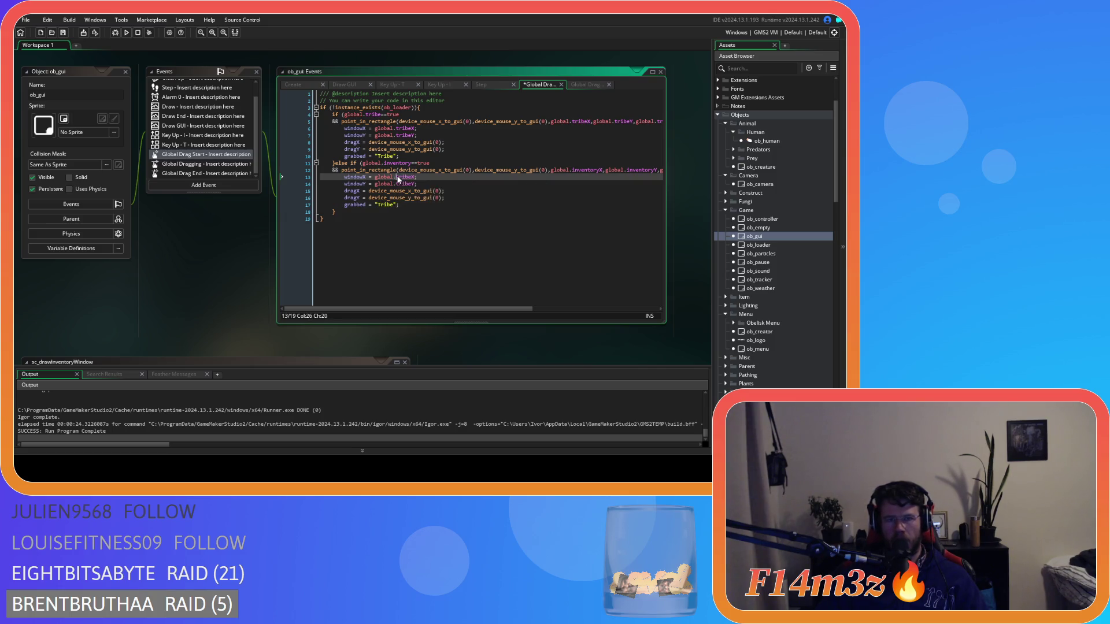
pyautogui.click(406, 162)
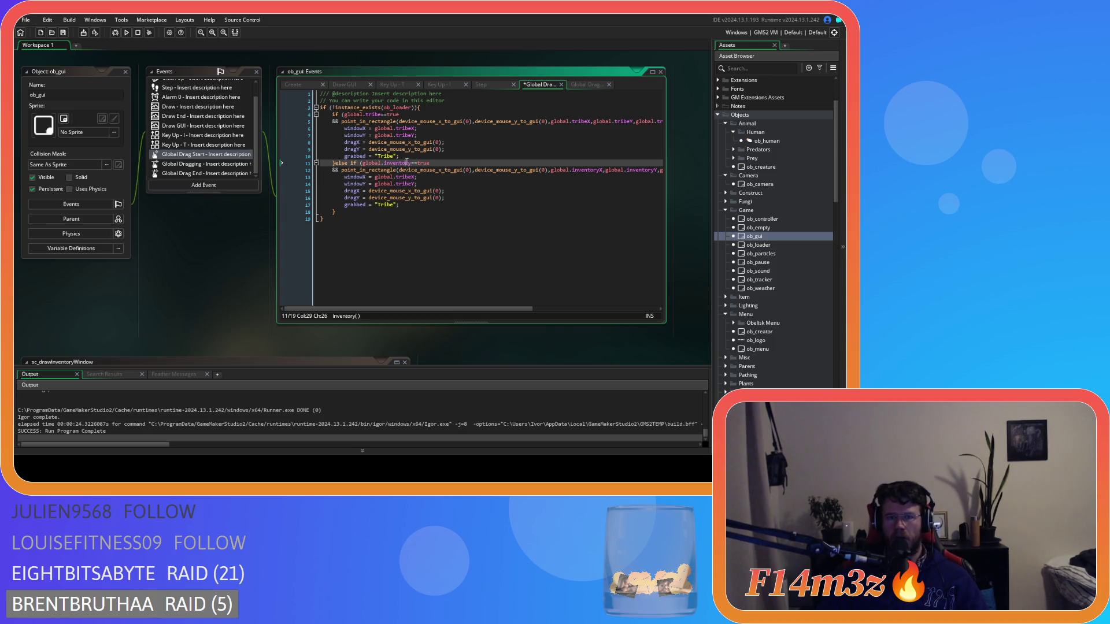
pyautogui.moveTo(416, 177); pyautogui.dragTo(399, 188)
pyautogui.write('inventoryX')
pyautogui.write('inventoryY')
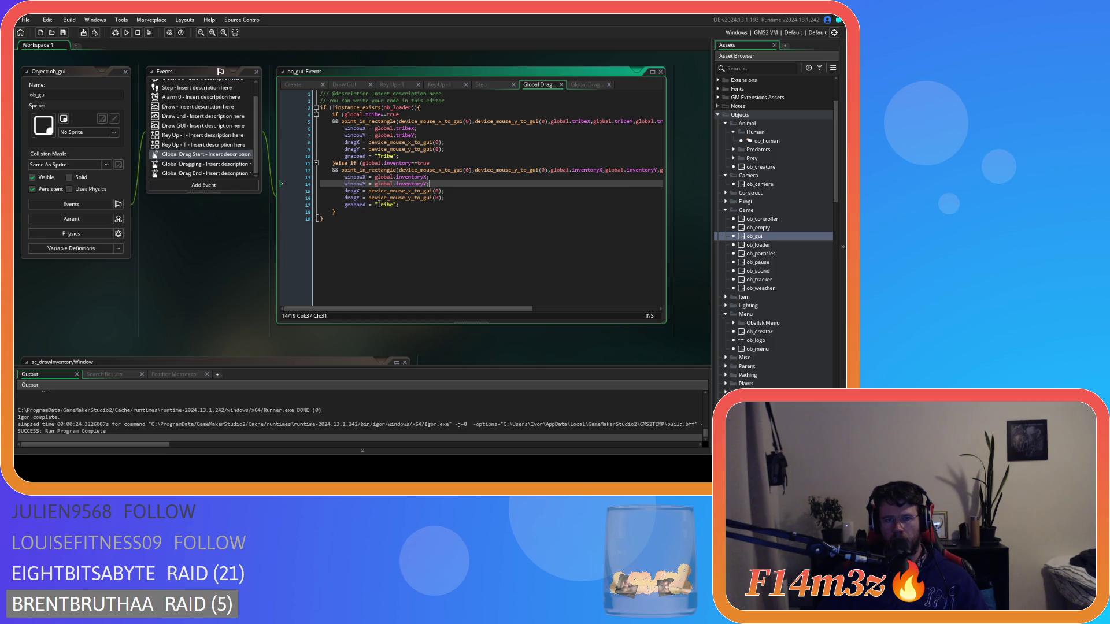
# - Set grabbed to "Inventory" in the inventory branch and save
pyautogui.doubleClick(388, 205)
pyautogui.write('Invento')
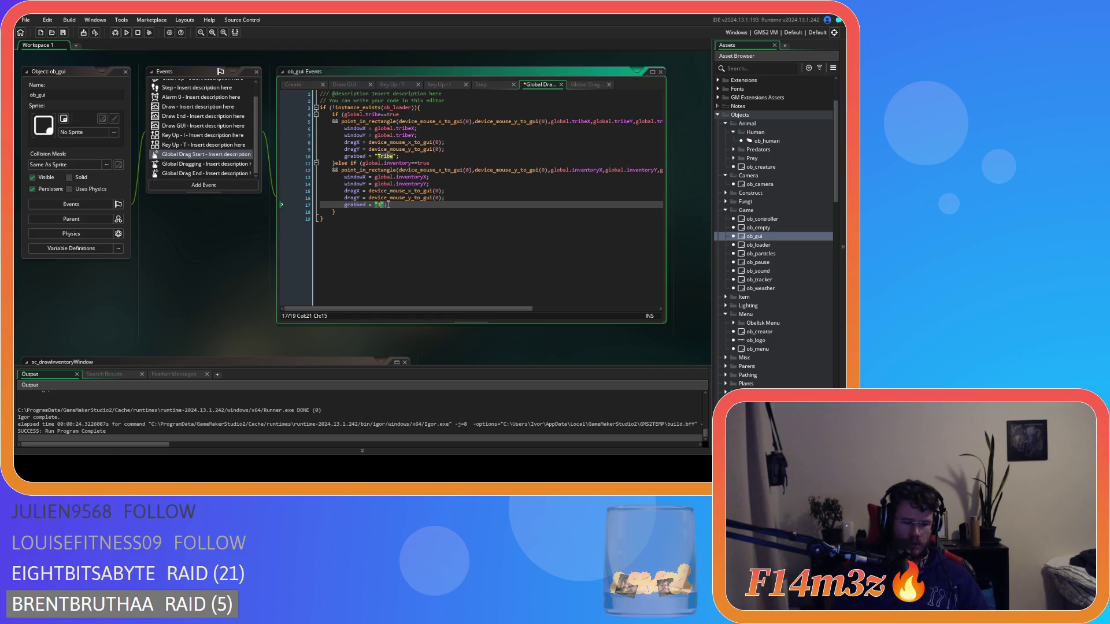
pyautogui.write('ry')
pyautogui.press('Down')
pyautogui.hotkey('ctrl', 's')
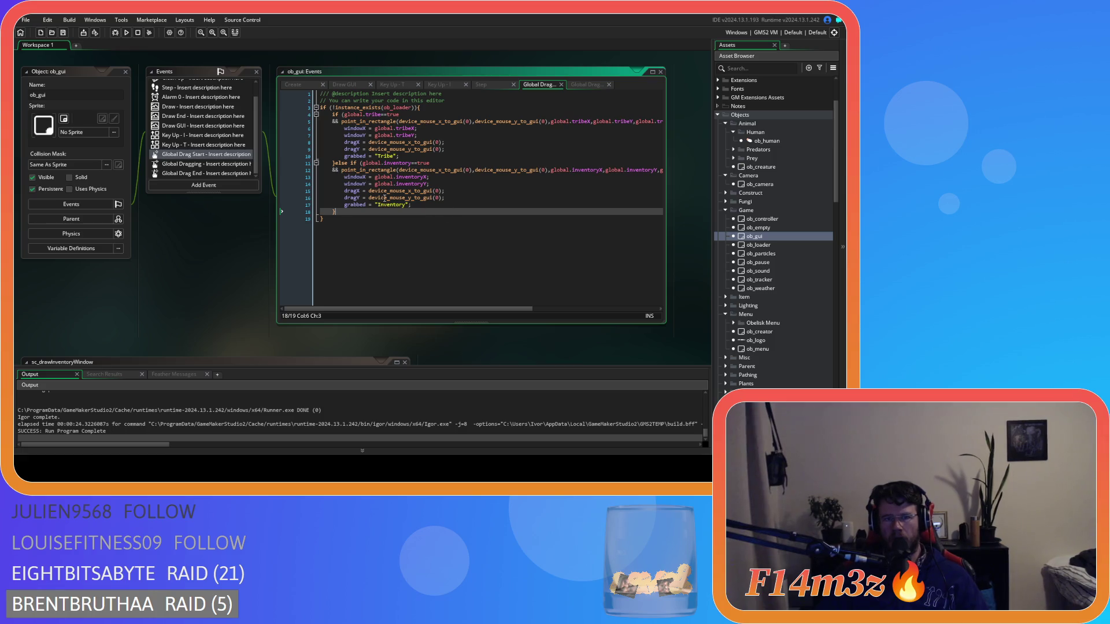
pyautogui.click(485, 83)
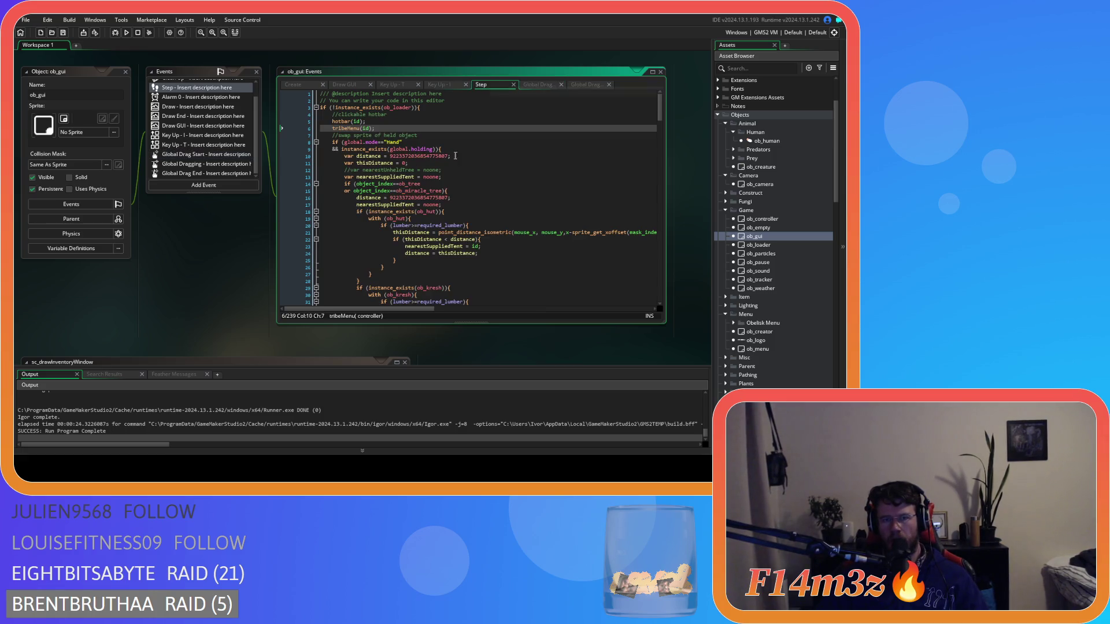
# - Change tribe to inventory in the copied block's bounds checks, including inventoryY and height, and save
pyautogui.scroll(-3, 486, 176)
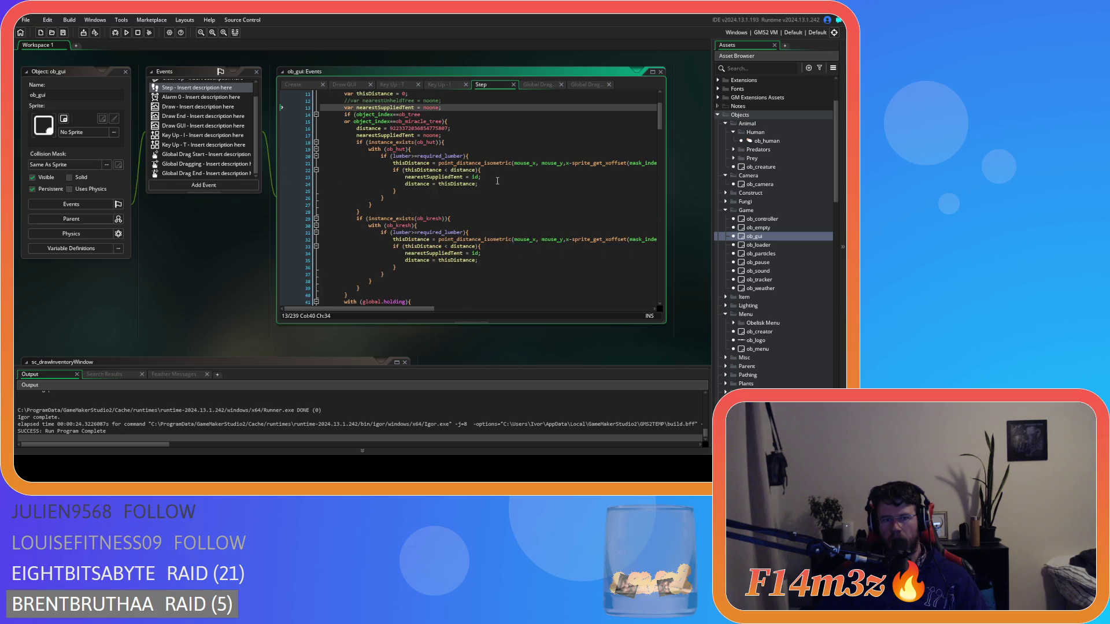
pyautogui.scroll(3, 497, 180)
pyautogui.click(543, 85)
pyautogui.click(587, 84)
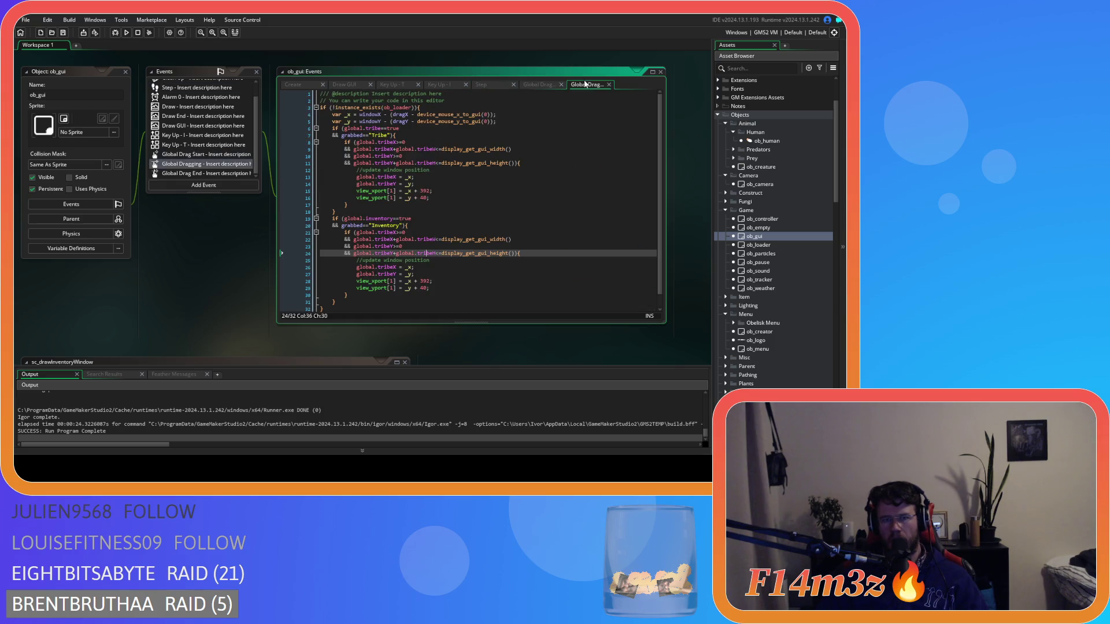
pyautogui.click(387, 220)
pyautogui.click(427, 239)
pyautogui.click(405, 226)
pyautogui.click(415, 246)
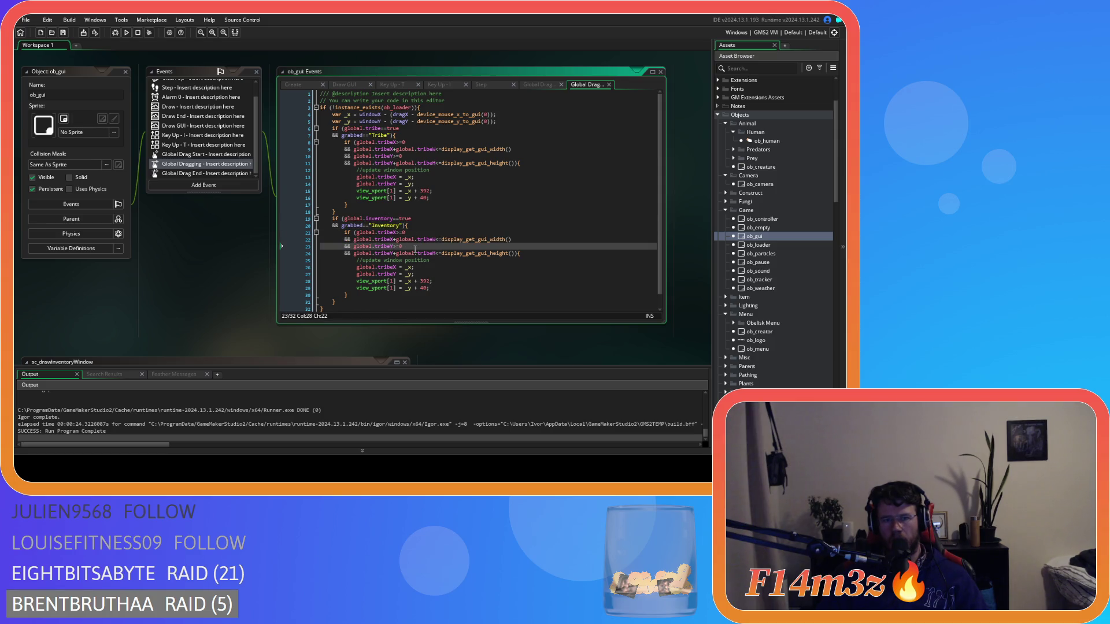
pyautogui.moveTo(395, 233)
pyautogui.mouseDown()
pyautogui.moveTo(379, 233)
pyautogui.moveTo(390, 247)
pyautogui.moveTo(380, 259)
pyautogui.mouseUp()
pyautogui.write('inventory')
pyautogui.write('inventory')
pyautogui.write('inventory')
pyautogui.write('inventory')
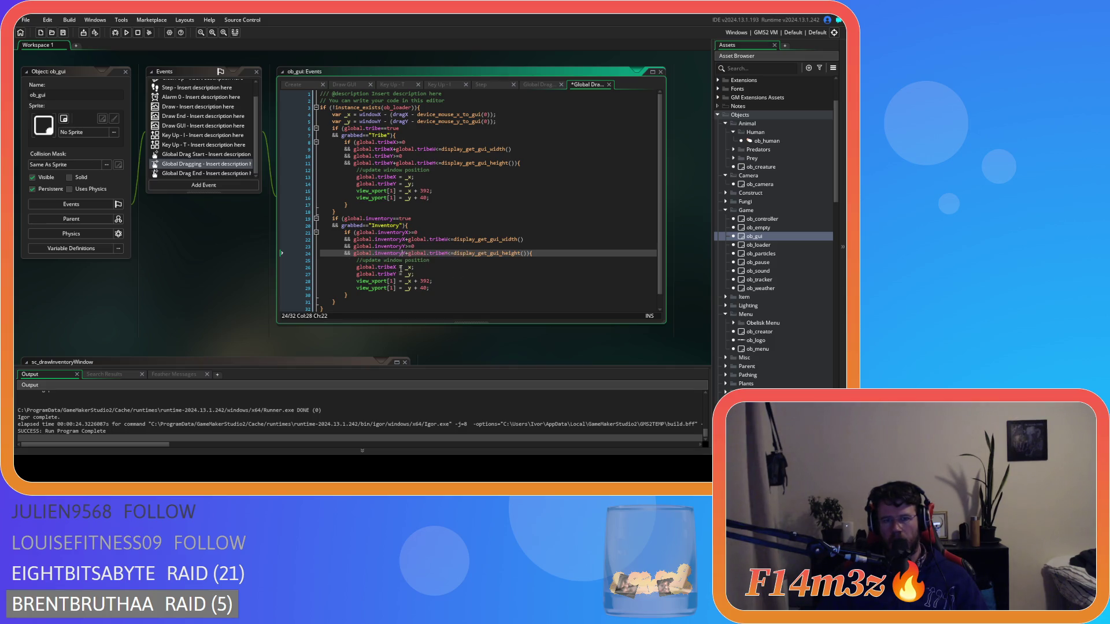
pyautogui.moveTo(447, 257)
pyautogui.mouseDown()
pyautogui.moveTo(433, 257)
pyautogui.moveTo(445, 240)
pyautogui.moveTo(432, 240)
pyautogui.mouseUp()
pyautogui.write('inventoryY+global.inventory')
pyautogui.click(435, 262)
pyautogui.hotkey('ctrl', 's')
# - Rename tribe to inventory in the global.inventoryX/Y position lines and save
pyautogui.moveTo(396, 267); pyautogui.dragTo(382, 277)
pyautogui.write('inventoryinventory')
pyautogui.click(452, 274)
pyautogui.hotkey('ctrl', 's')
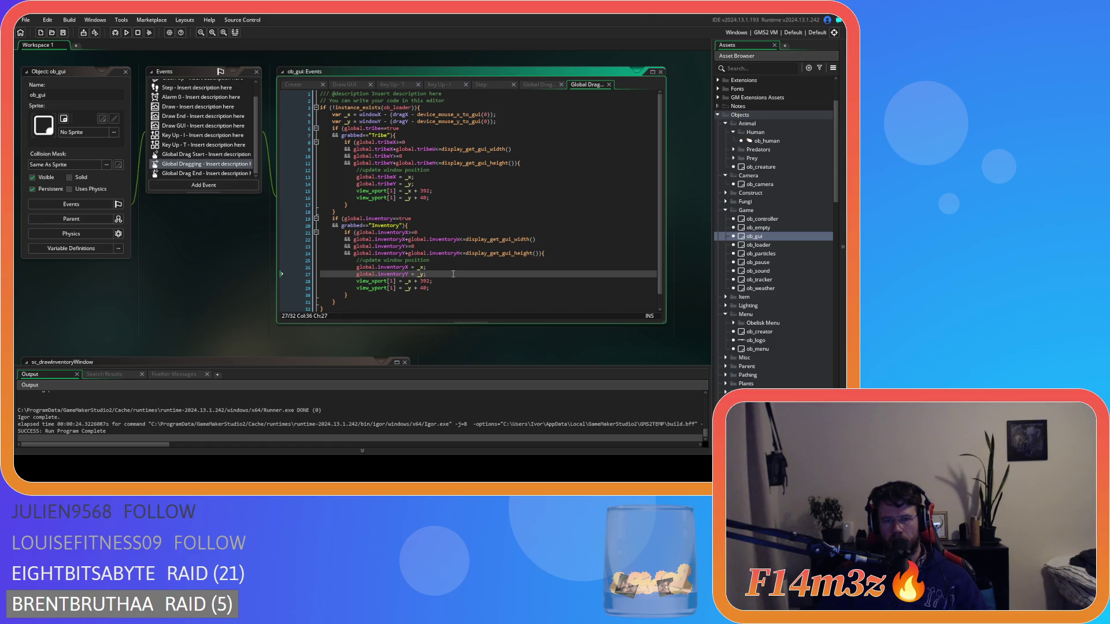
# - Delete the two view_xport/view_yport viewport update lines from the inventory block
pyautogui.click(464, 288)
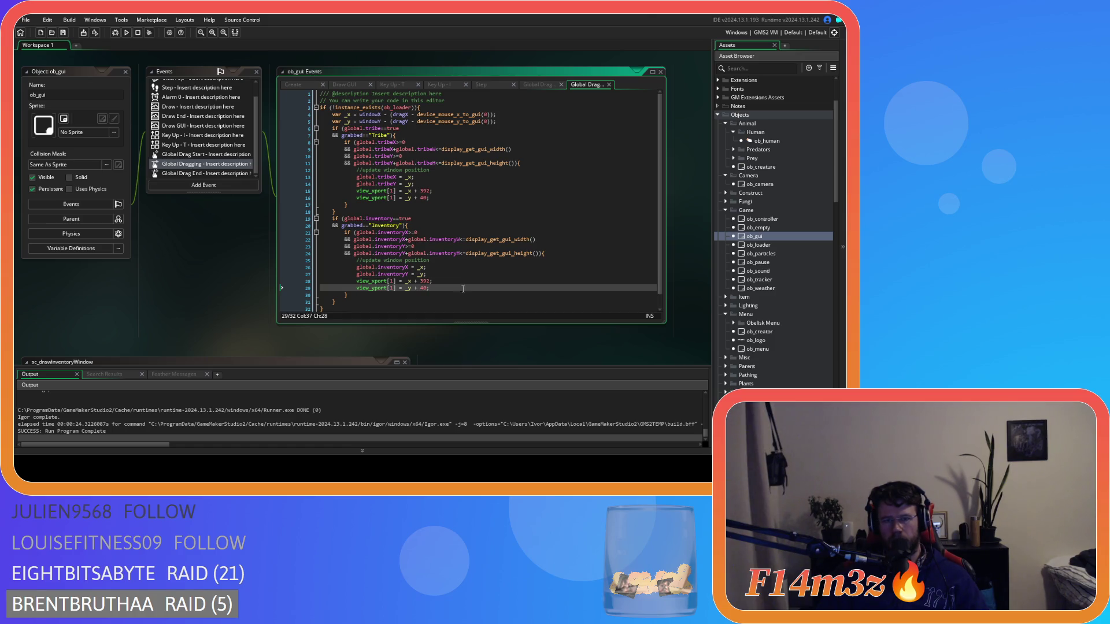
pyautogui.doubleClick(425, 281)
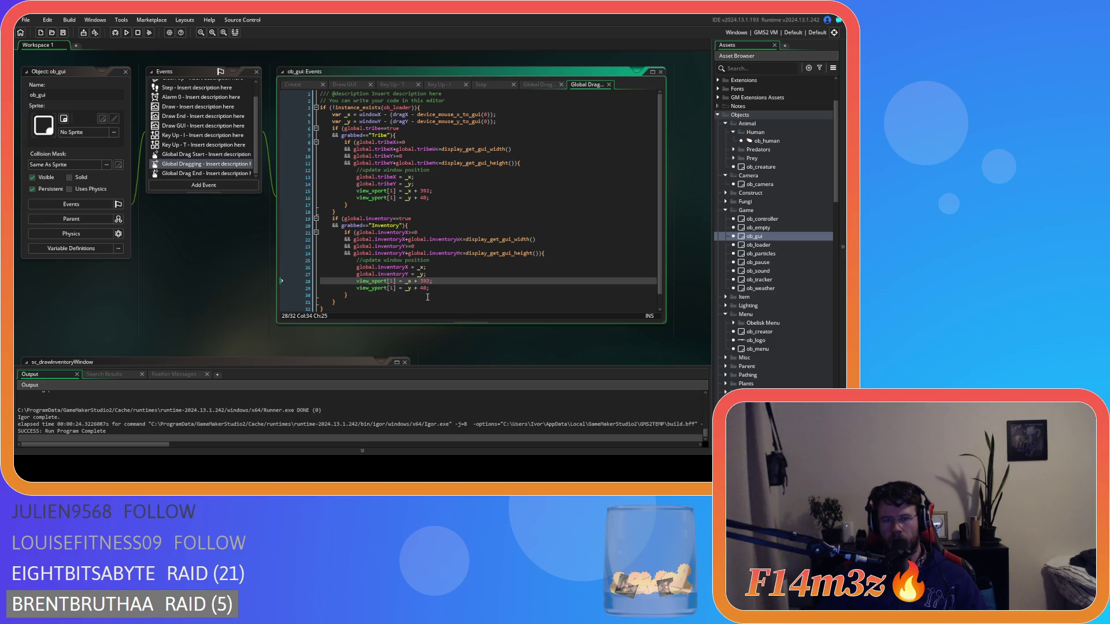
pyautogui.click(426, 287)
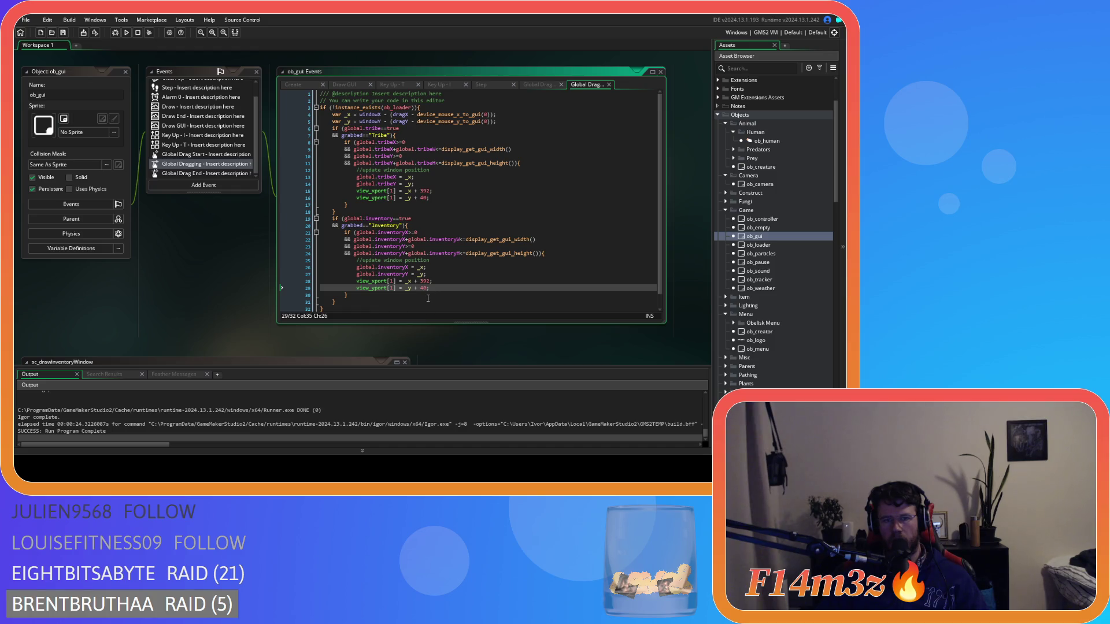
pyautogui.moveTo(438, 288); pyautogui.dragTo(234, 280)
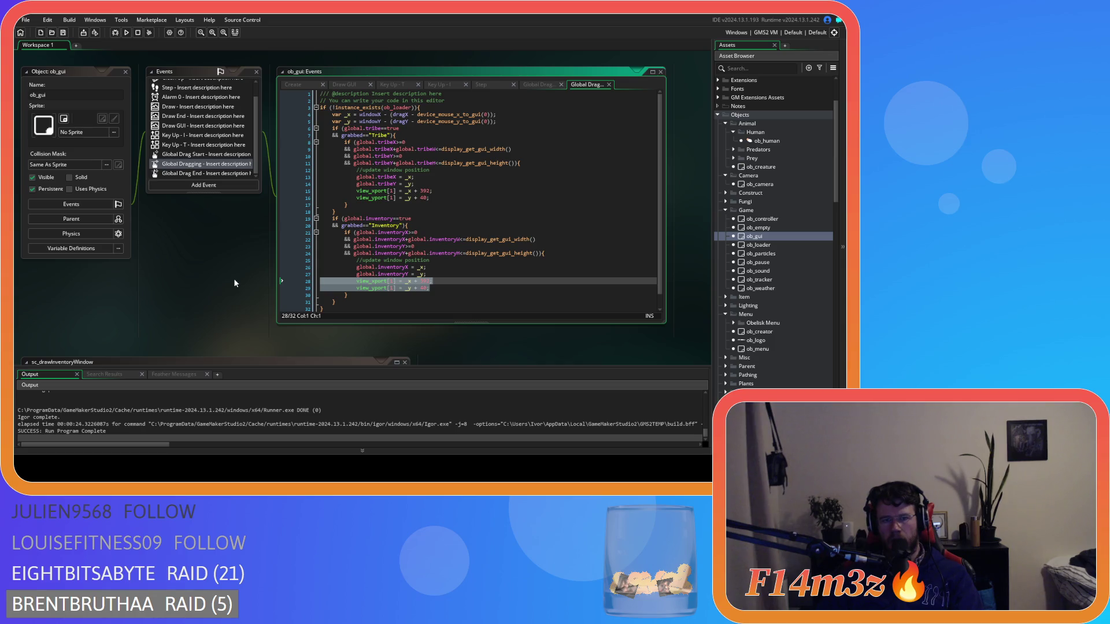
pyautogui.press('BackSpace')
pyautogui.press('BackSpace')
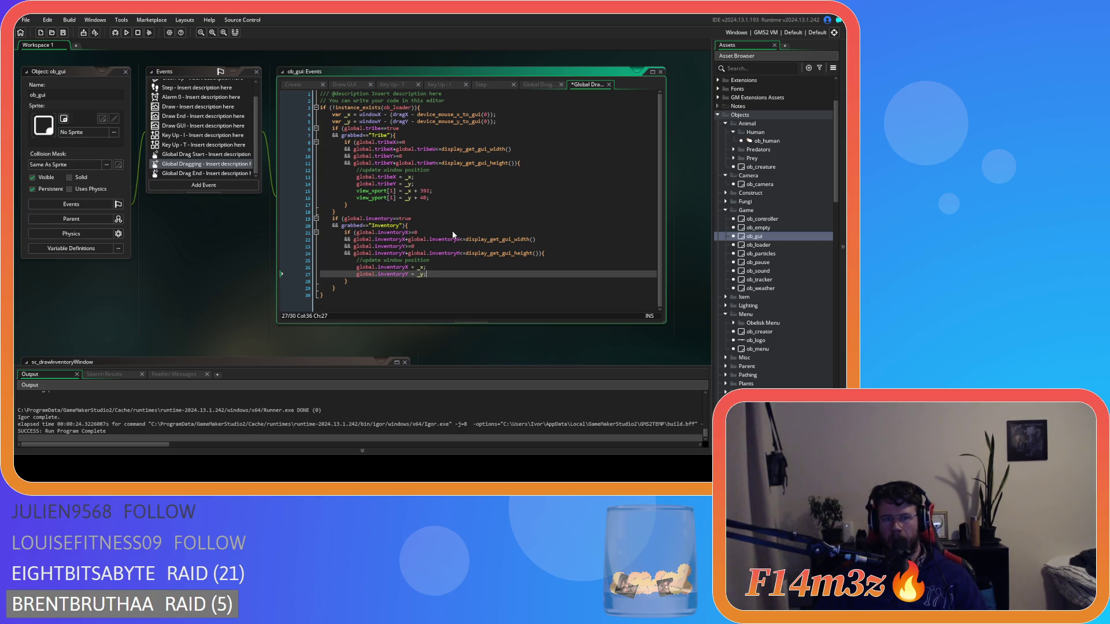
pyautogui.click(539, 84)
pyautogui.click(587, 84)
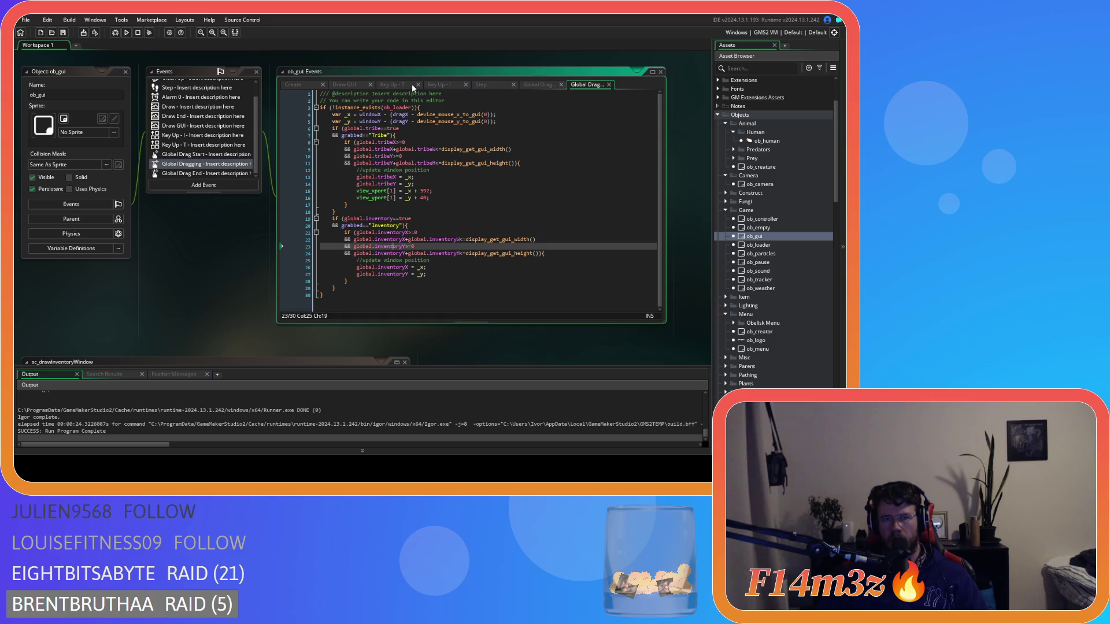
# - Move the Step tab after Create, close the Key Up - T and Key Up - I tabs, and put Draw GUI last
pyautogui.moveTo(483, 85)
pyautogui.mouseDown()
pyautogui.moveTo(353, 84)
pyautogui.moveTo(380, 89)
pyautogui.mouseUp()
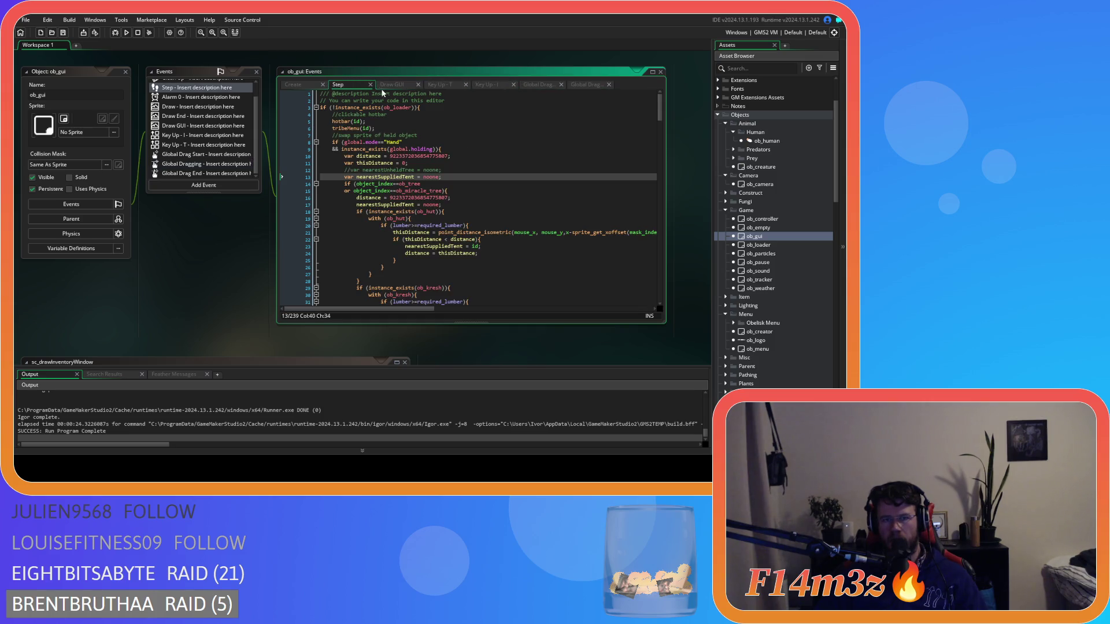
pyautogui.click(434, 84)
pyautogui.click(466, 84)
pyautogui.click(487, 85)
pyautogui.moveTo(430, 84); pyautogui.dragTo(549, 85)
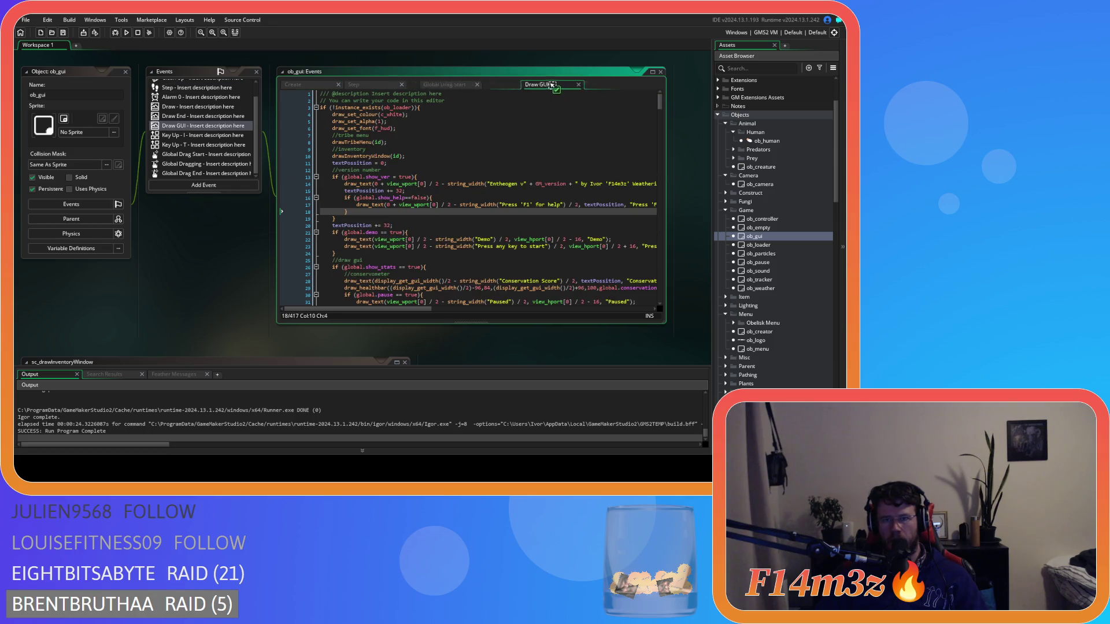
pyautogui.click(373, 85)
# - Scroll the workspace down to the sc_drawInventoryWindow script
pyautogui.scroll(-5, 578, 191)
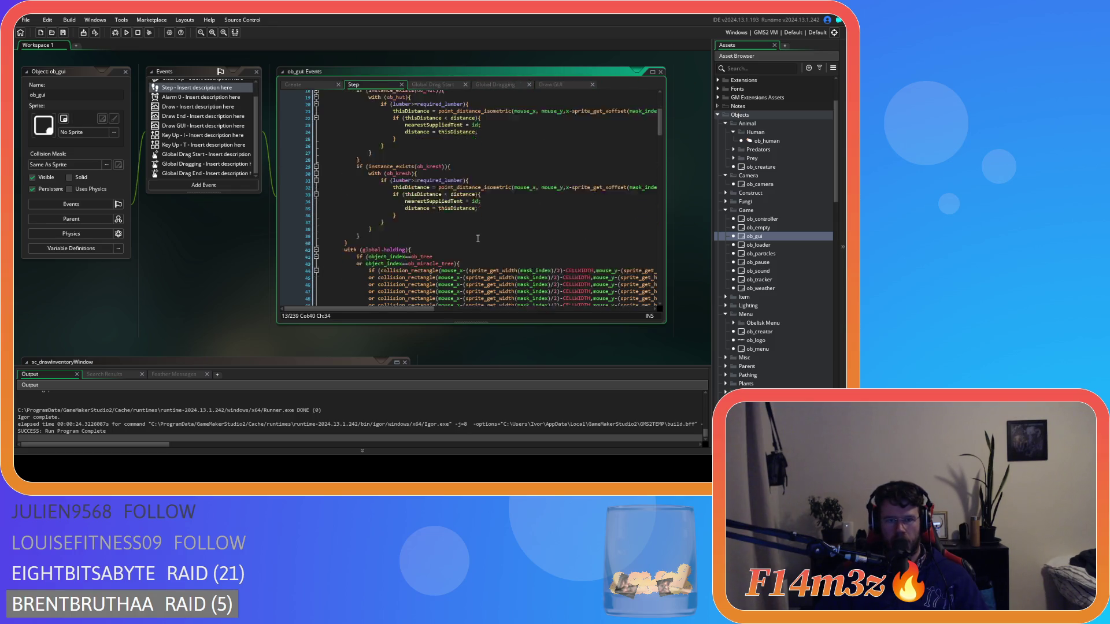
pyautogui.moveTo(662, 137); pyautogui.dragTo(662, 112)
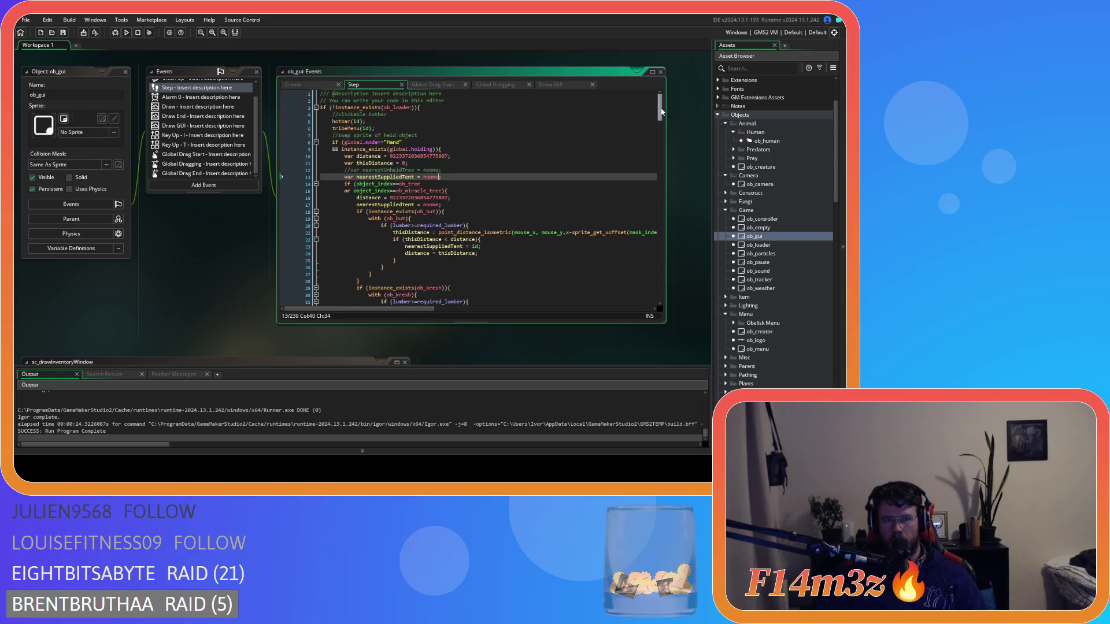
pyautogui.click(399, 129)
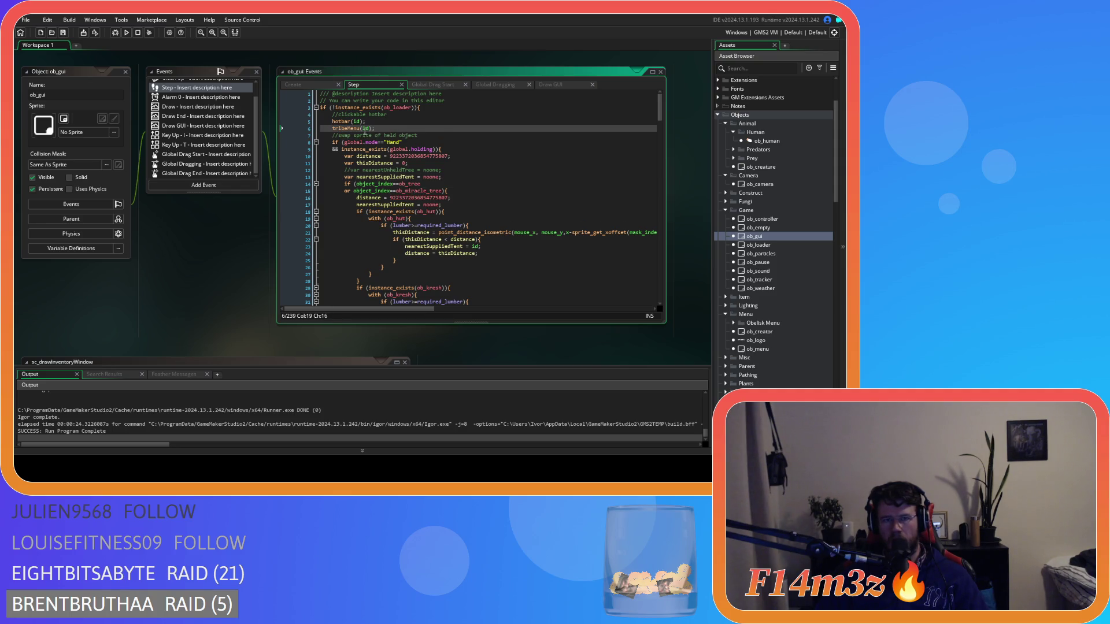
pyautogui.scroll(-3, 756, 312)
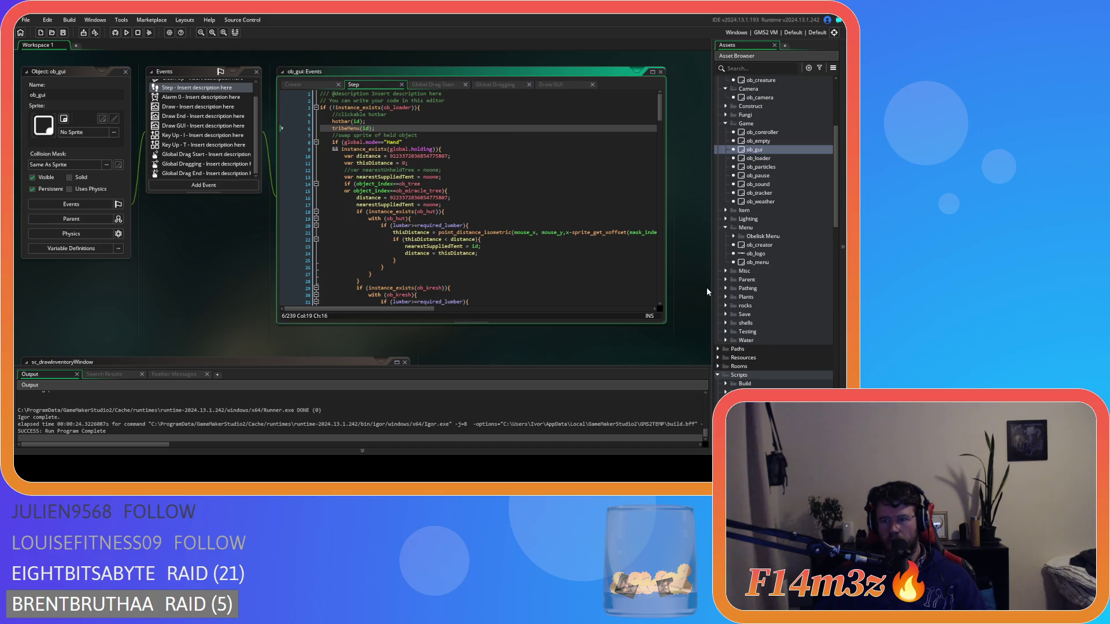
pyautogui.scroll(-5, 516, 332)
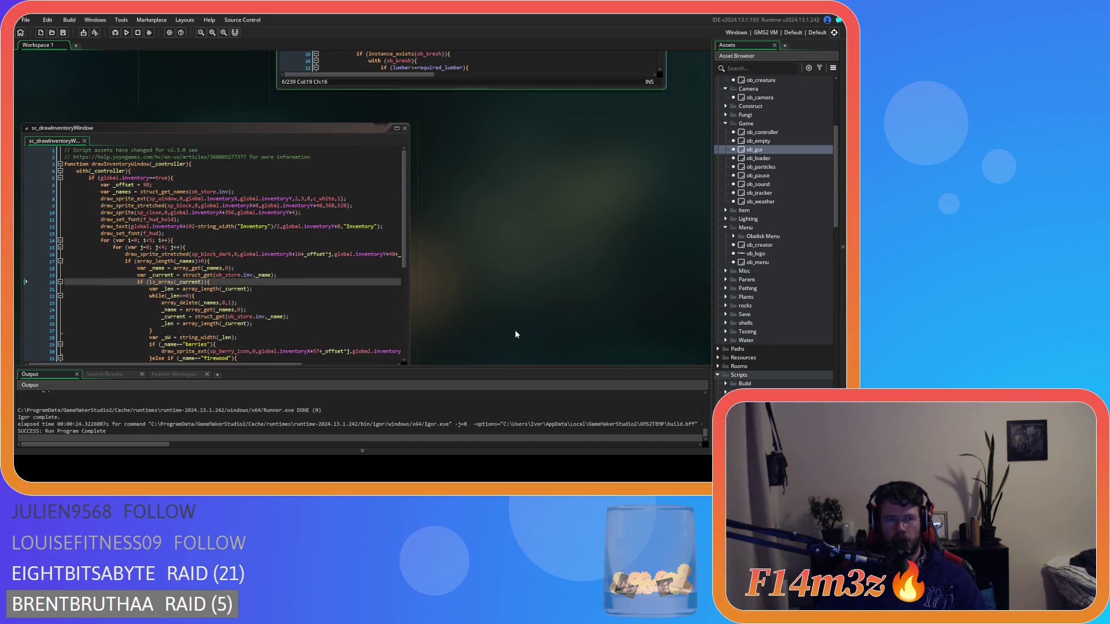
# - Close sc_drawTribeMenu and open sc_tribeMenu from the tribe Interaction scripts folder
pyautogui.scroll(-5, 516, 334)
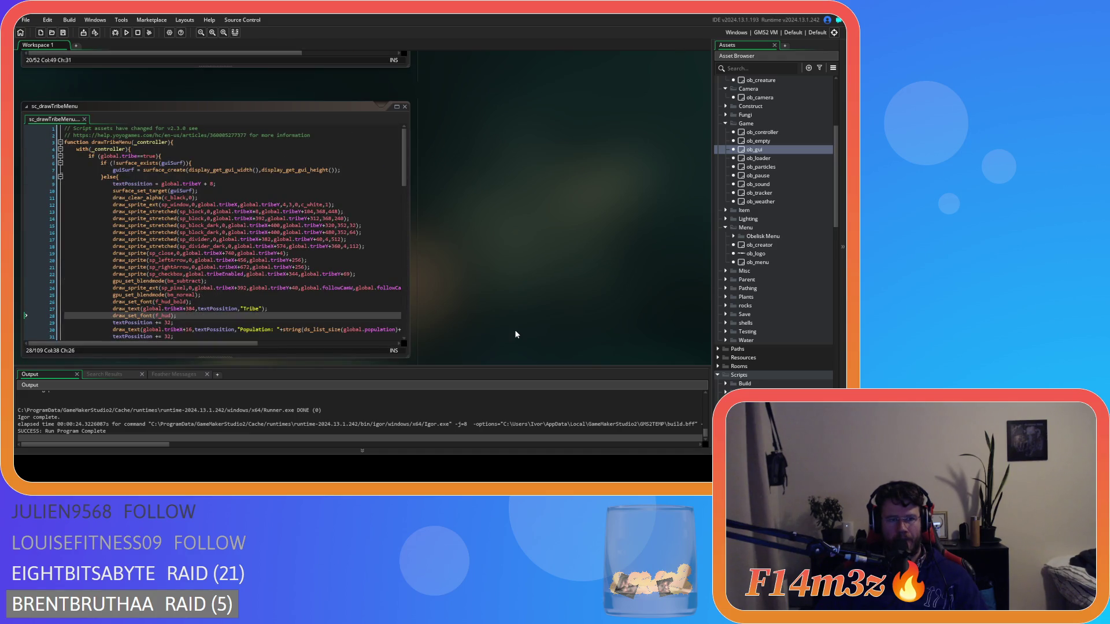
pyautogui.scroll(-1, 516, 334)
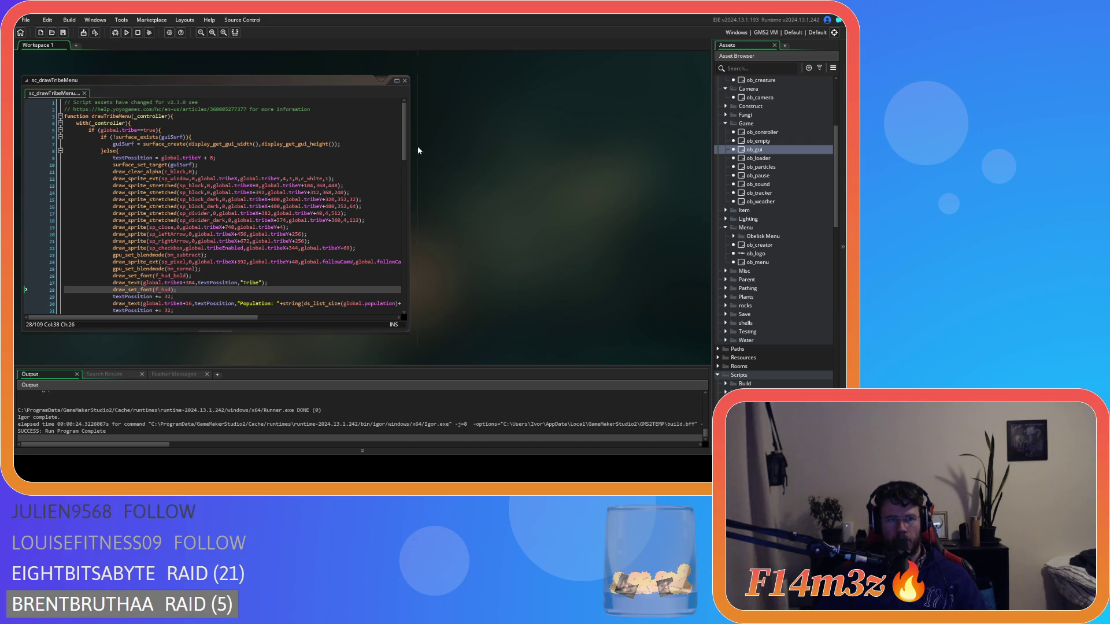
pyautogui.click(405, 81)
pyautogui.scroll(-3, 787, 270)
pyautogui.scroll(-7, 787, 274)
pyautogui.click(742, 245)
pyautogui.click(742, 254)
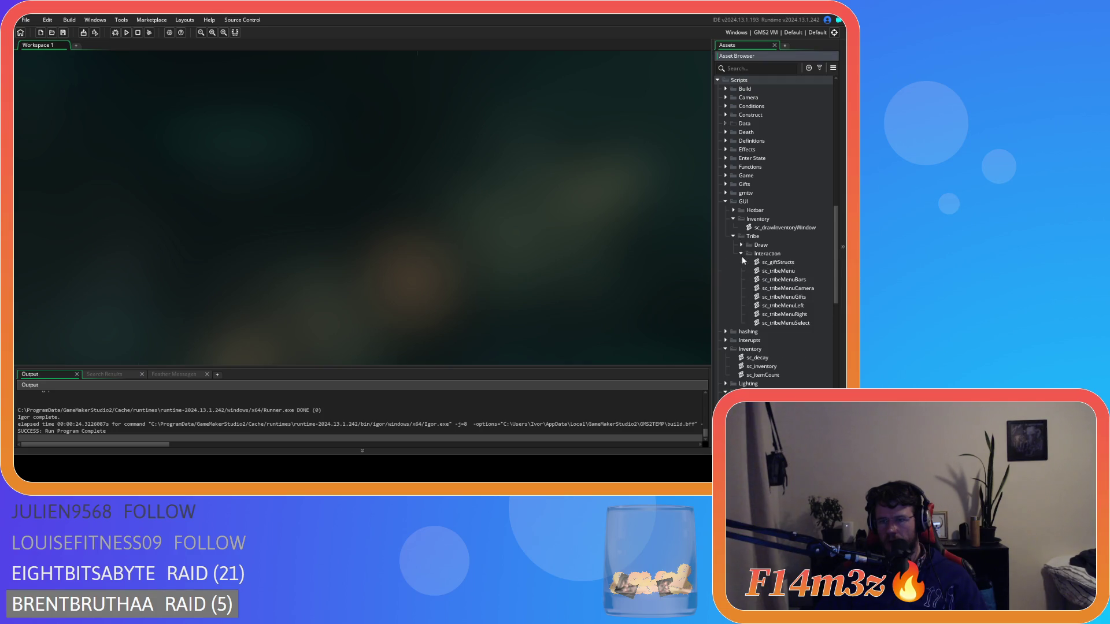
pyautogui.doubleClick(787, 271)
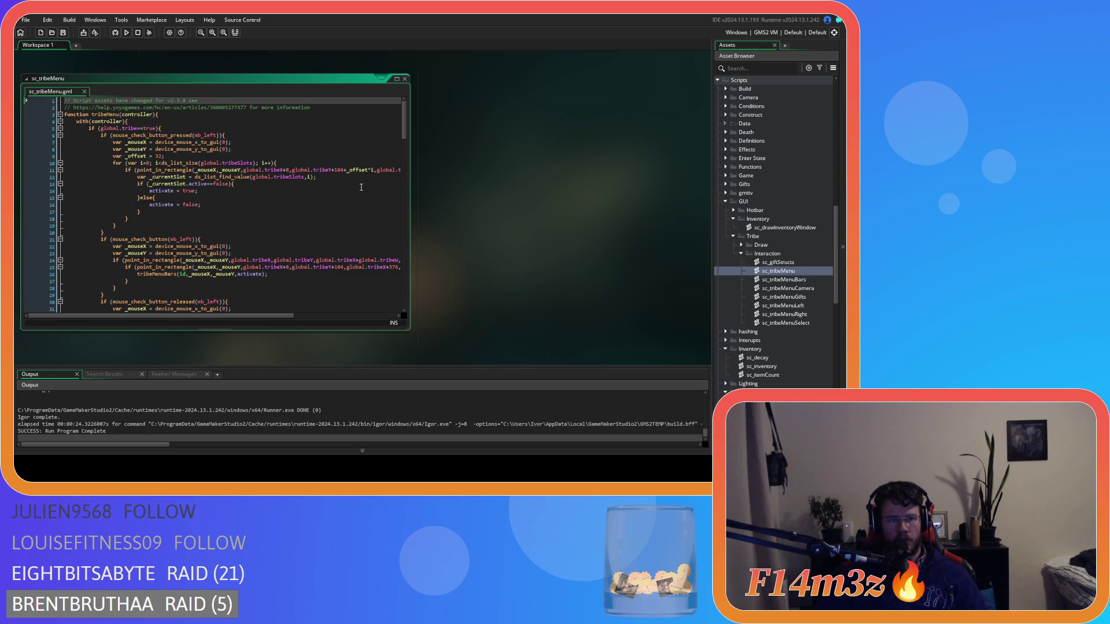
# - Copy the tribe window bounds-checking code from sc_tribeMenu
pyautogui.moveTo(405, 126)
pyautogui.mouseDown()
pyautogui.moveTo(403, 305)
pyautogui.moveTo(396, 102)
pyautogui.mouseUp()
pyautogui.moveTo(396, 101); pyautogui.dragTo(381, 299)
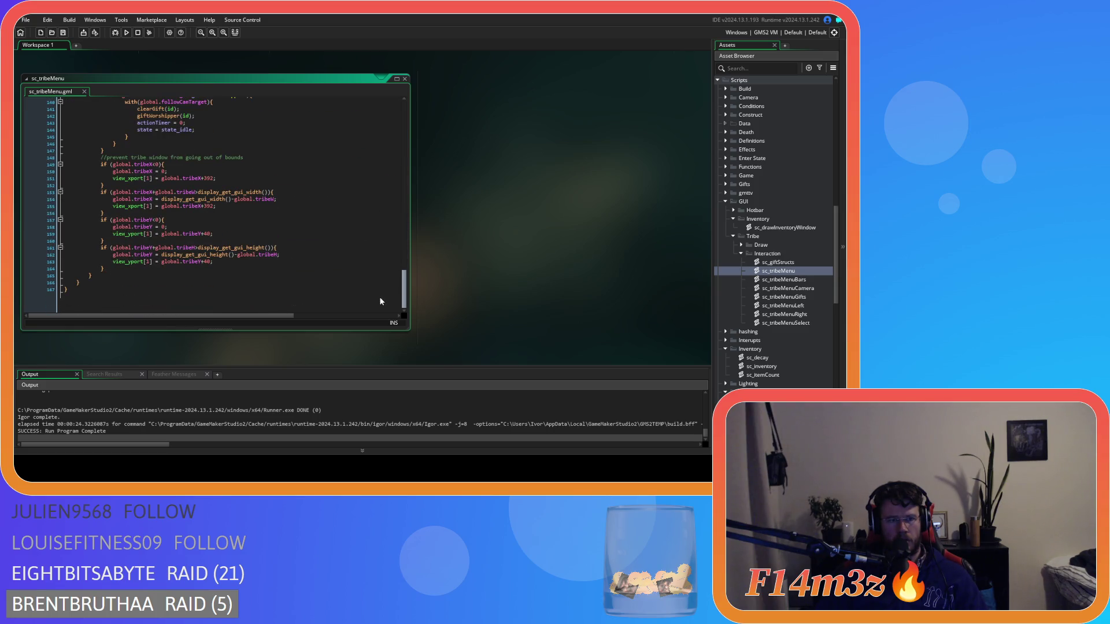
pyautogui.moveTo(126, 273)
pyautogui.mouseDown()
pyautogui.moveTo(104, 254)
pyautogui.moveTo(102, 165)
pyautogui.mouseUp()
pyautogui.rightClick(127, 189)
pyautogui.click(152, 201)
pyautogui.click(324, 212)
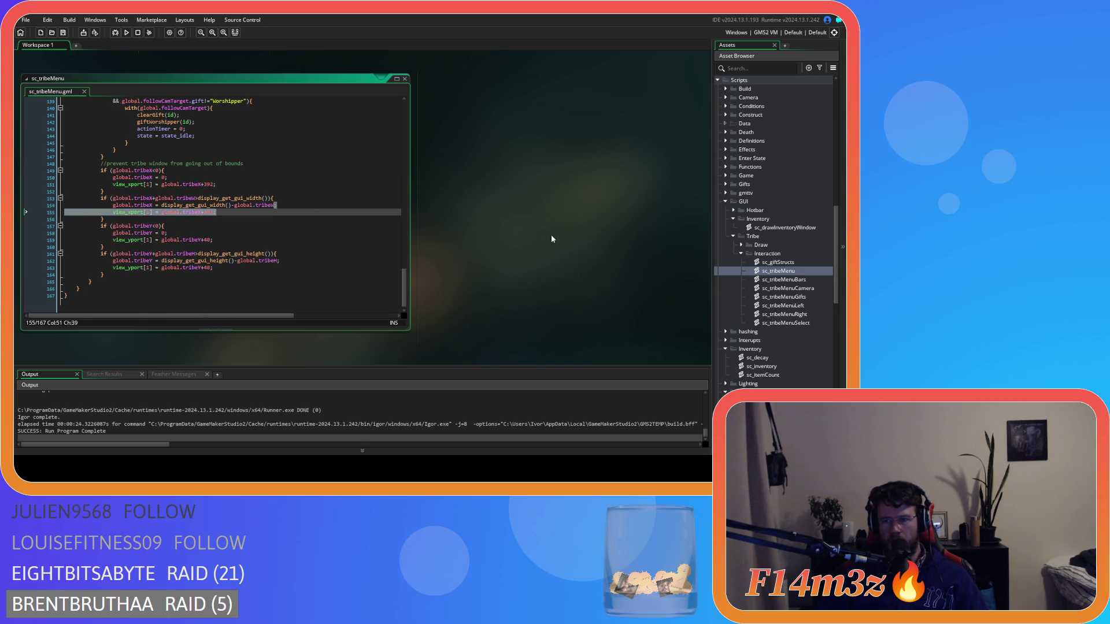
# - Create a new script in the GUI Inventory folder
pyautogui.rightClick(747, 220)
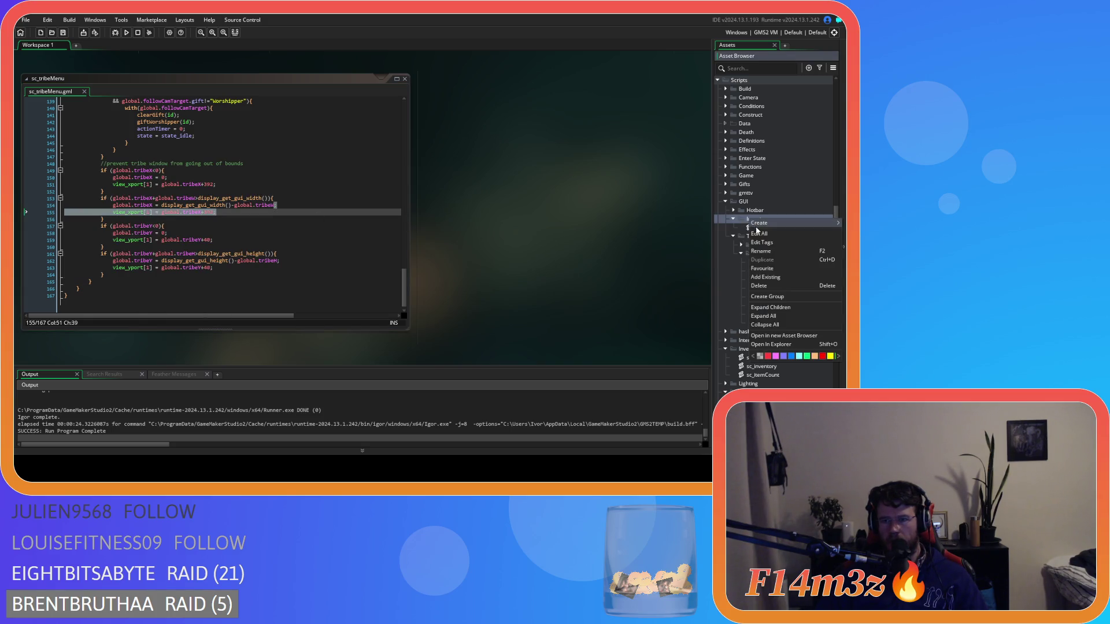
pyautogui.moveTo(755, 223)
pyautogui.click(696, 307)
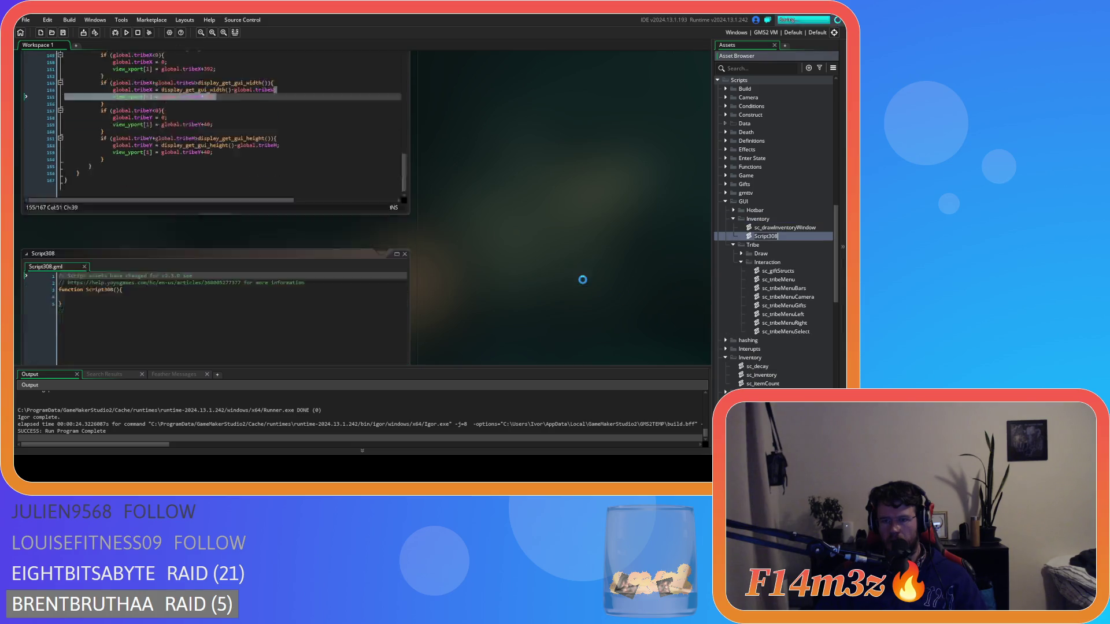
# - Name the new script sc_inventoryWindow and its function inventoryWindow(_controller)
pyautogui.write('sc_')
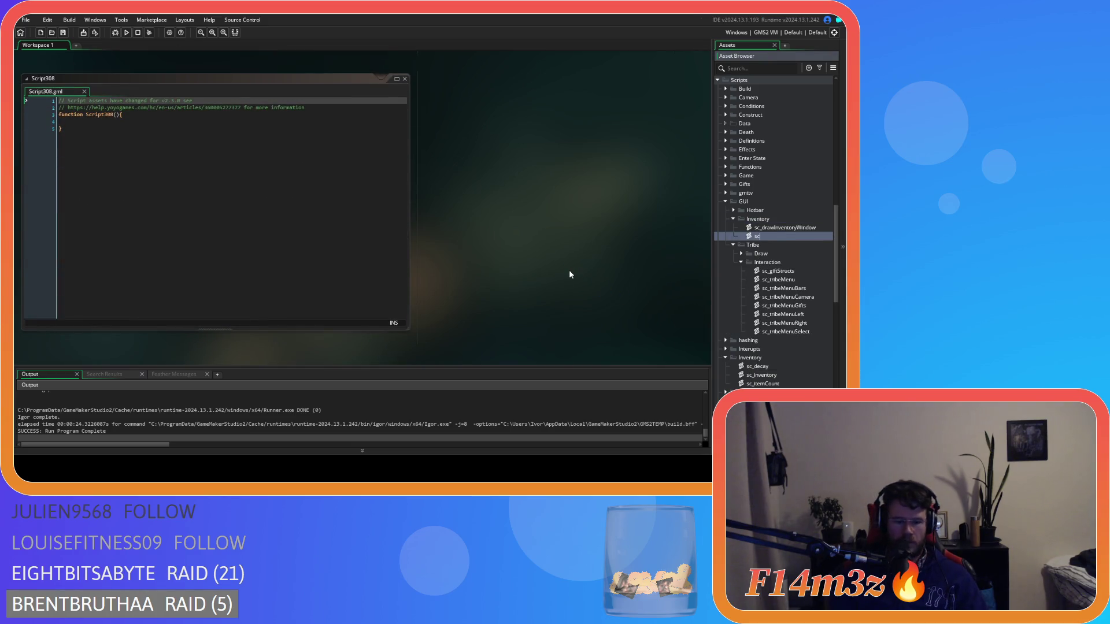
pyautogui.write('inventoryWindow')
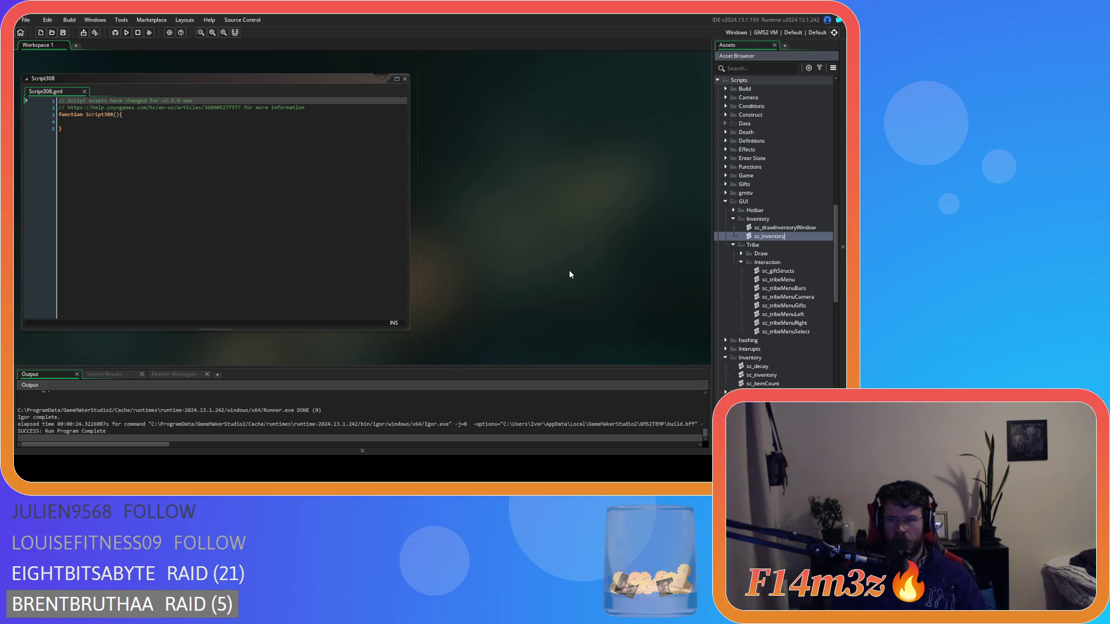
pyautogui.press('Return')
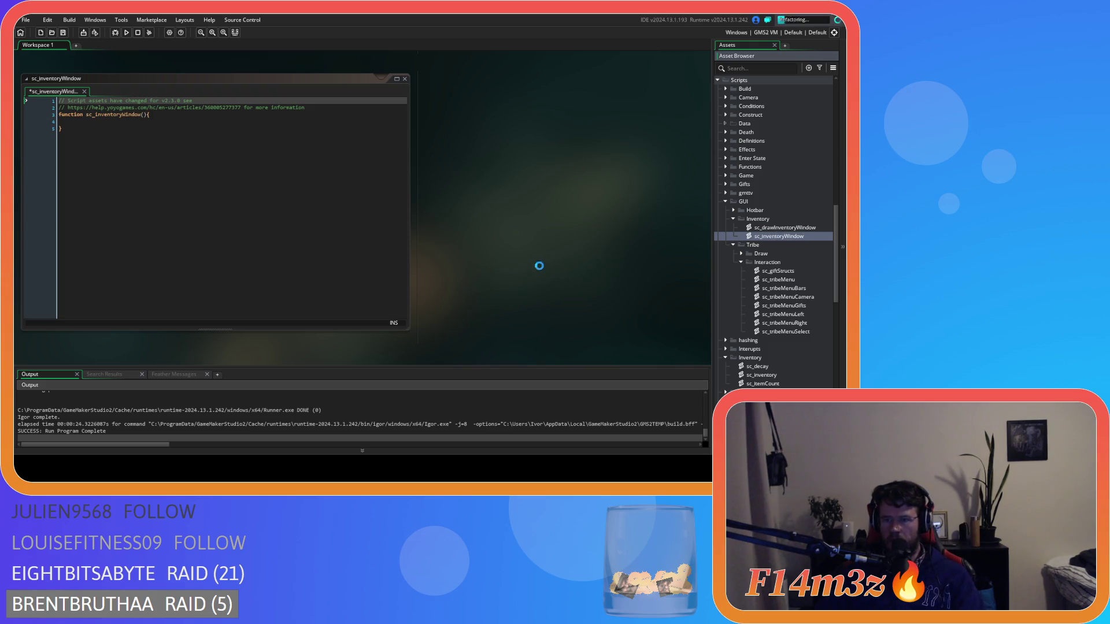
pyautogui.click(100, 114)
pyautogui.press('BackSpace')
pyautogui.press('BackSpace')
pyautogui.press('BackSpace')
pyautogui.write('_controller')
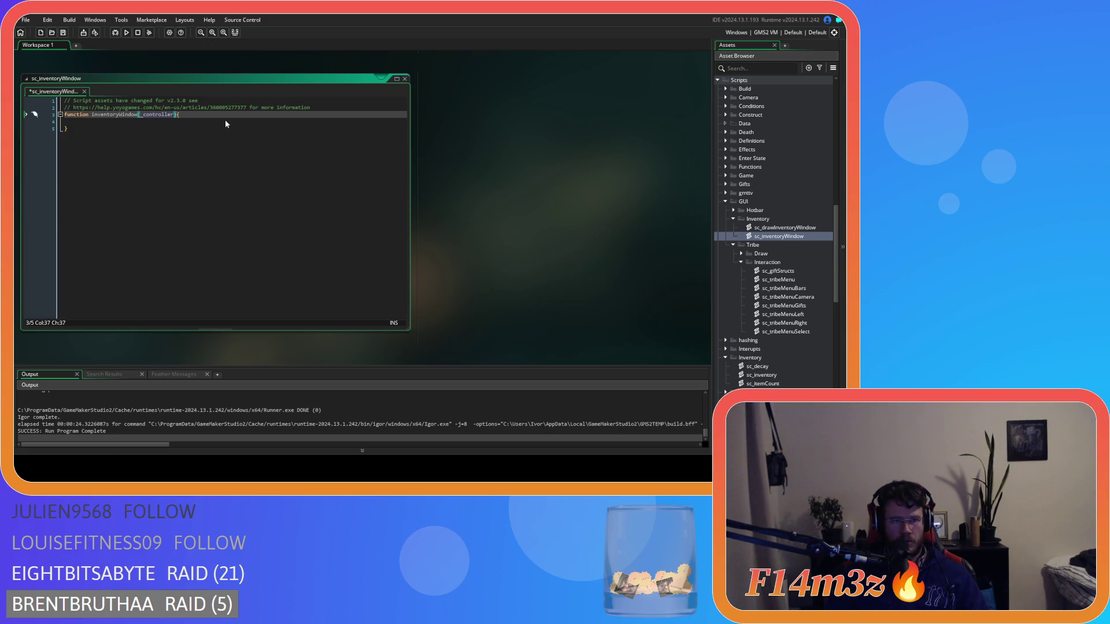
# - Add a with(_controller){ block holding the pasted tribe-window bounds code, re-indented, and save
pyautogui.click(201, 119)
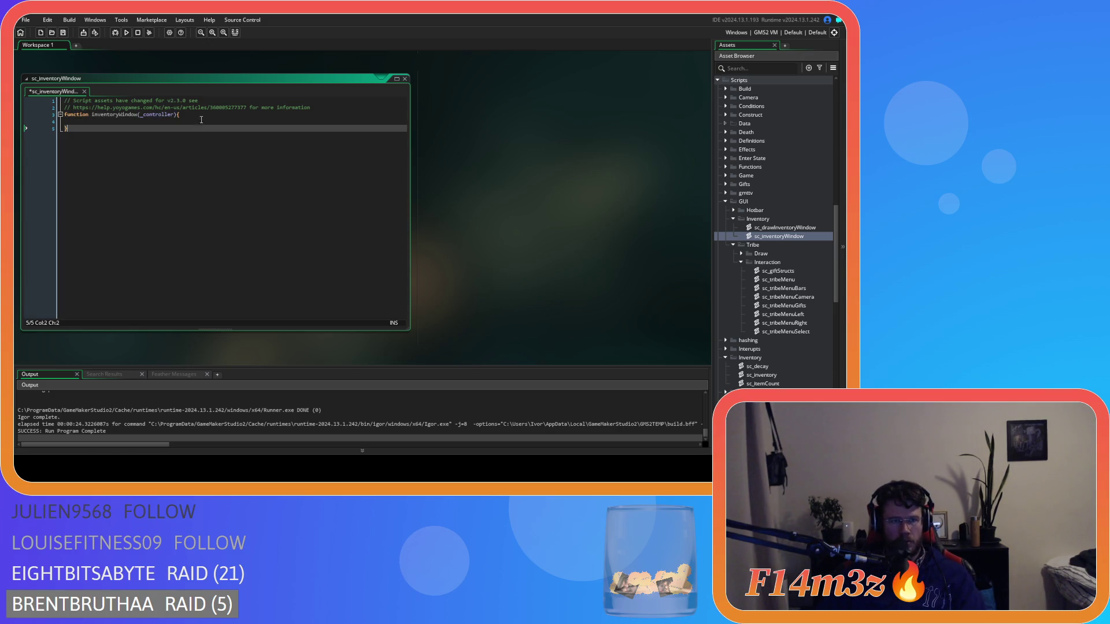
pyautogui.press('Tab')
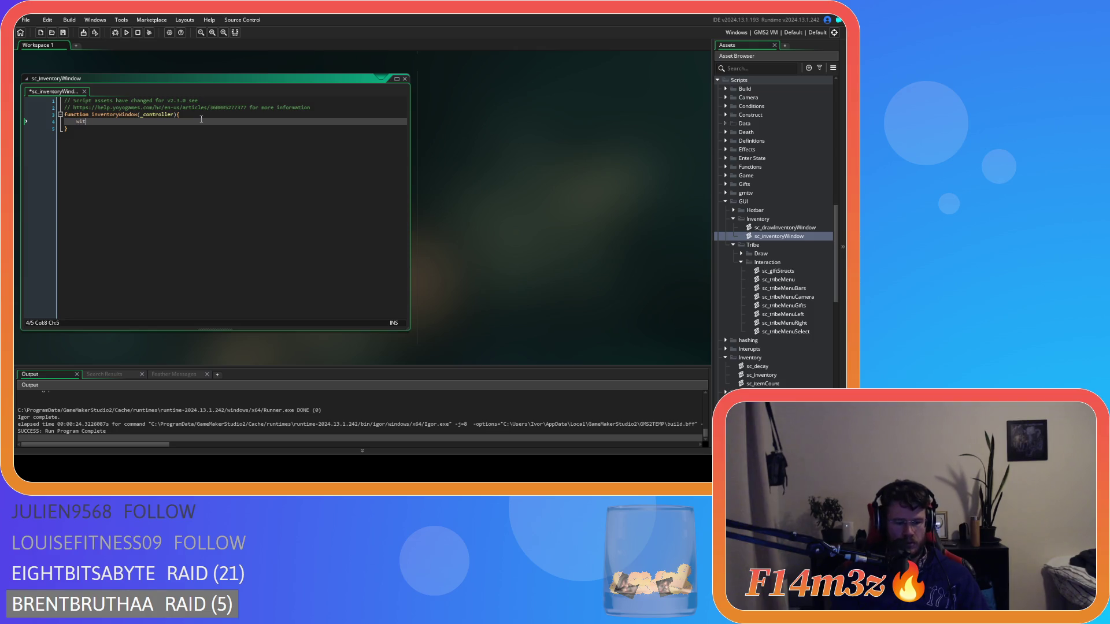
pyautogui.write('h(_contro')
pyautogui.write('ller')
pyautogui.write('{')
pyautogui.press('Return')
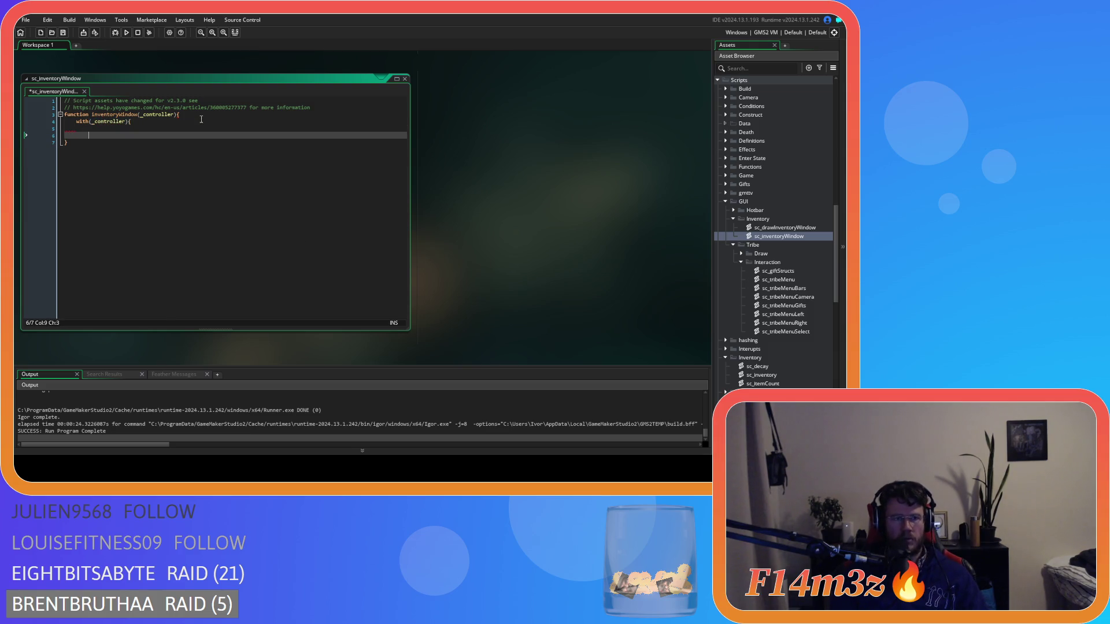
pyautogui.hotkey('ctrl', 'v')
pyautogui.moveTo(107, 238)
pyautogui.mouseDown()
pyautogui.moveTo(101, 153)
pyautogui.moveTo(88, 135)
pyautogui.mouseUp()
pyautogui.hotkey('shift', 'Tab')
pyautogui.hotkey('ctrl', 's')
pyautogui.click(191, 163)
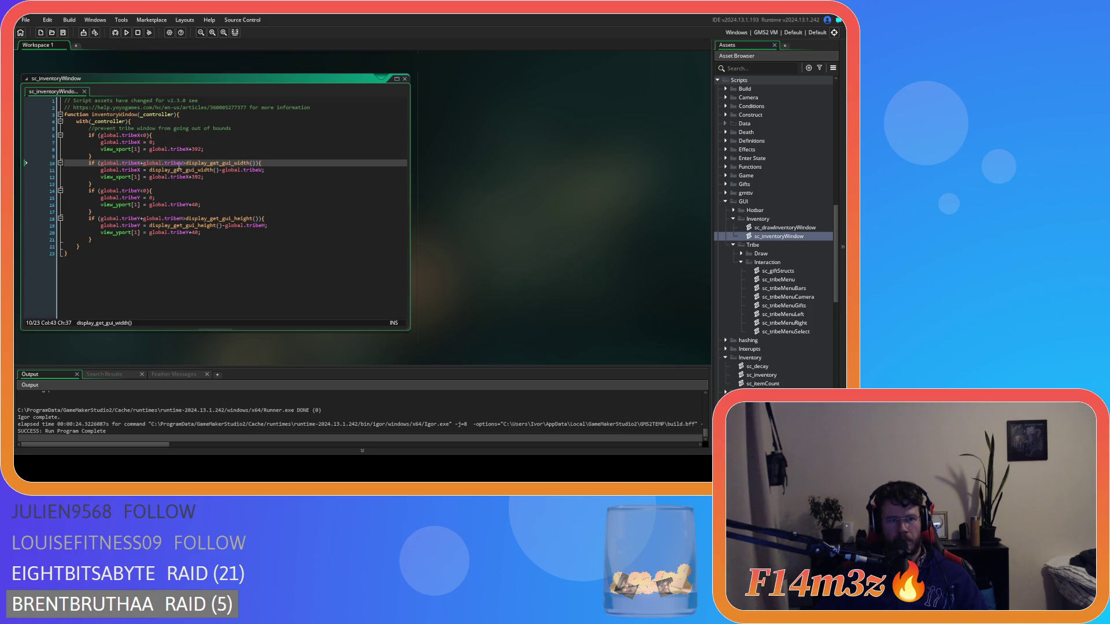
# - Rename tribeX to inventoryX on lines 6 and 7 of the clamping code
pyautogui.click(126, 137)
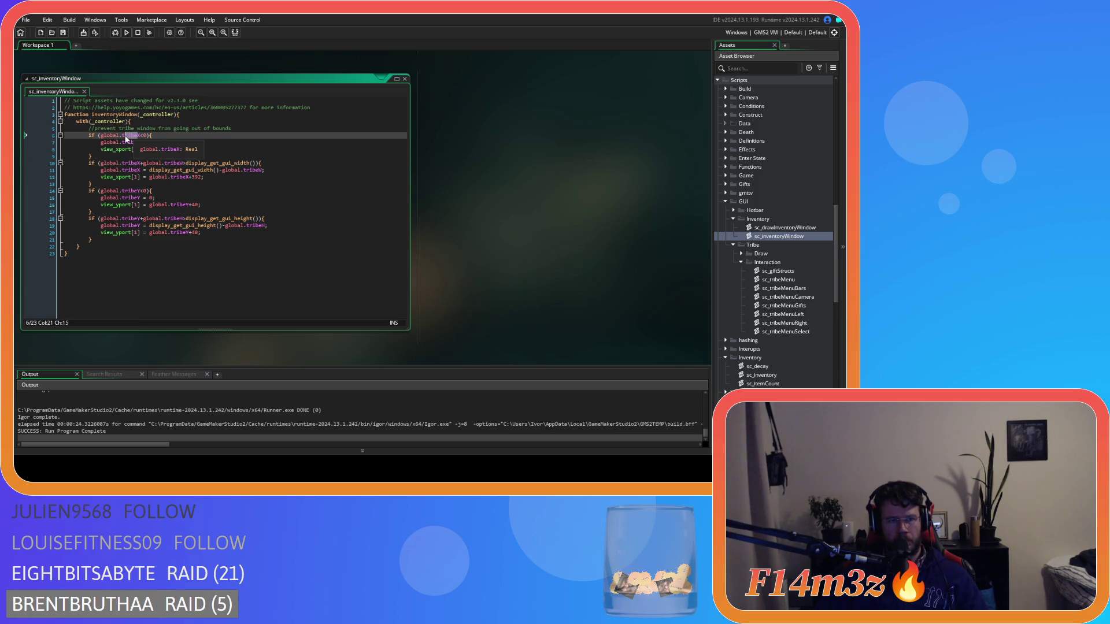
pyautogui.write('inv')
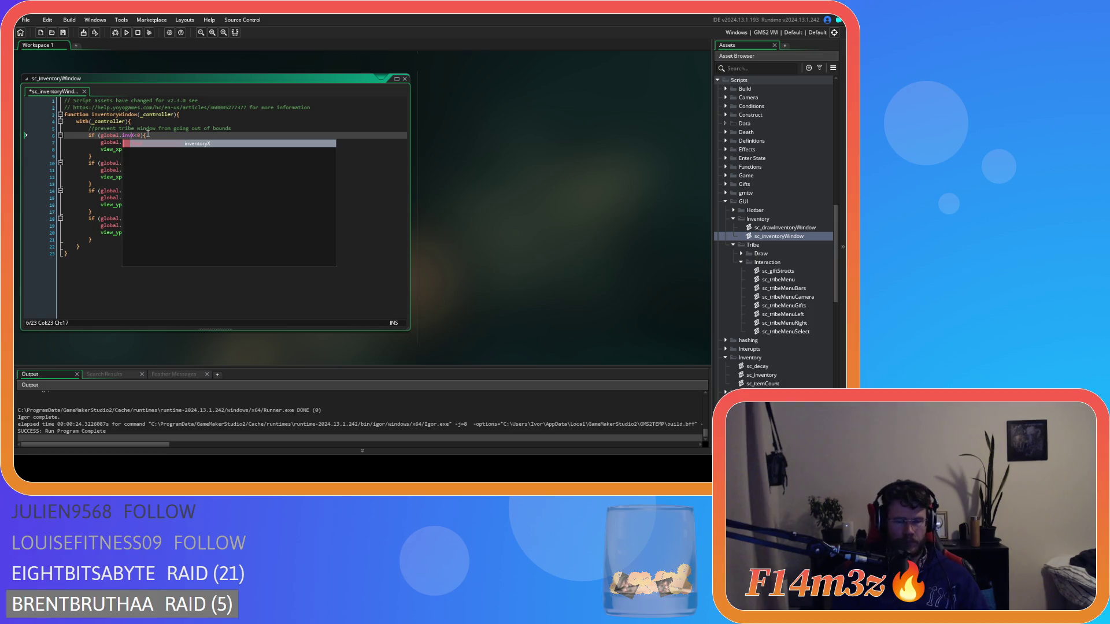
pyautogui.write('entor')
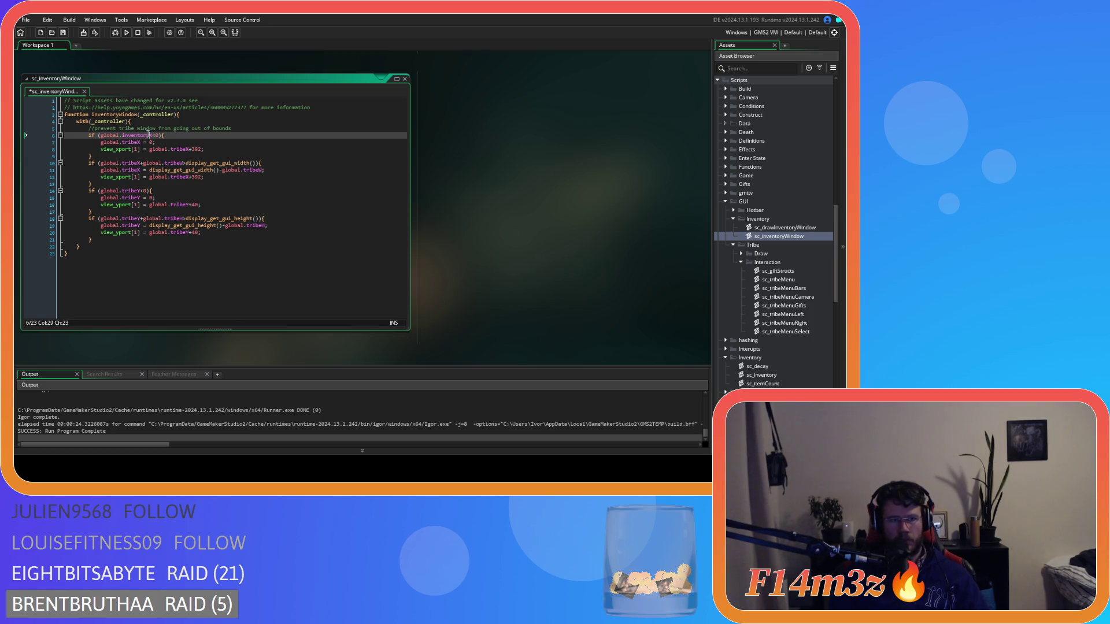
pyautogui.write('y')
pyautogui.click(135, 142)
pyautogui.moveTo(135, 143)
pyautogui.mouseDown()
pyautogui.moveTo(122, 142)
pyautogui.moveTo(132, 163)
pyautogui.moveTo(122, 163)
pyautogui.mouseUp()
pyautogui.write('inventoryinventory')
pyautogui.moveTo(186, 149); pyautogui.dragTo(170, 149)
pyautogui.write('inventory')
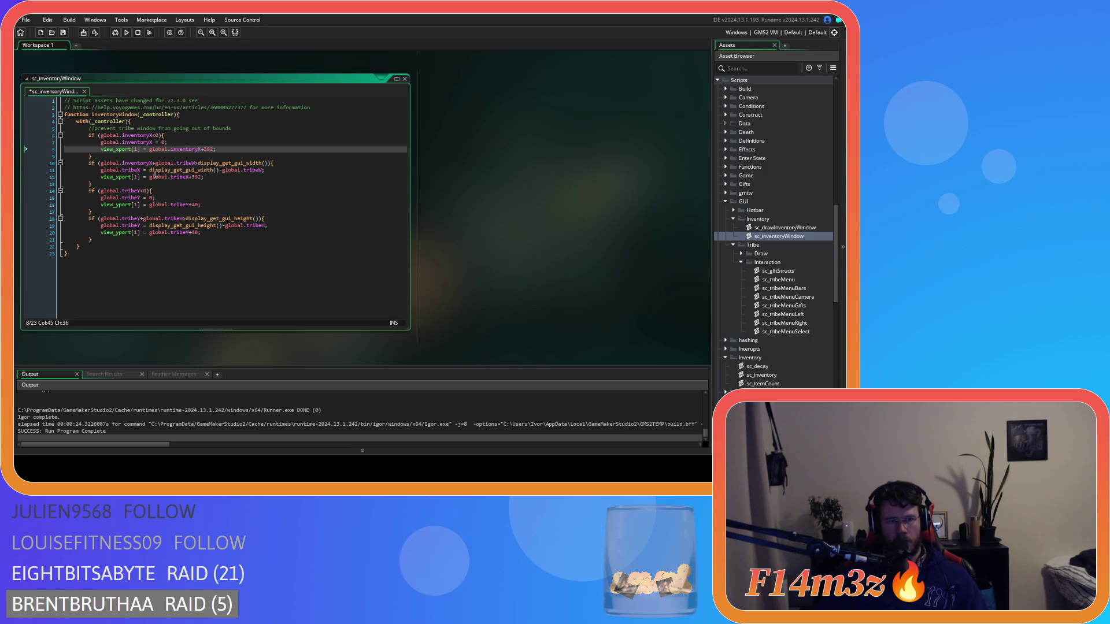
# - Delete the view_xport and view_yport lines from the bounds code
pyautogui.press('End')
pyautogui.hotkey('shift', 'Home')
pyautogui.press('Delete')
pyautogui.press('Delete')
pyautogui.press('Down')
pyautogui.press('Down')
pyautogui.press('Down')
pyautogui.hotkey('shift', 'End')
pyautogui.press('Delete')
pyautogui.press('Delete')
pyautogui.click(208, 191)
pyautogui.hotkey('shift', 'Home')
pyautogui.hotkey('shift', 'Home')
pyautogui.press('BackSpace')
pyautogui.press('BackSpace')
pyautogui.click(219, 213)
pyautogui.hotkey('shift', 'Home')
pyautogui.hotkey('shift', 'Home')
pyautogui.press('BackSpace')
pyautogui.press('BackSpace')
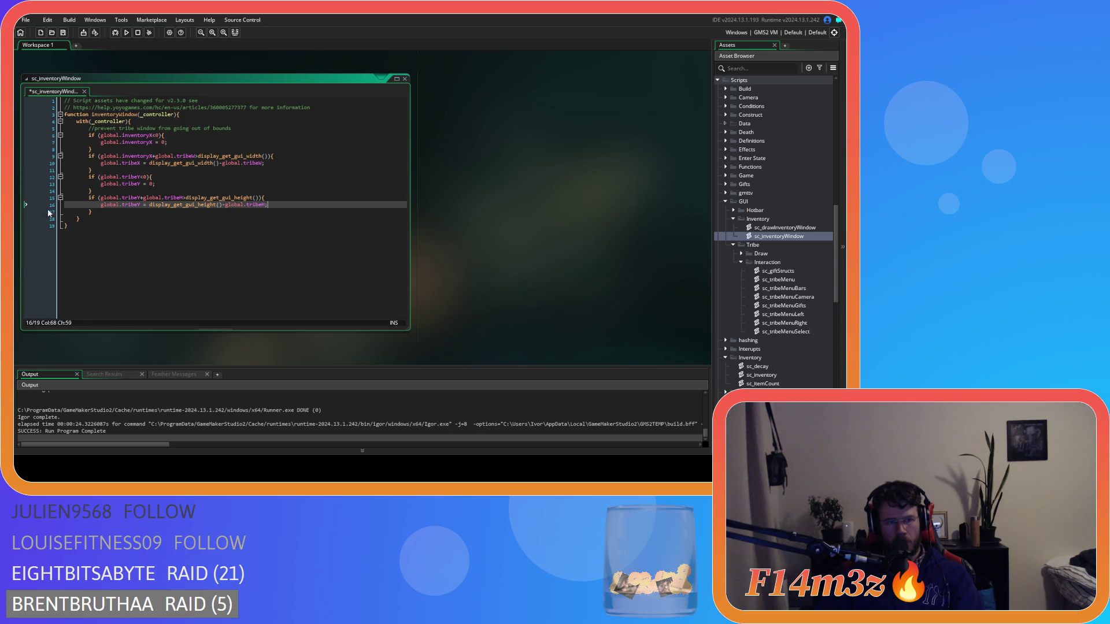
# - Rename tribeW to inventoryW and tribeY to inventoryY on lines 9, 12 and 13
pyautogui.moveTo(181, 167)
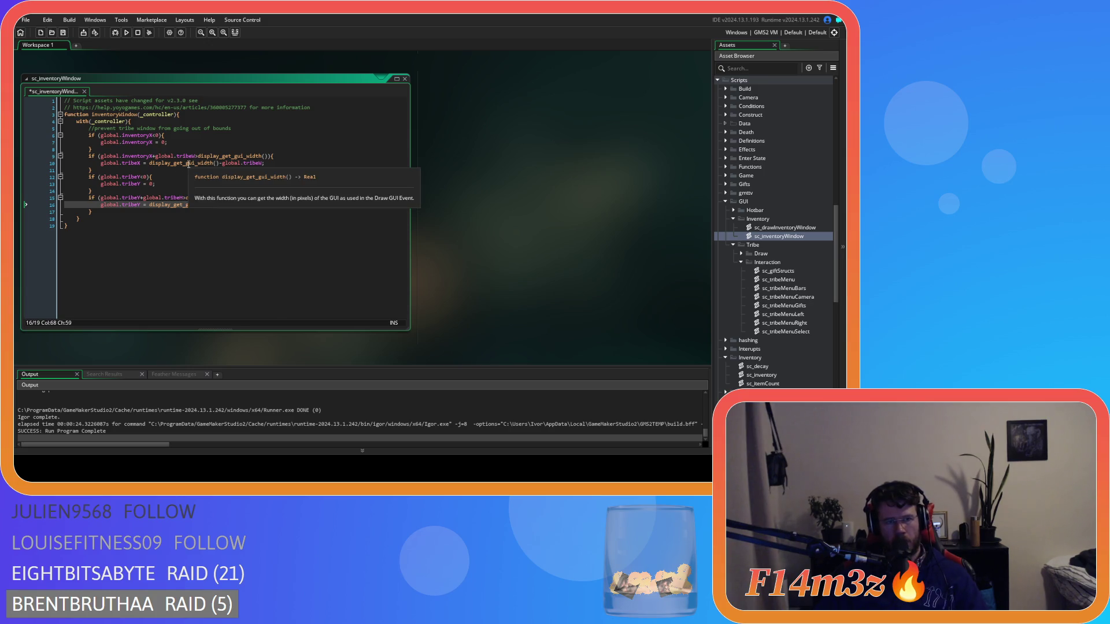
pyautogui.click(187, 156)
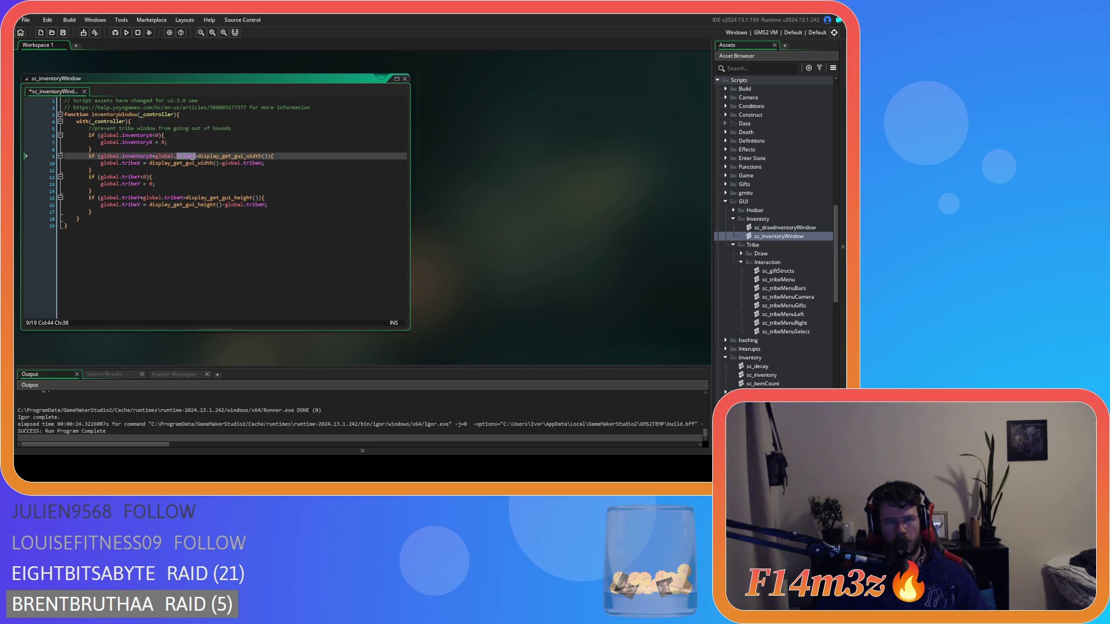
pyautogui.doubleClick(178, 158)
pyautogui.write('inventoryW')
pyautogui.moveTo(128, 178)
pyautogui.mouseDown()
pyautogui.moveTo(139, 179)
pyautogui.moveTo(121, 183)
pyautogui.mouseUp()
pyautogui.write('inventory')
pyautogui.click(137, 184)
pyautogui.write('inventory')
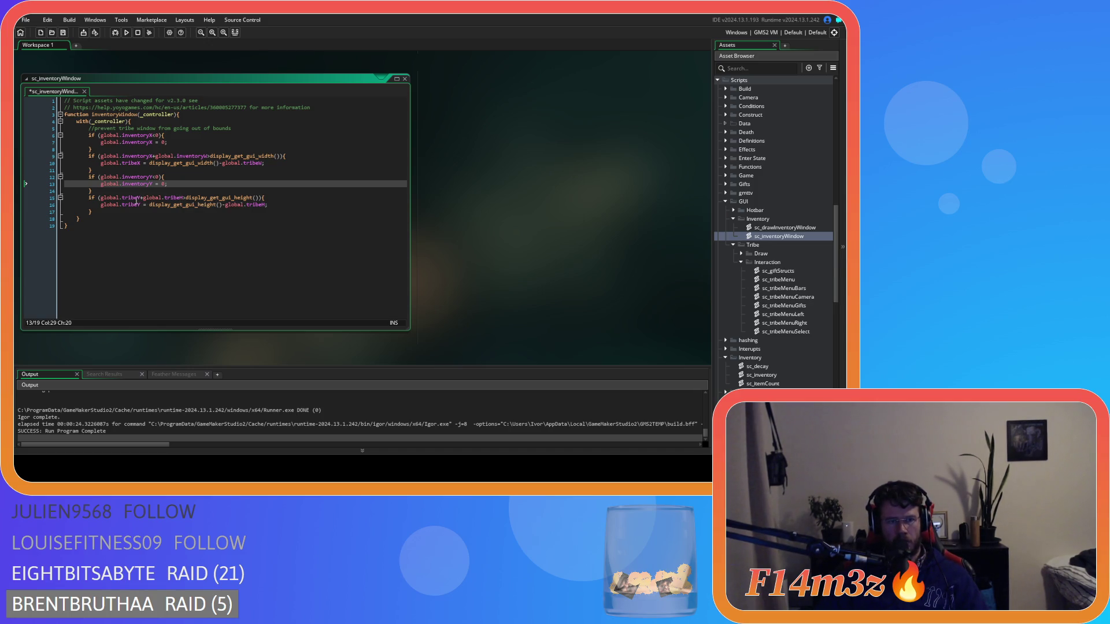
# - Change the remaining tribeY, tribeH and tribeW references to inventoryY/H/W, then save
pyautogui.moveTo(136, 197); pyautogui.dragTo(122, 198)
pyautogui.write('inventory')
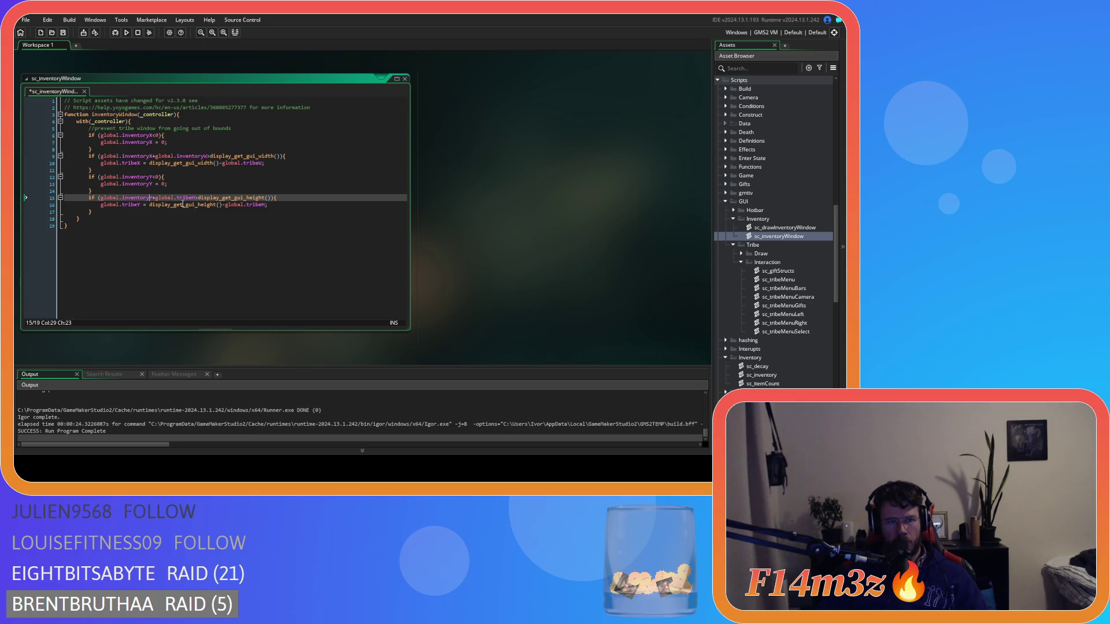
pyautogui.moveTo(193, 198); pyautogui.dragTo(180, 201)
pyautogui.write('inventory')
pyautogui.moveTo(139, 205); pyautogui.dragTo(123, 207)
pyautogui.write('inventory')
pyautogui.moveTo(275, 206); pyautogui.dragTo(258, 206)
pyautogui.write('inventory')
pyautogui.moveTo(260, 163); pyautogui.dragTo(252, 167)
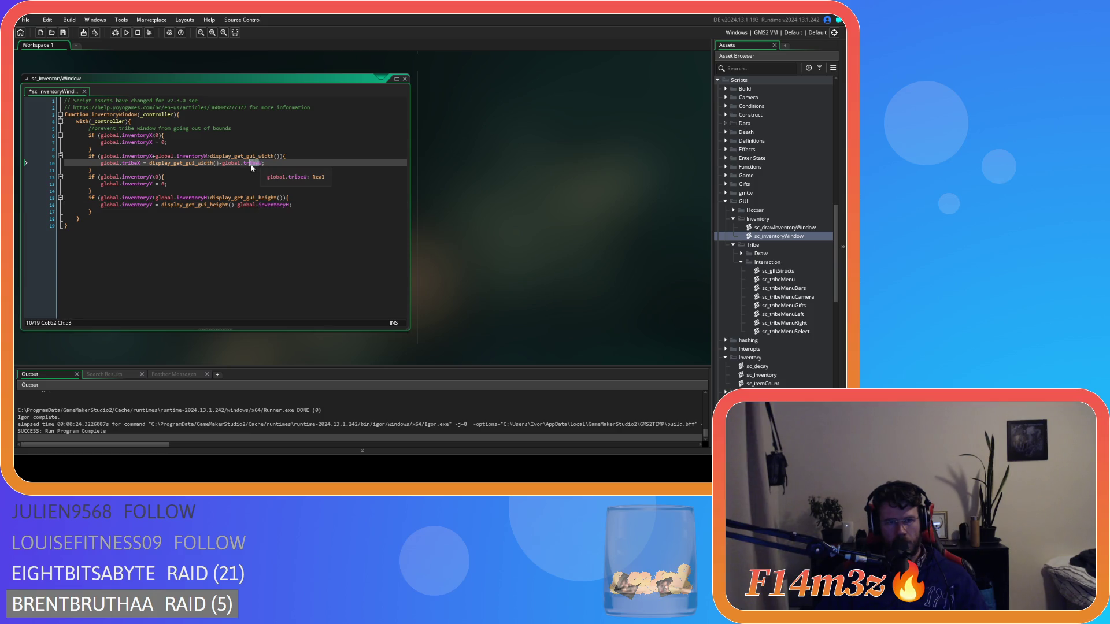
pyautogui.write('inventory')
pyautogui.hotkey('ctrl', 's')
# - Change the leftover global.tribeX on line 10 to global.inventoryX and save
pyautogui.click(136, 163)
pyautogui.press('BackSpace')
pyautogui.press('BackSpace')
pyautogui.press('BackSpace')
pyautogui.write('inventory')
pyautogui.hotkey('ctrl', 's')
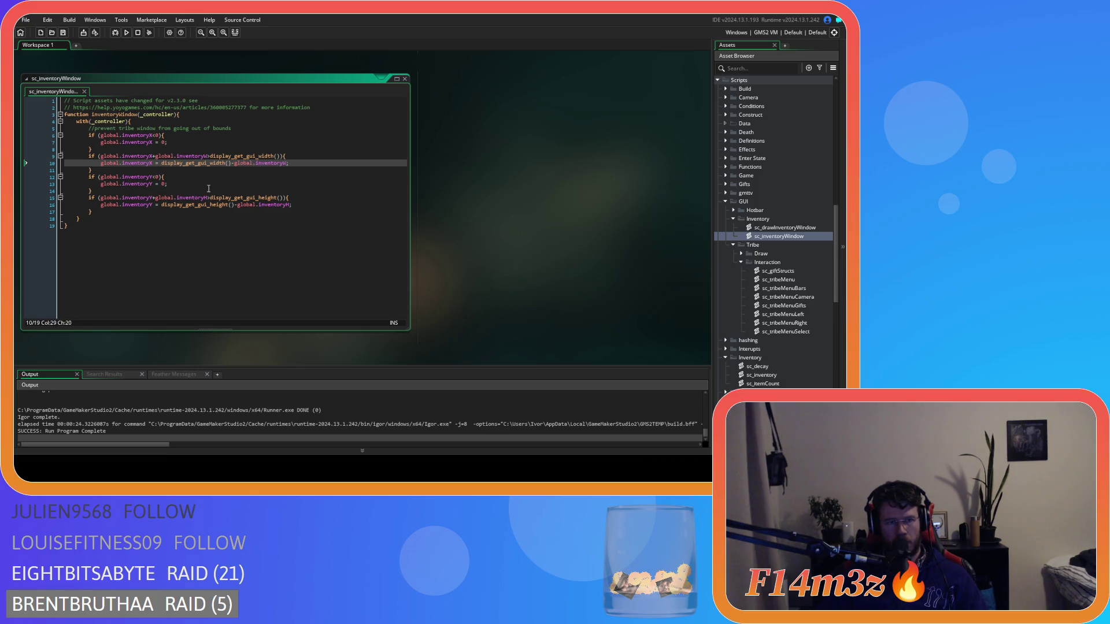
# - Retitle the comment from tribe to inventory window and save the script
pyautogui.click(209, 218)
pyautogui.doubleClick(125, 129)
pyautogui.write('inventory')
pyautogui.click(277, 184)
pyautogui.hotkey('ctrl', 's')
pyautogui.click(282, 143)
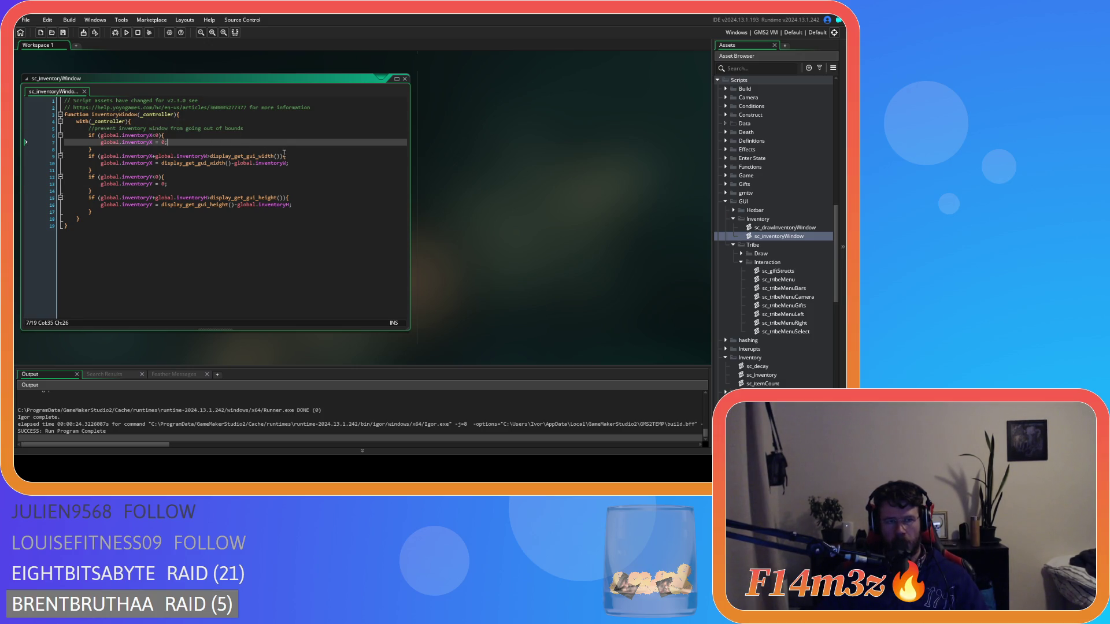
pyautogui.scroll(5, 494, 192)
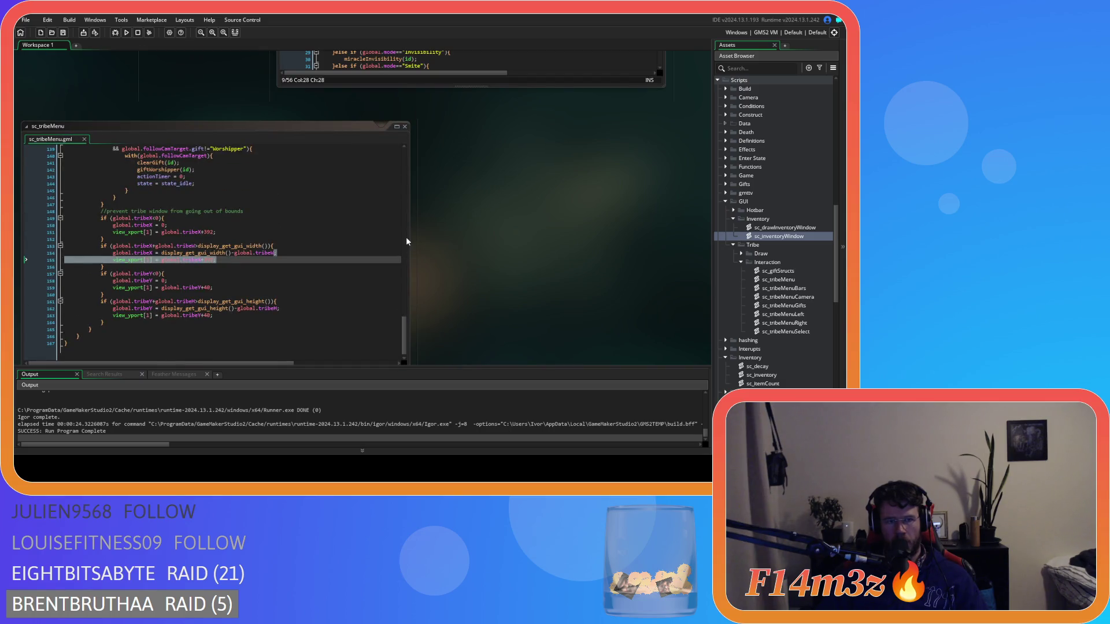
# - Add a blank line after the with(_controller) line, then scroll up to sc_tribeMenu's code
pyautogui.scroll(-5, 419, 246)
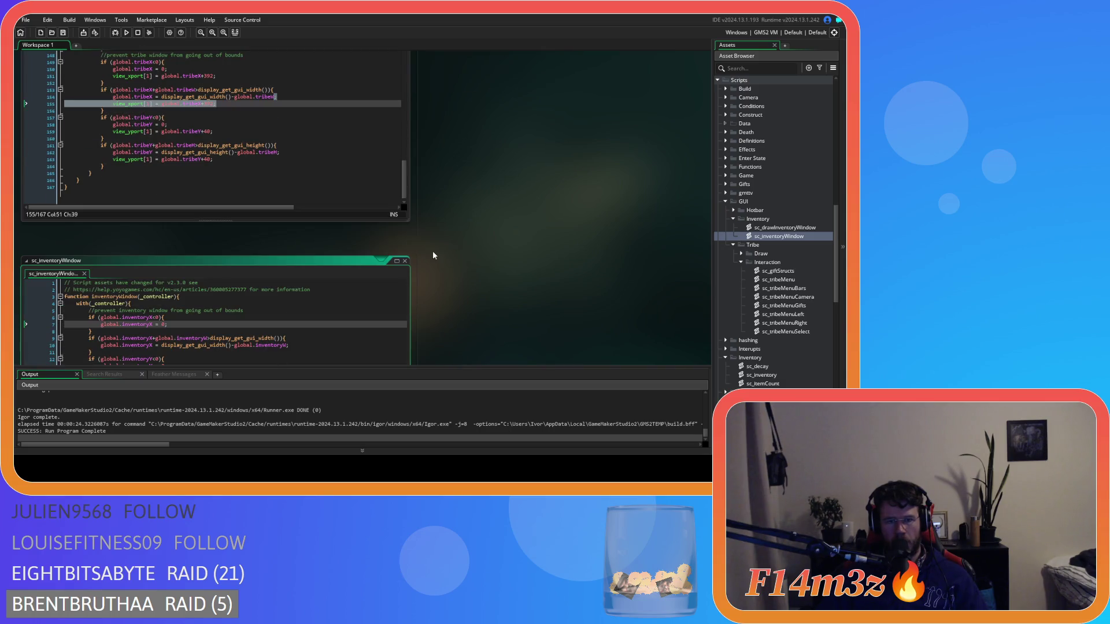
pyautogui.click(169, 301)
pyautogui.press('Return')
pyautogui.scroll(5, 347, 168)
pyautogui.click(348, 169)
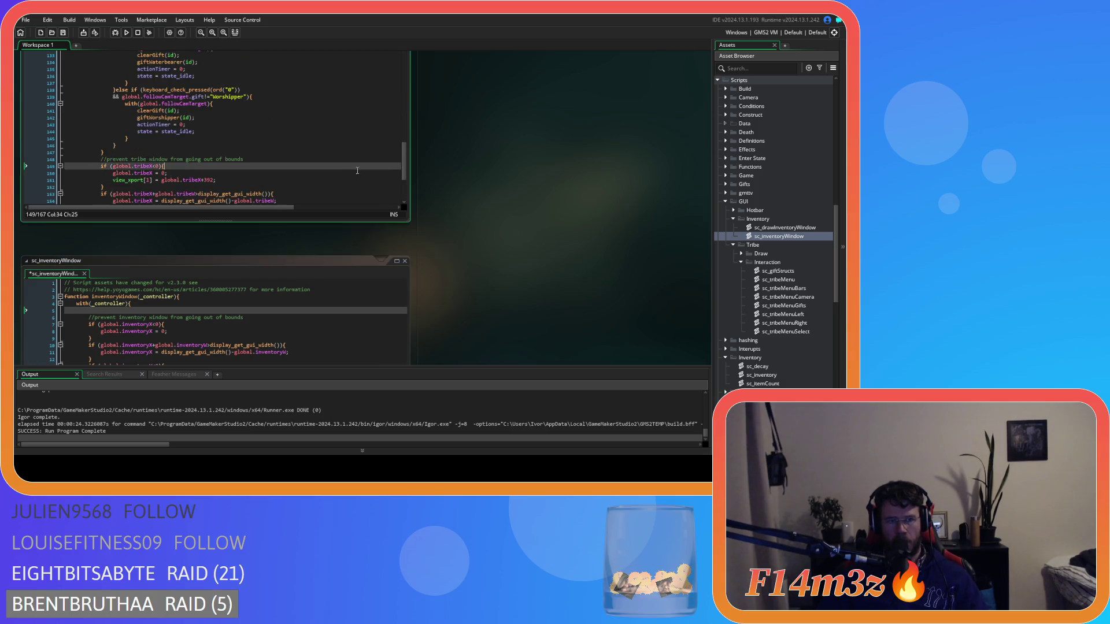
pyautogui.scroll(2, 349, 231)
pyautogui.click(217, 208)
pyautogui.scroll(16, 262, 221)
pyautogui.scroll(20, 262, 221)
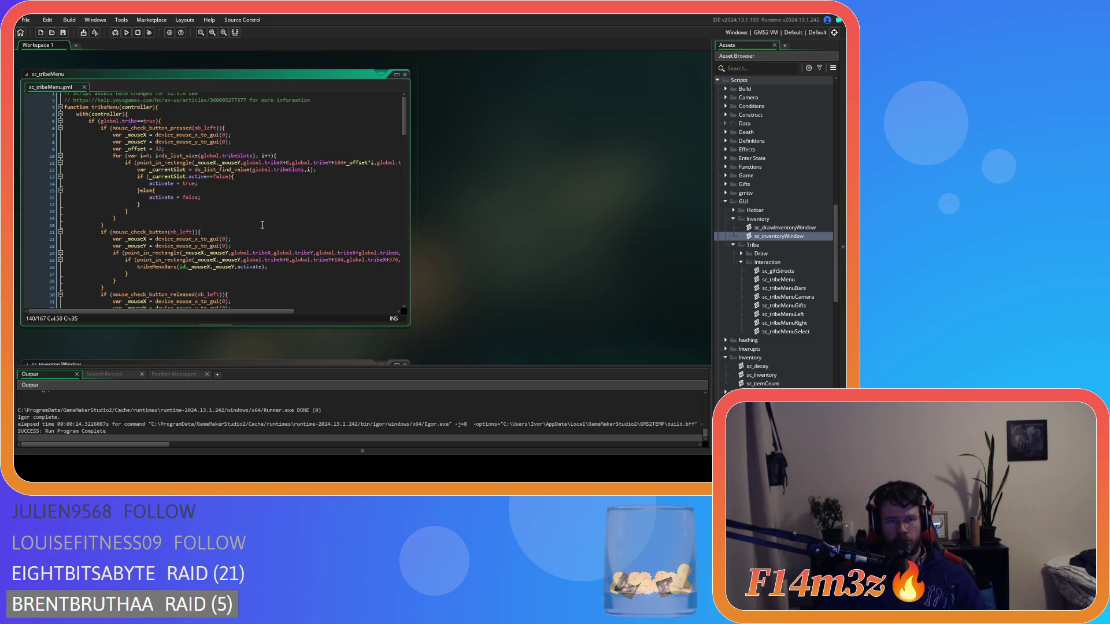
pyautogui.scroll(-11, 262, 224)
pyautogui.scroll(1, 133, 172)
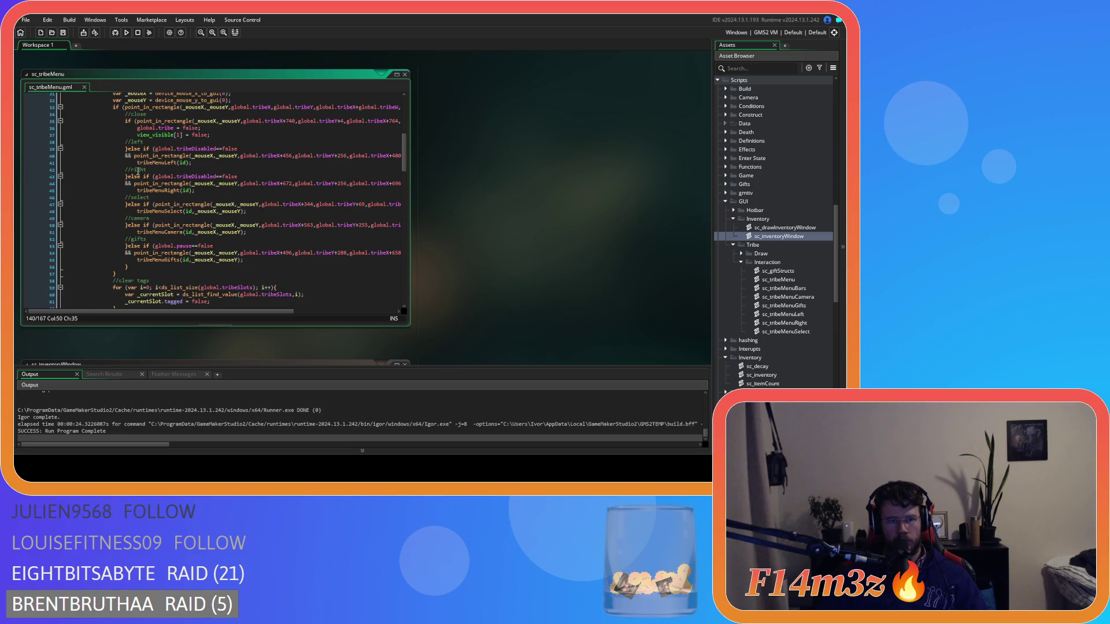
# - Copy sc_tribeMenu's mouse_check_button_released close-click block
pyautogui.moveTo(213, 136); pyautogui.dragTo(124, 114)
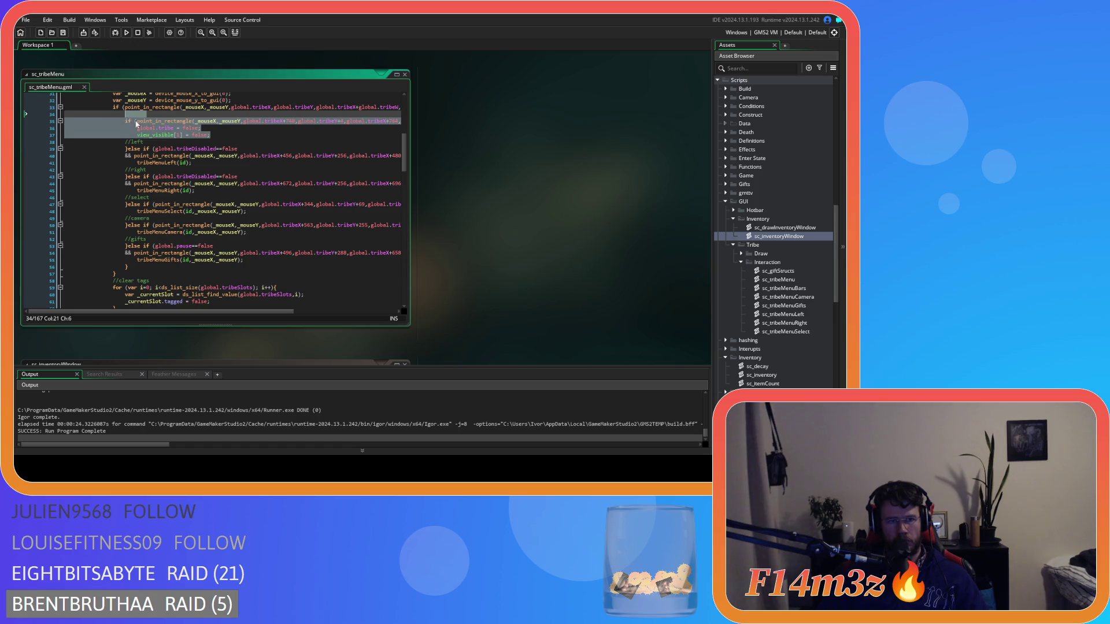
pyautogui.scroll(2, 174, 162)
pyautogui.moveTo(224, 170); pyautogui.dragTo(102, 121)
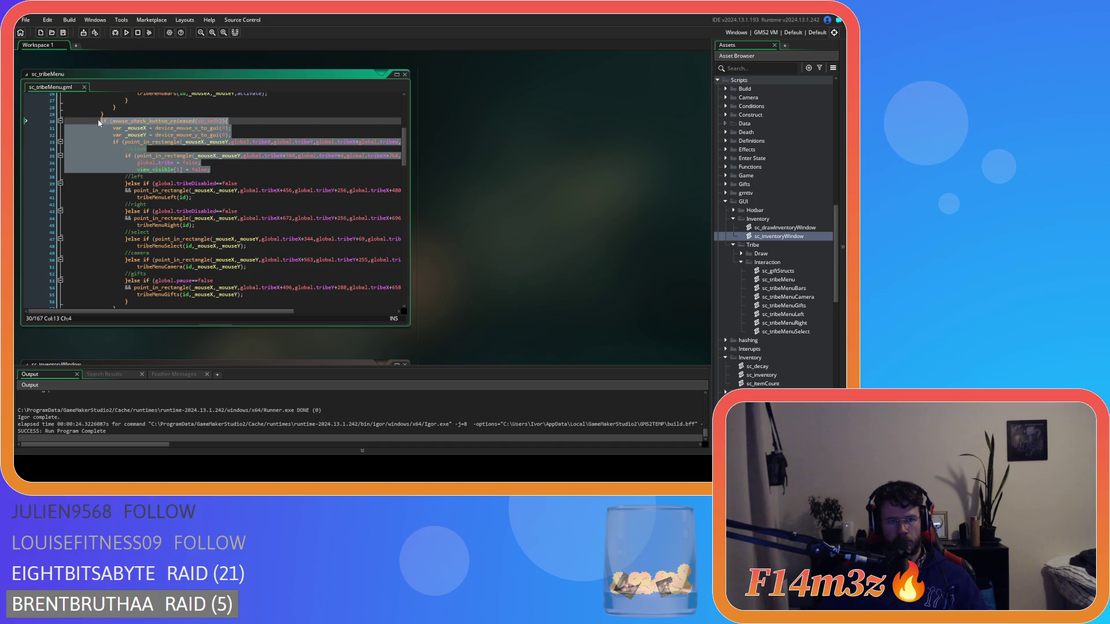
pyautogui.rightClick(156, 140)
pyautogui.click(414, 232)
# - Scroll the workspace back to the sc_inventoryWindow script
pyautogui.scroll(-4, 318, 197)
pyautogui.scroll(3, 478, 253)
pyautogui.scroll(-2, 292, 293)
pyautogui.scroll(2, 273, 237)
pyautogui.scroll(-4, 456, 300)
pyautogui.click(283, 214)
pyautogui.scroll(5, 283, 215)
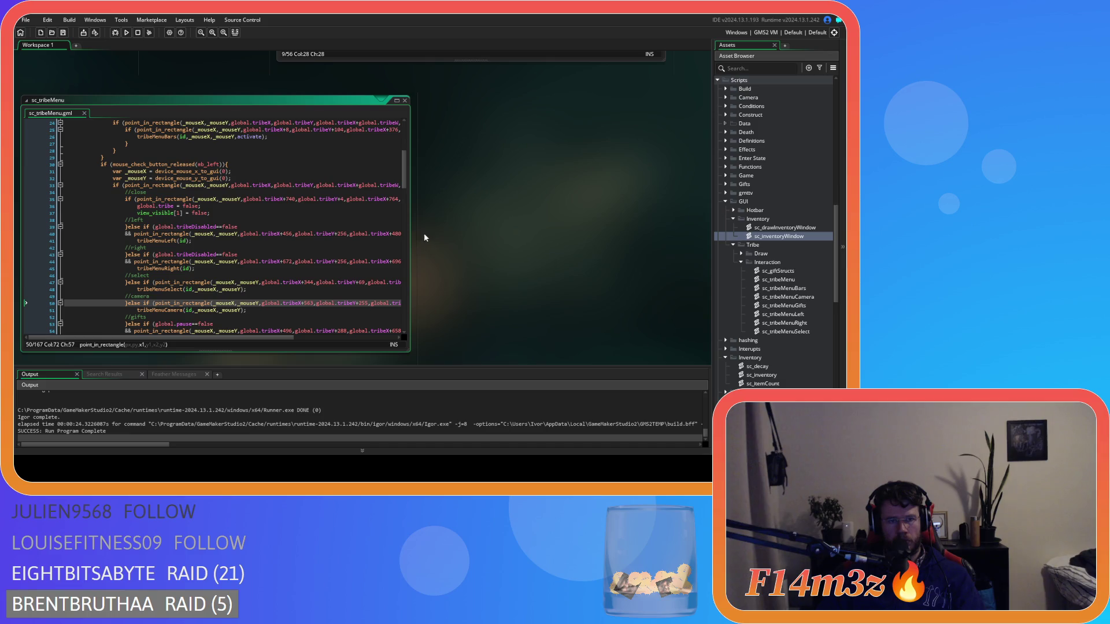
pyautogui.scroll(-10, 448, 230)
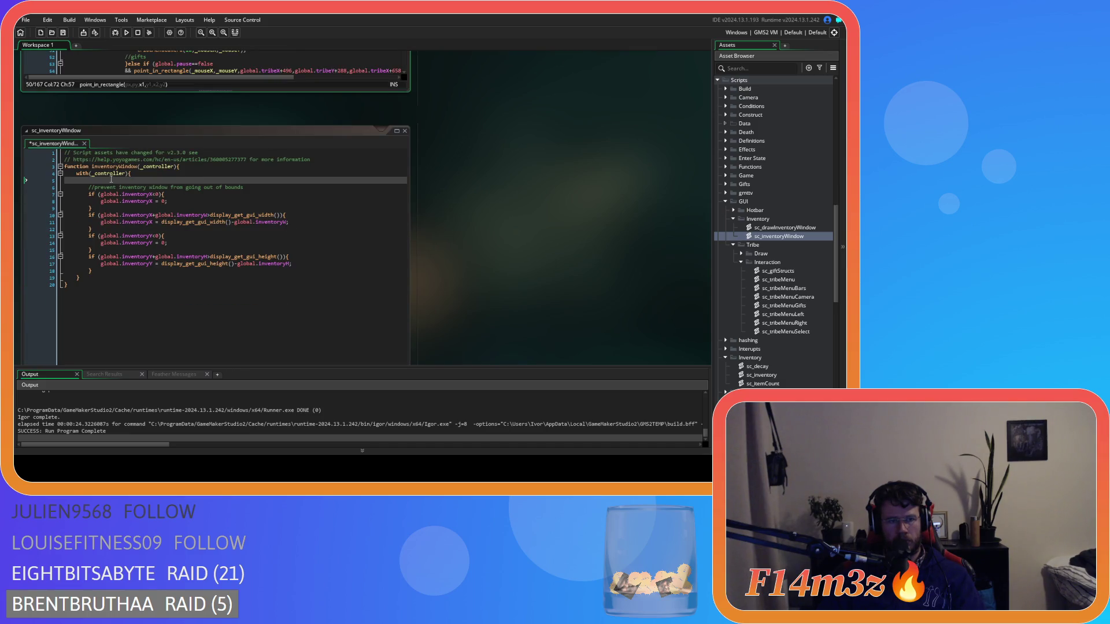
# - Paste the close-click block into the with block, dedent it and add two closing braces
pyautogui.click(111, 179)
pyautogui.hotkey('ctrl', 'v')
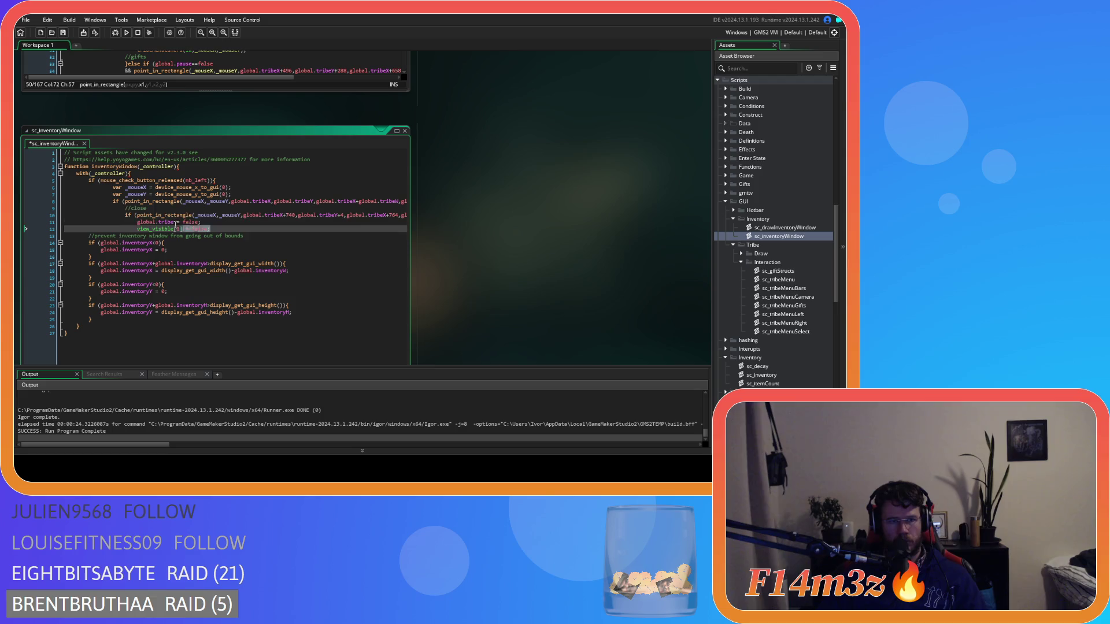
pyautogui.moveTo(207, 230); pyautogui.dragTo(17, 191)
pyautogui.hotkey('shift', 'Tab')
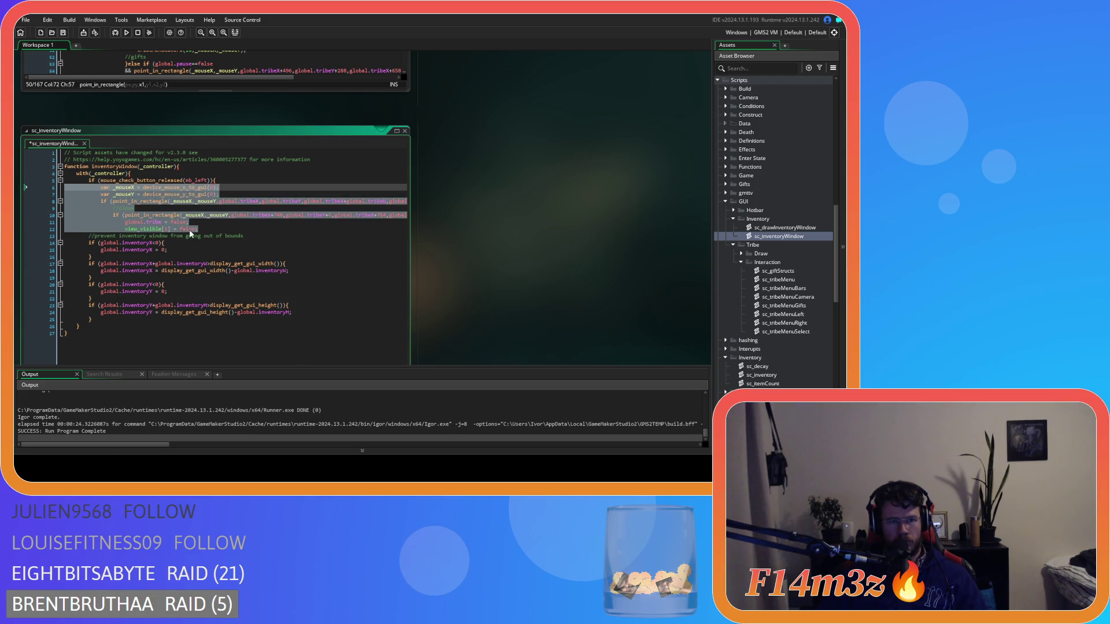
pyautogui.click(211, 229)
pyautogui.press('Return')
pyautogui.write('}')
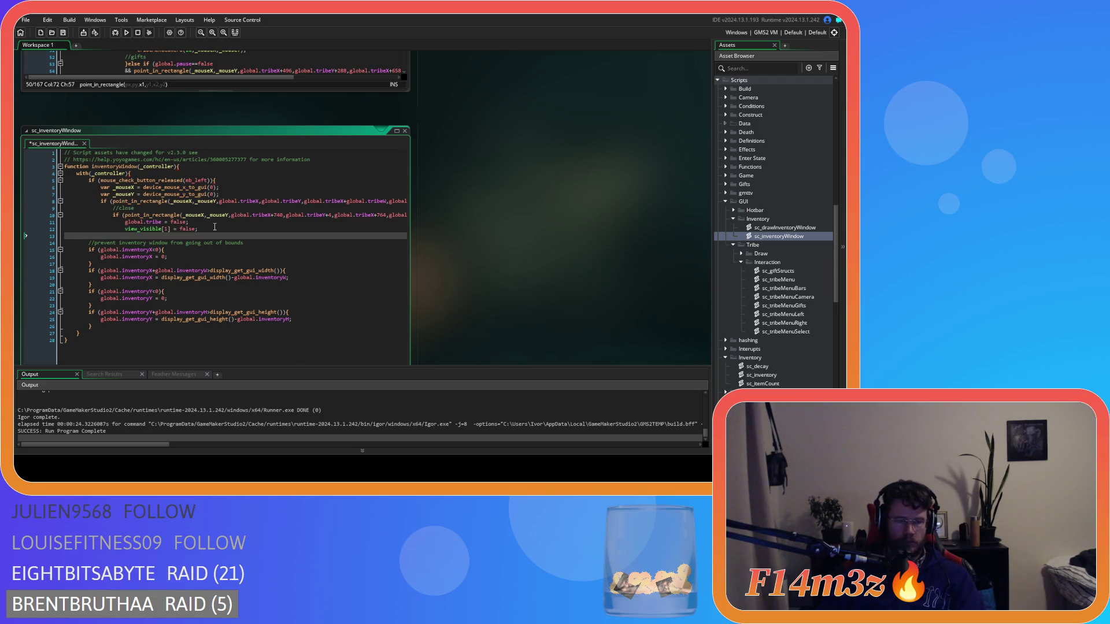
pyautogui.press('Return')
pyautogui.press('Return')
pyautogui.write('}')
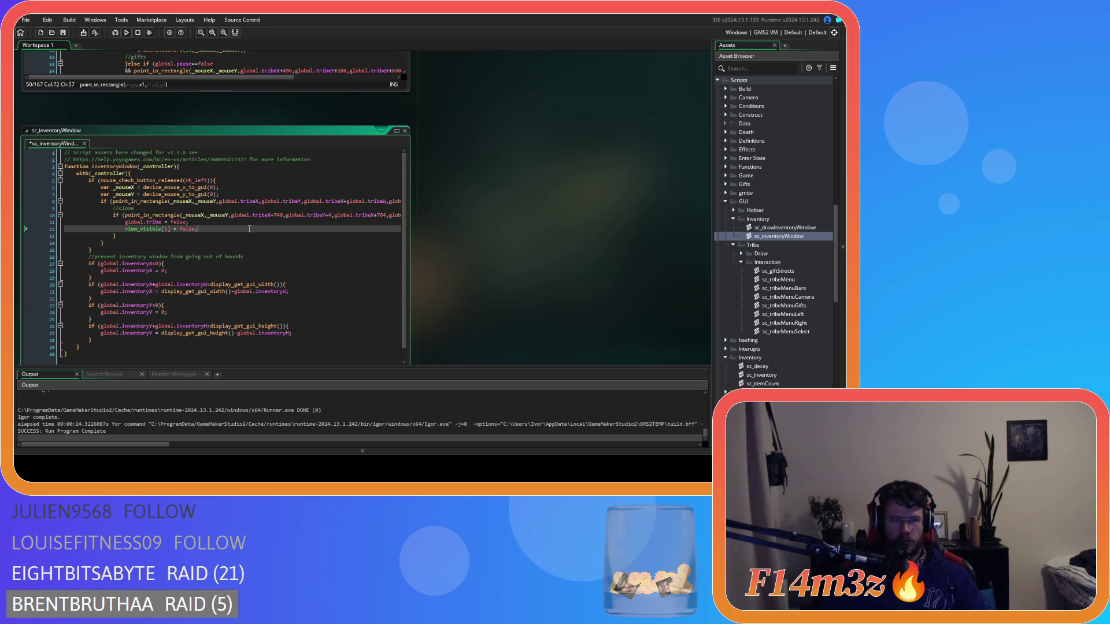
pyautogui.click(132, 173)
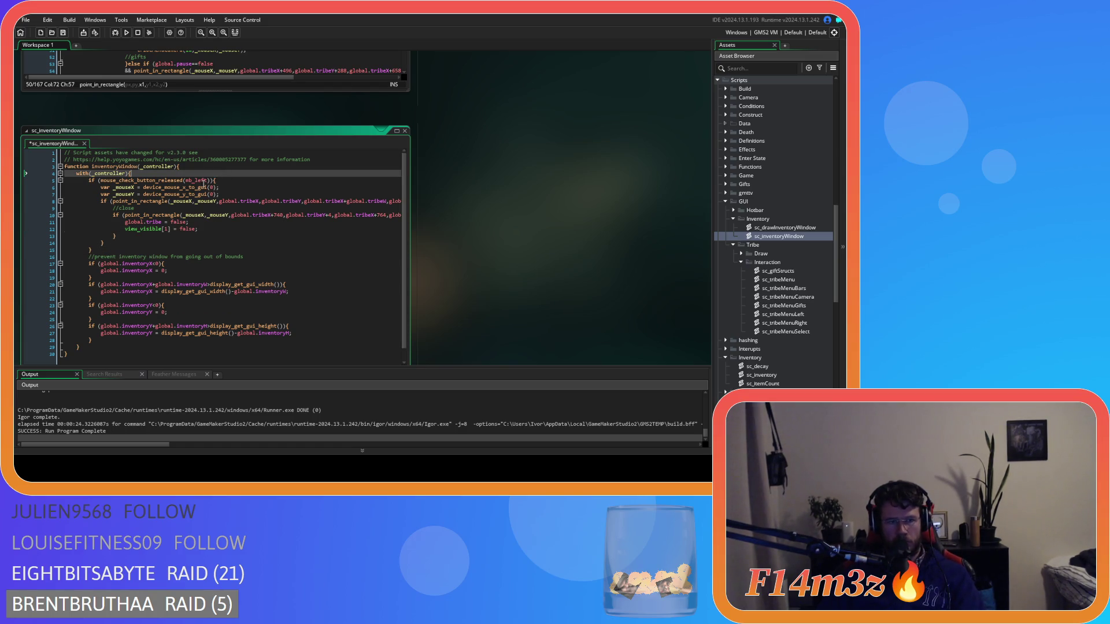
pyautogui.click(223, 195)
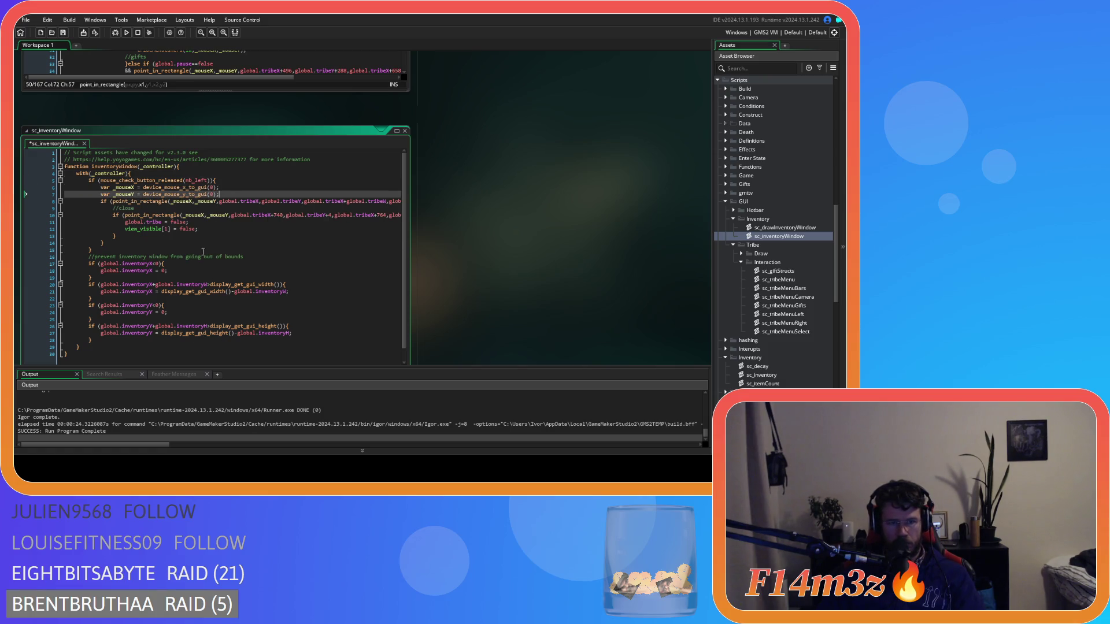
# - Replace every 'tribe' with 'inventory' via Find/Replace and save
pyautogui.click(150, 271)
pyautogui.doubleClick(149, 271)
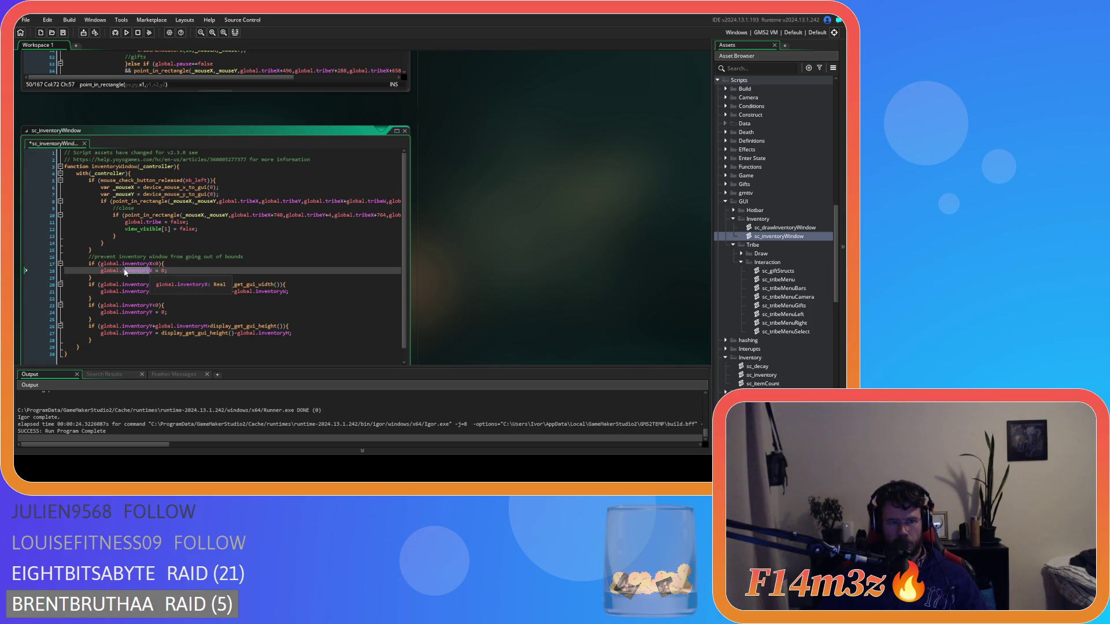
pyautogui.doubleClick(249, 202)
pyautogui.hotkey('ctrl', 'f')
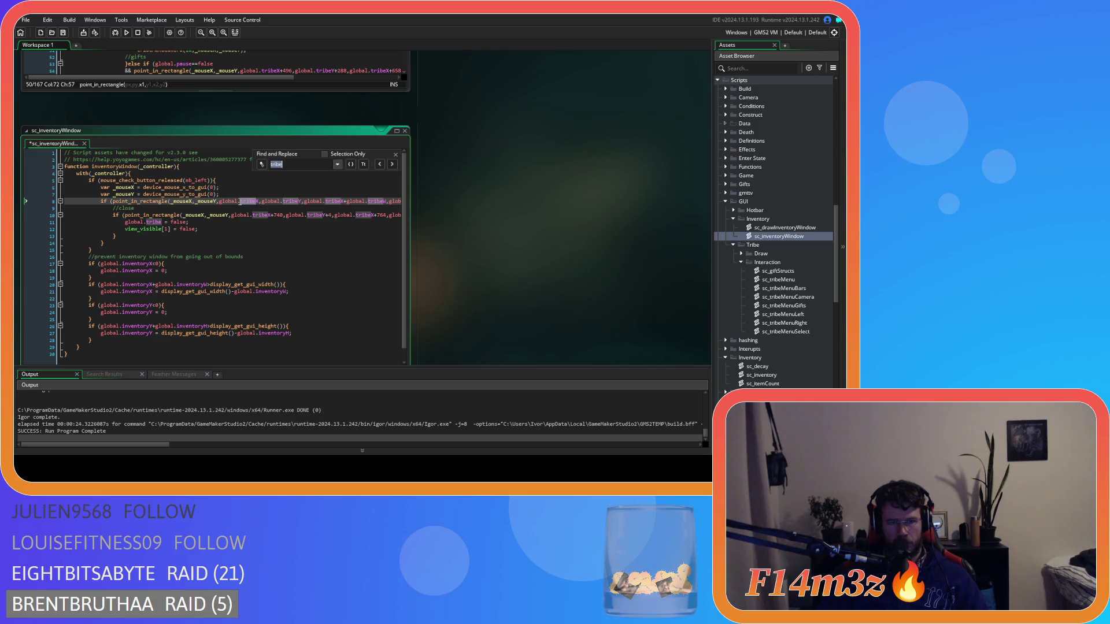
pyautogui.click(262, 164)
pyautogui.write('inventory')
pyautogui.click(363, 175)
pyautogui.press('Escape')
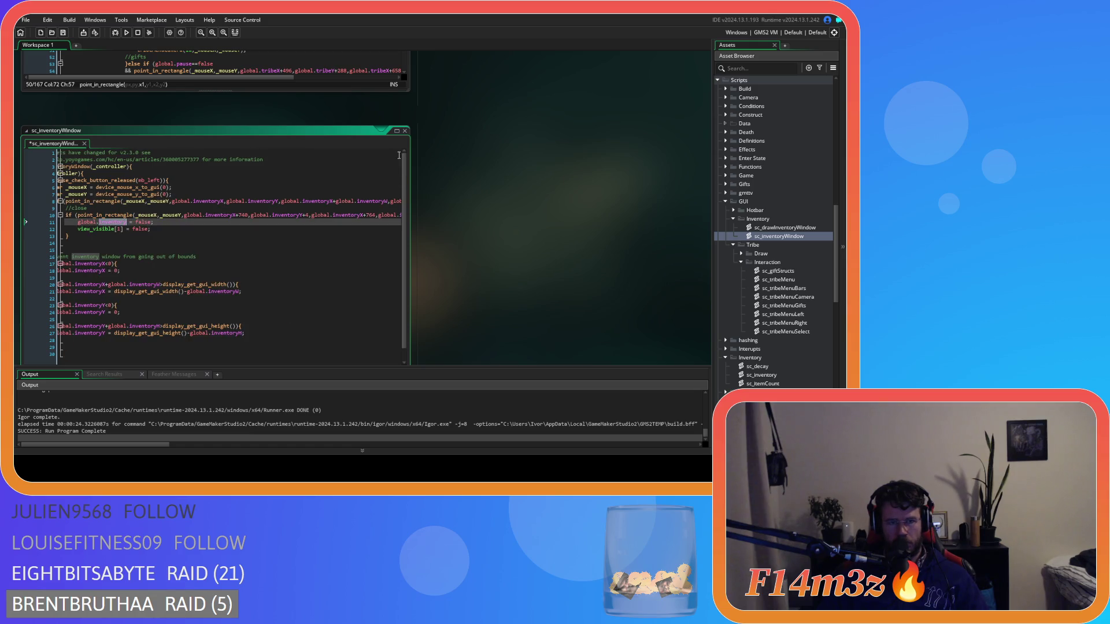
pyautogui.click(289, 229)
pyautogui.hotkey('ctrl', 's')
# - Delete the view_visible line and the extra lines 12–13
pyautogui.hotkey('shift', 'Home')
pyautogui.press('BackSpace')
pyautogui.press('BackSpace')
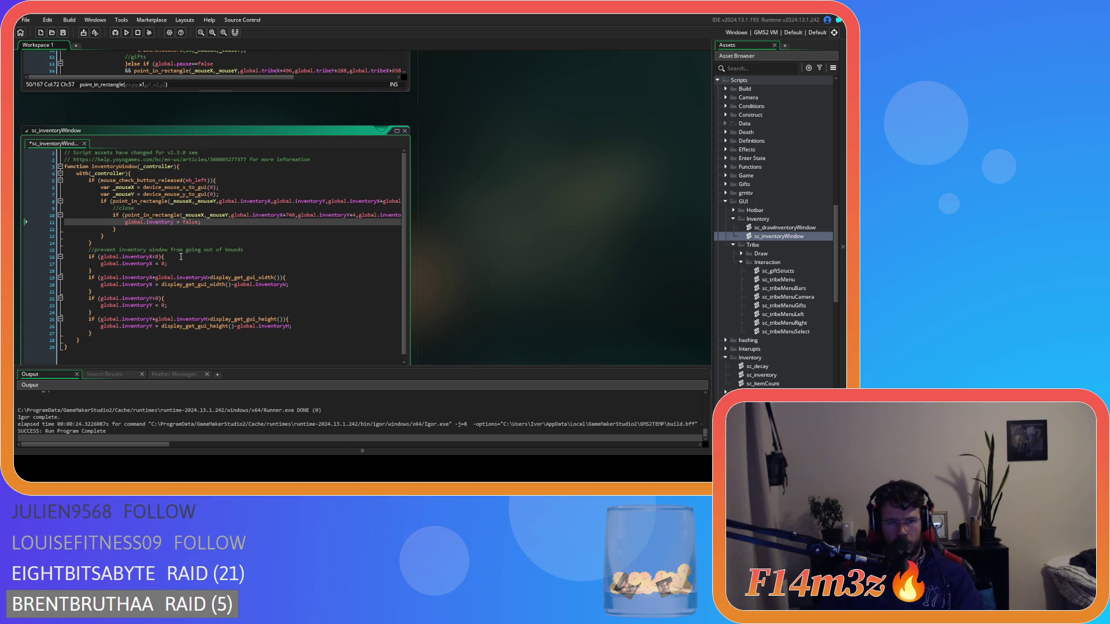
pyautogui.moveTo(146, 215)
pyautogui.moveTo(274, 202)
pyautogui.mouseDown()
pyautogui.moveTo(401, 200)
pyautogui.moveTo(70, 201)
pyautogui.moveTo(406, 206)
pyautogui.moveTo(396, 205)
pyautogui.mouseUp()
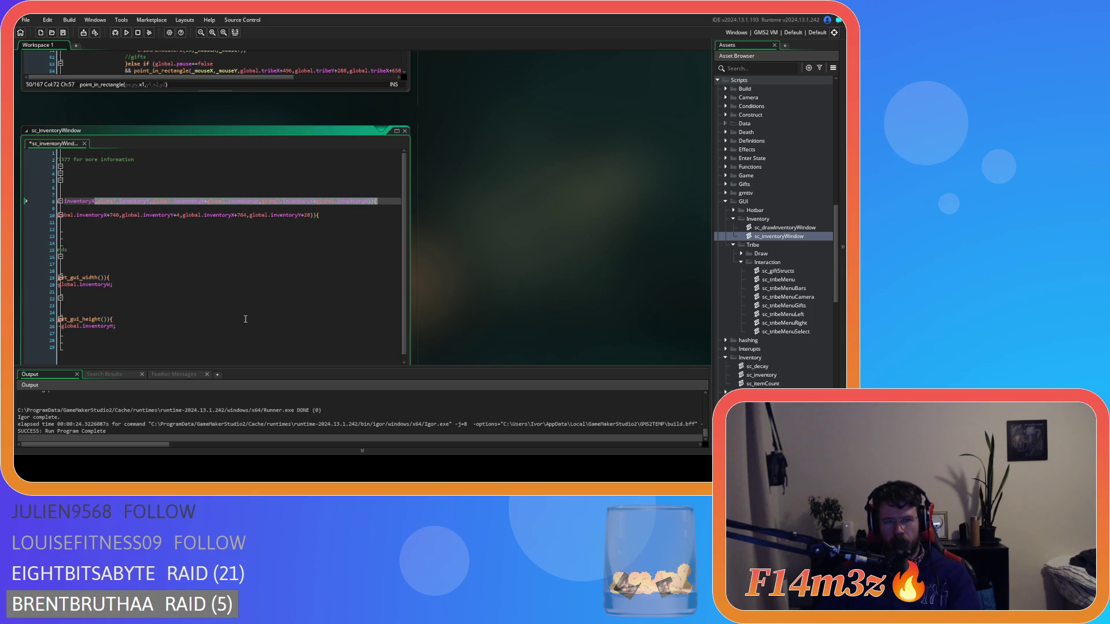
pyautogui.moveTo(515, 303); pyautogui.dragTo(599, 244)
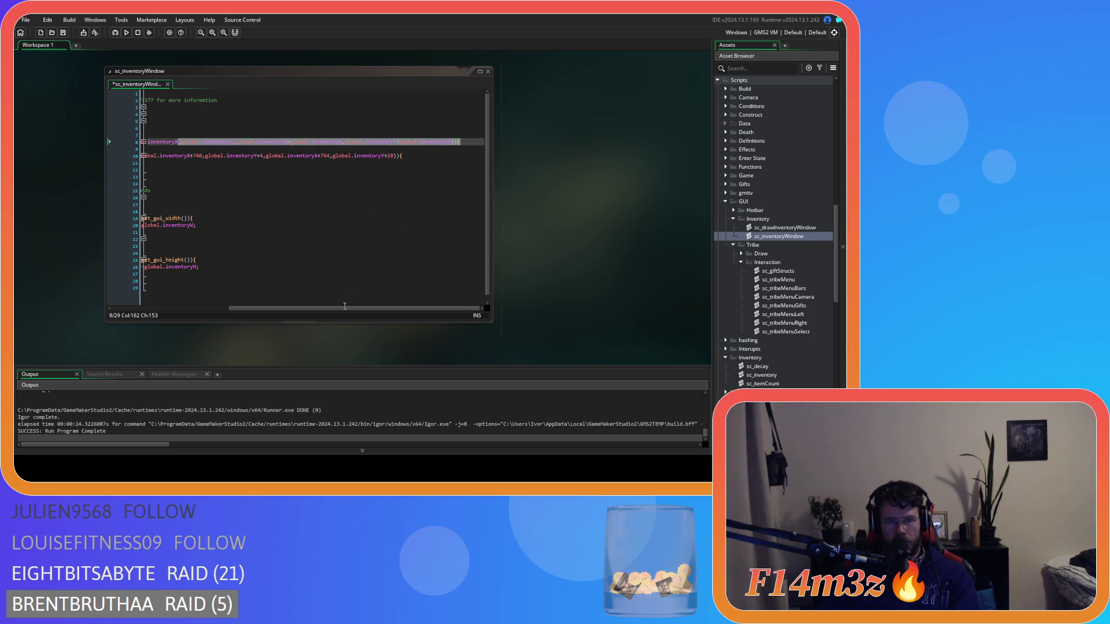
pyautogui.moveTo(341, 307); pyautogui.dragTo(151, 296)
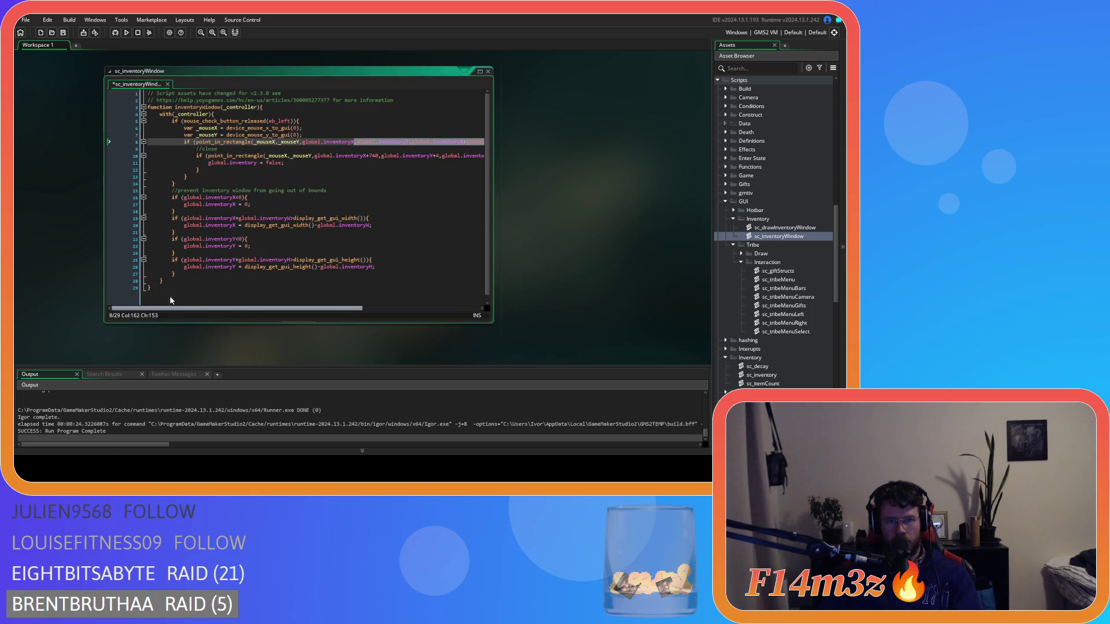
pyautogui.hscroll(5, 418, 284)
pyautogui.press('Left')
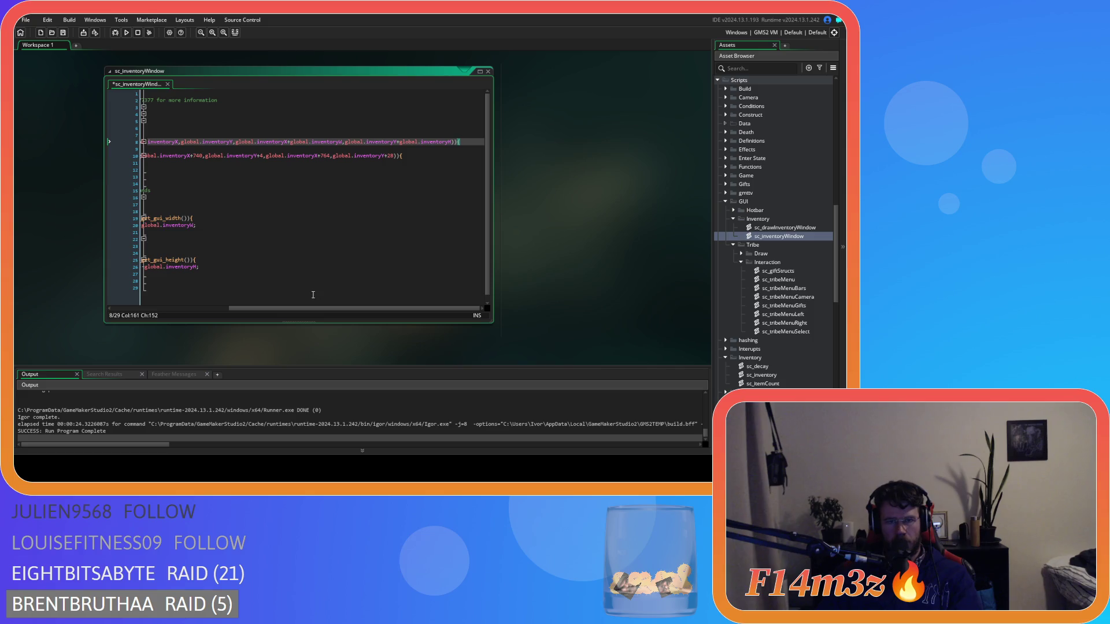
pyautogui.hscroll(-5, 313, 295)
pyautogui.moveTo(187, 176); pyautogui.dragTo(148, 169)
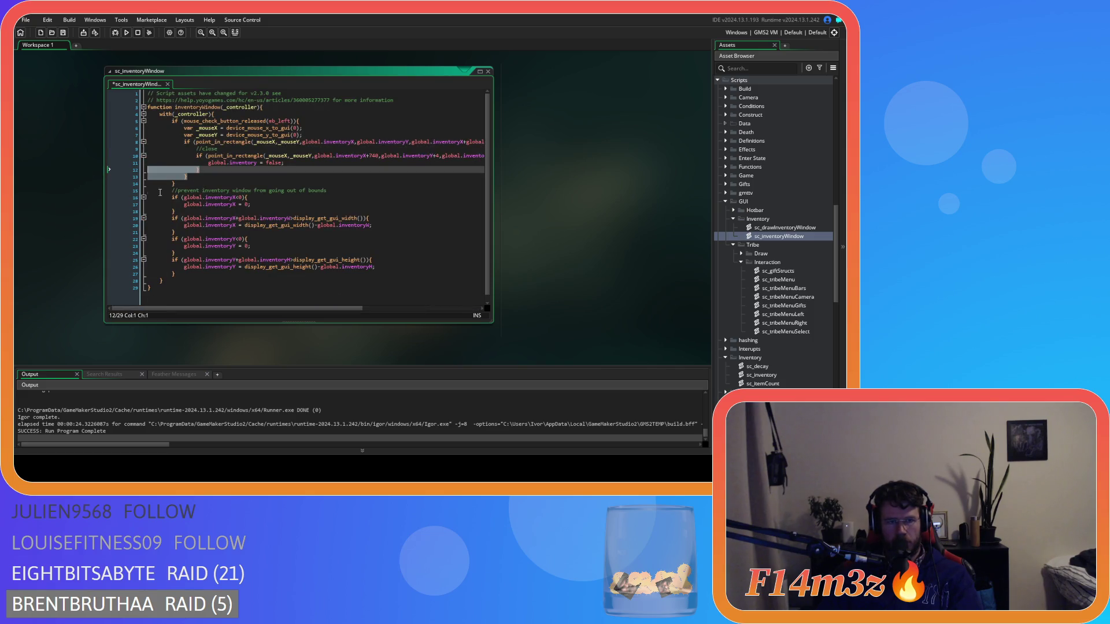
pyautogui.press('BackSpace')
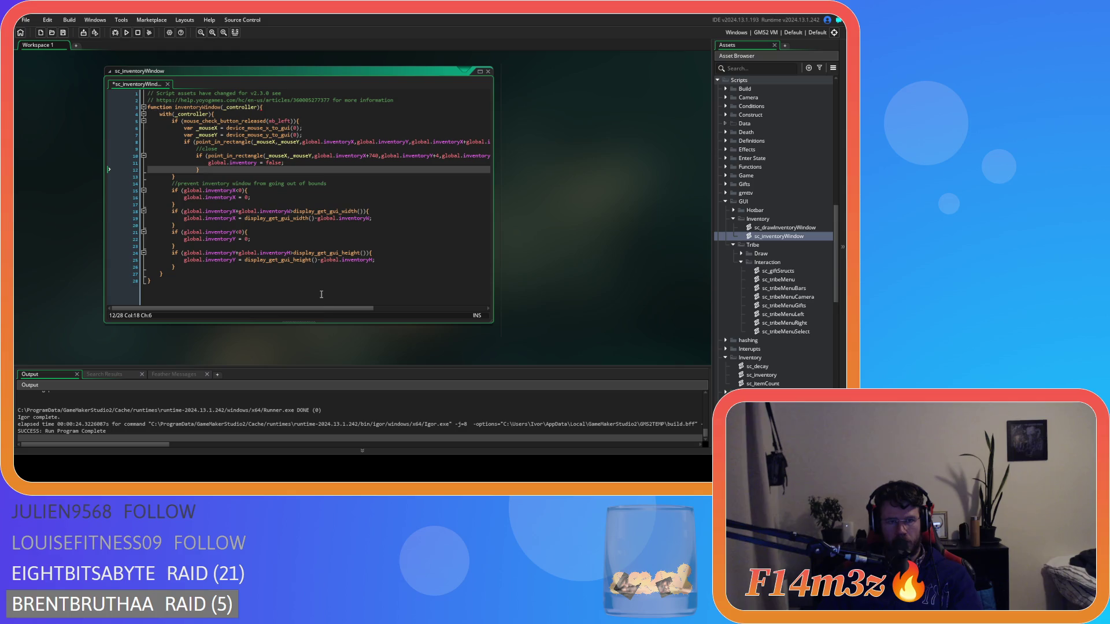
# - Remove the outer rectangle check on line 8, de-indent the close block, and save
pyautogui.moveTo(321, 309); pyautogui.dragTo(518, 222)
pyautogui.moveTo(477, 143); pyautogui.dragTo(30, 144)
pyautogui.press('BackSpace')
pyautogui.press('BackSpace')
pyautogui.moveTo(174, 169); pyautogui.dragTo(148, 141)
pyautogui.hotkey('shift', 'Tab')
pyautogui.click(268, 171)
pyautogui.hotkey('ctrl', 's')
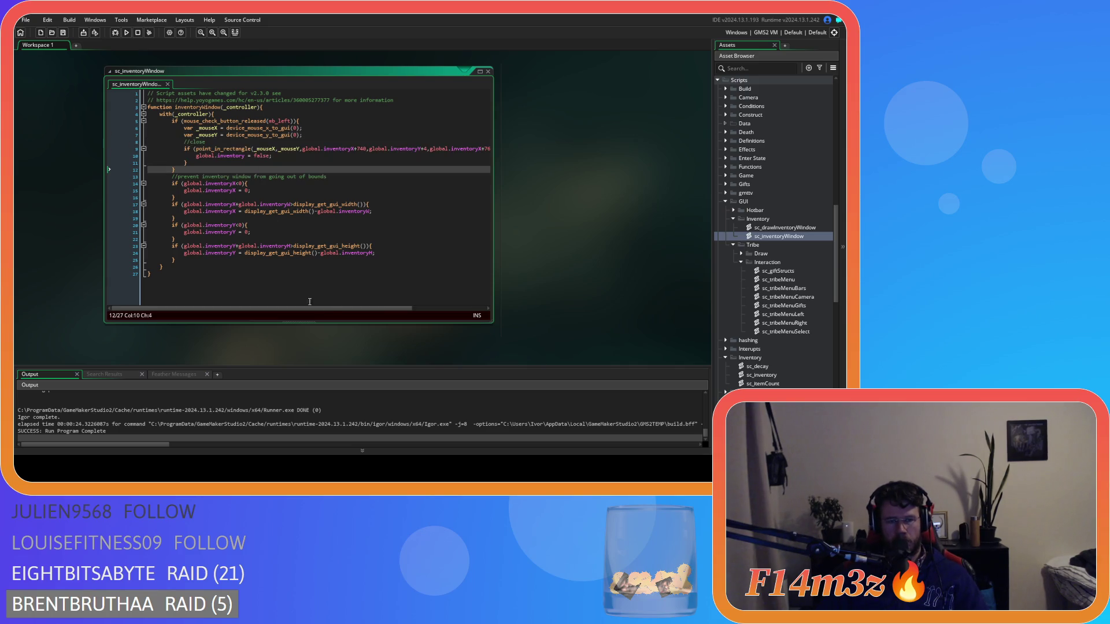
# - Scroll across the editor to review the end of the close-click condition
pyautogui.moveTo(348, 307); pyautogui.dragTo(422, 307)
pyautogui.click(479, 149)
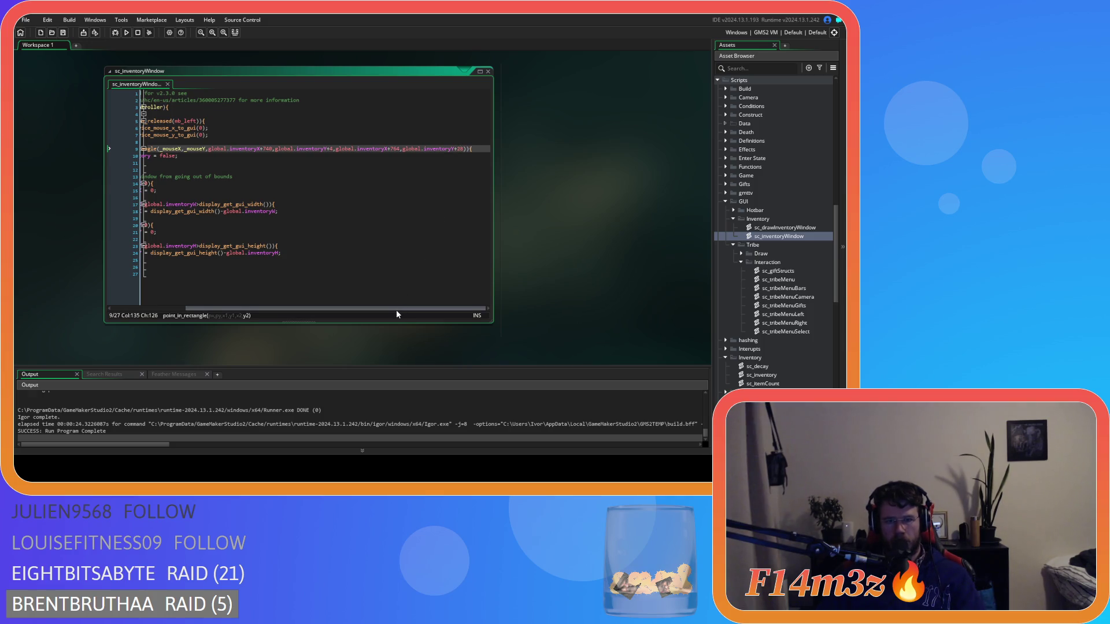
pyautogui.moveTo(397, 310); pyautogui.dragTo(383, 310)
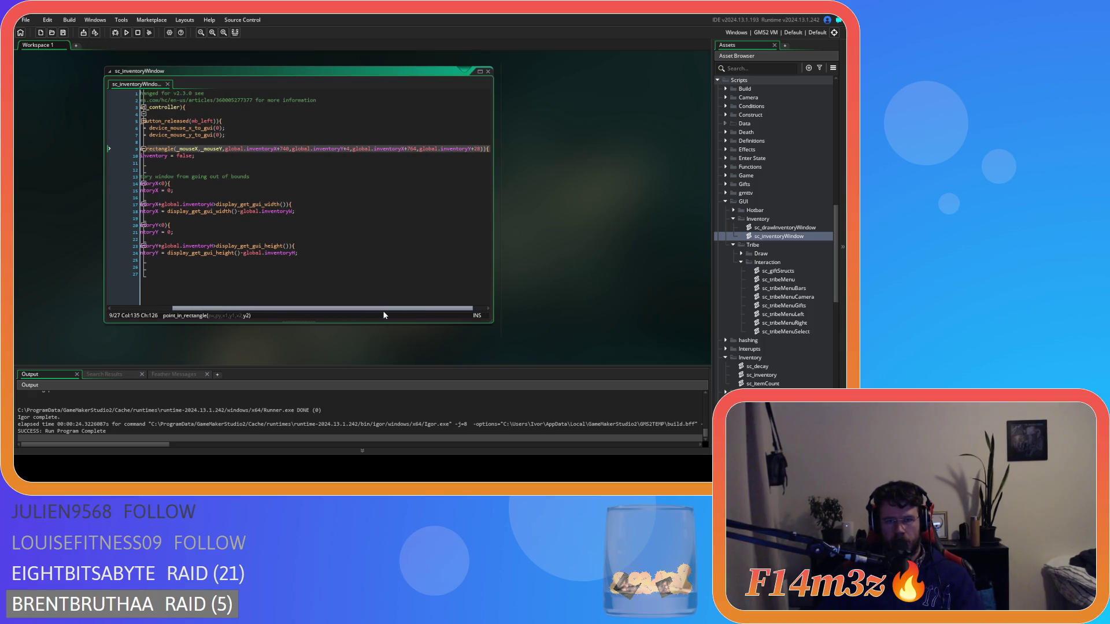
pyautogui.hscroll(3, 384, 312)
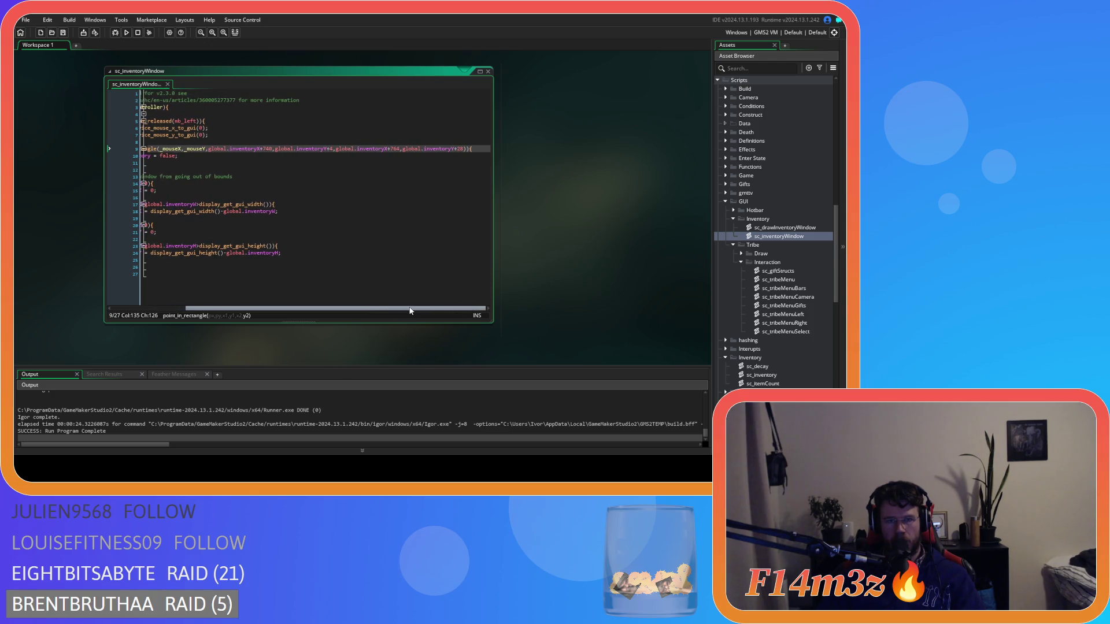
pyautogui.moveTo(410, 310); pyautogui.dragTo(332, 308)
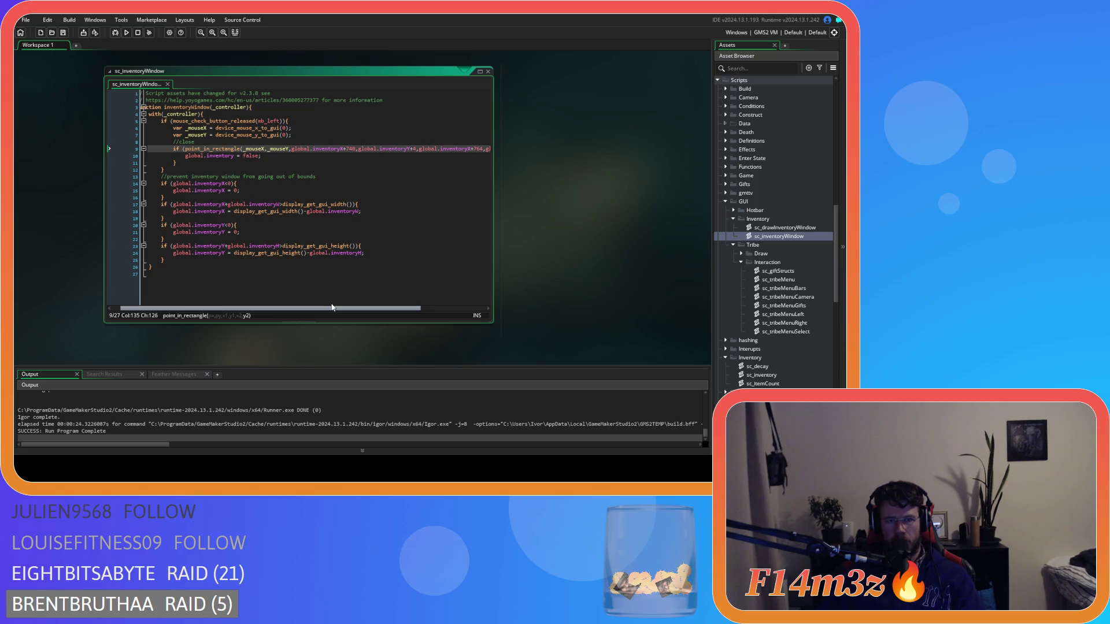
pyautogui.scroll(5, 584, 268)
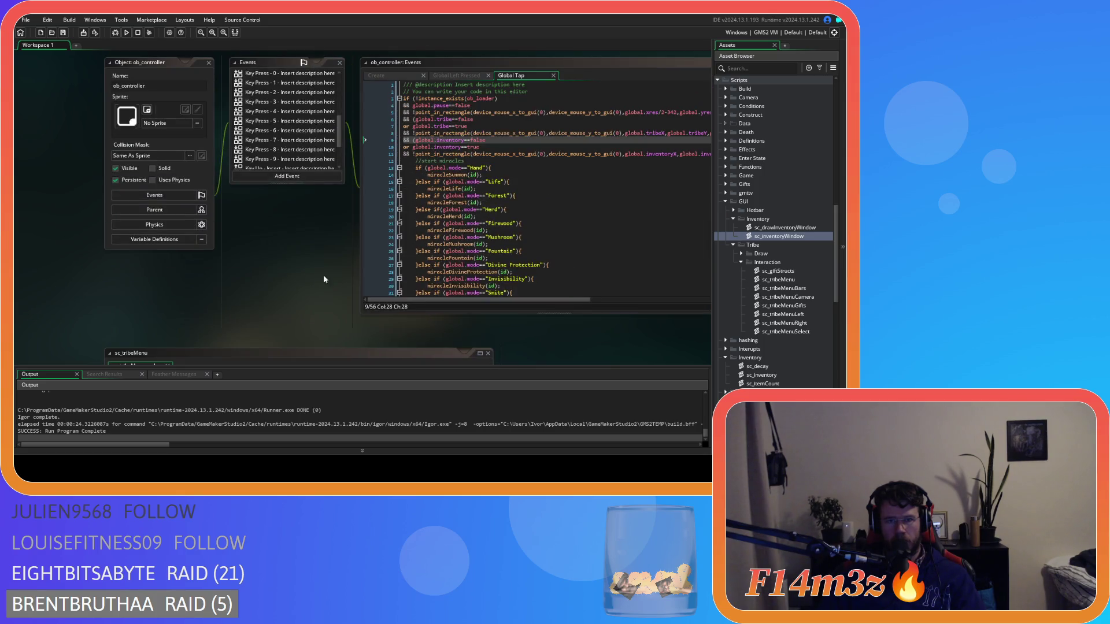
# - Look up the close icon's x offset in sc_drawInventoryWindow
pyautogui.scroll(-3, 303, 266)
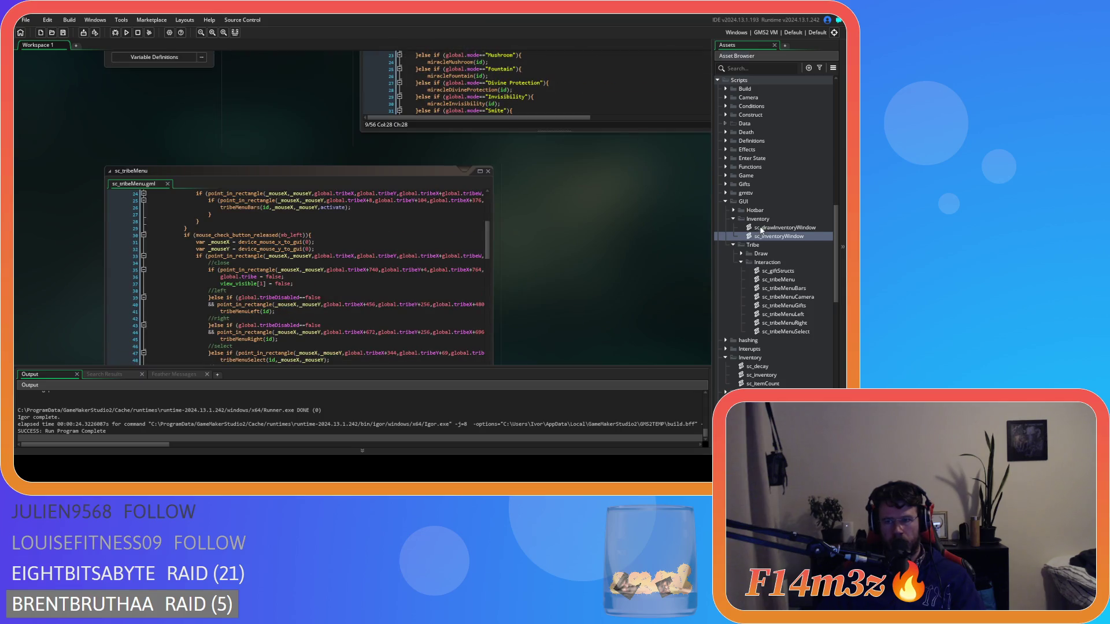
pyautogui.doubleClick(759, 230)
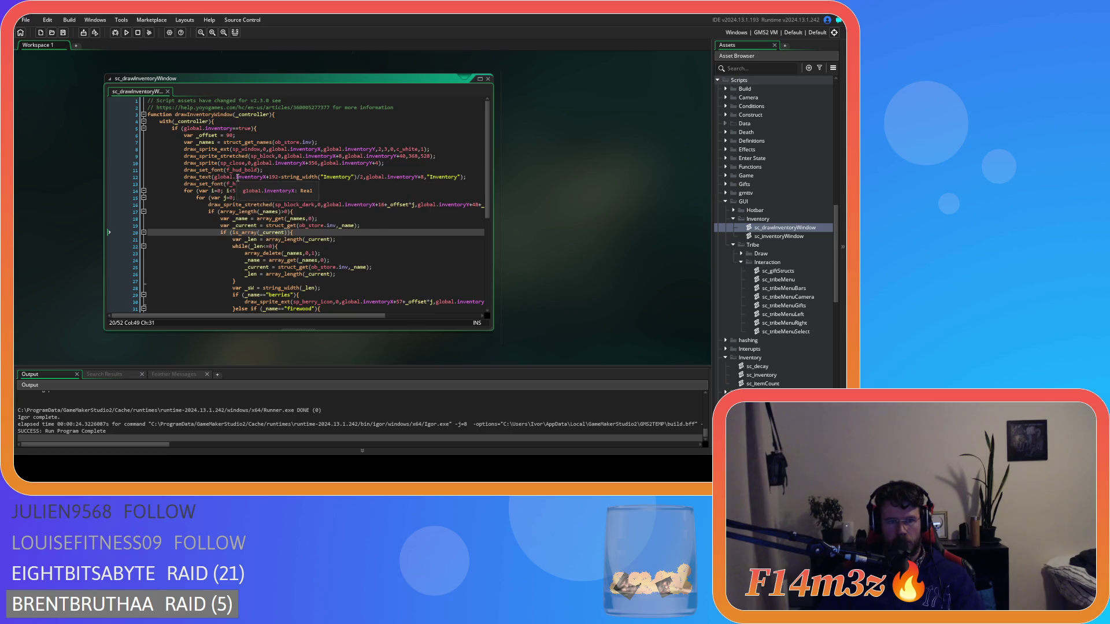
pyautogui.doubleClick(313, 163)
pyautogui.doubleClick(316, 164)
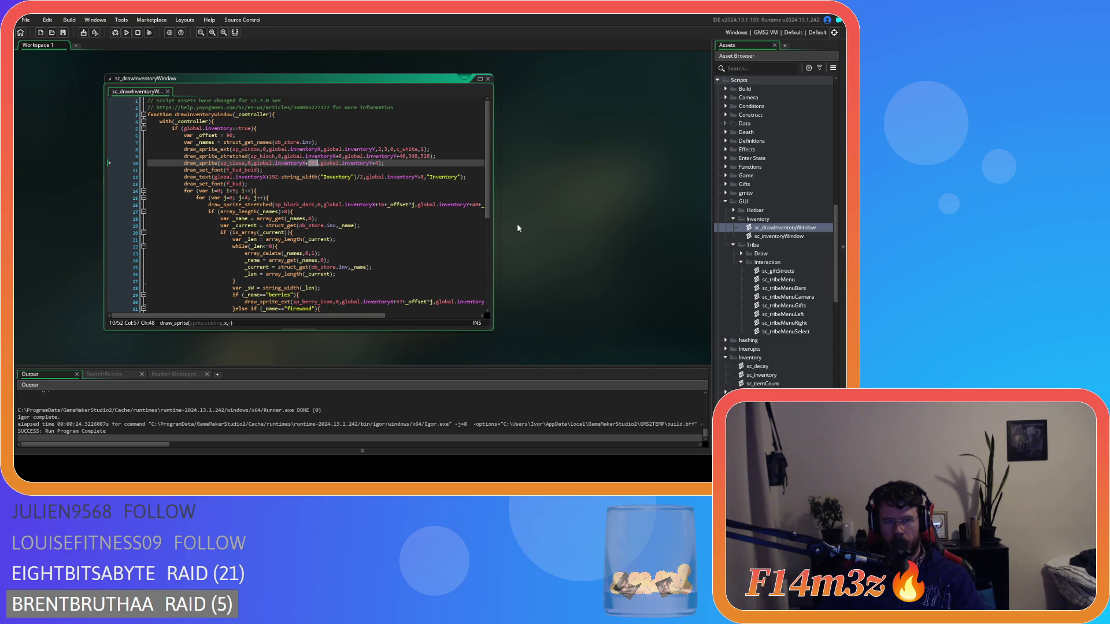
# - In sc_inventoryWindow, replace 740 with 350 in the close point_in_rectangle check
pyautogui.scroll(-5, 520, 223)
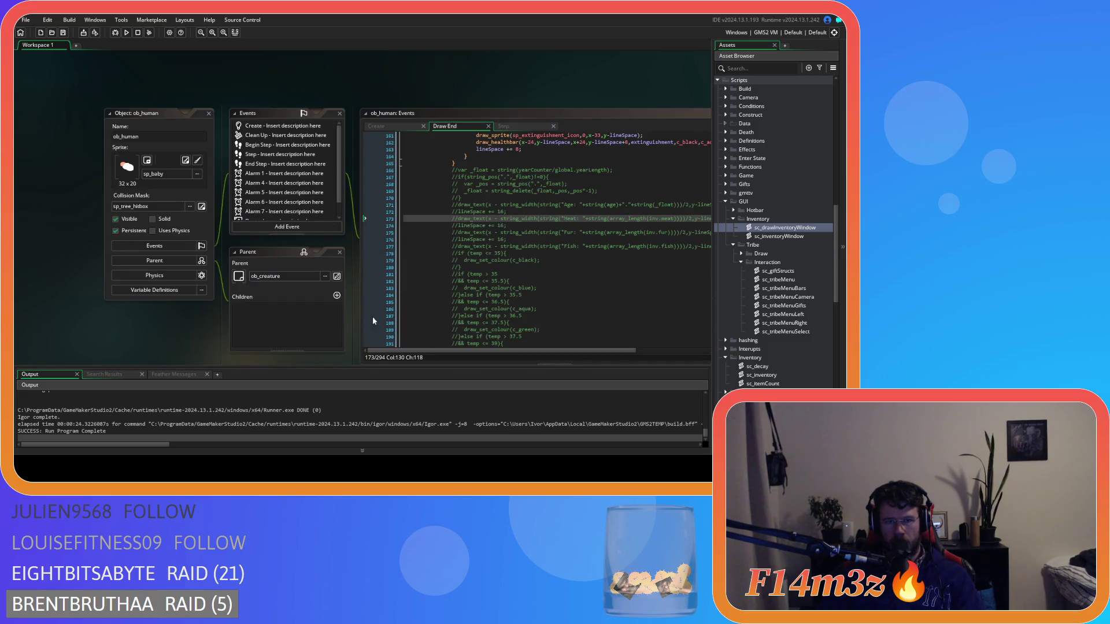
pyautogui.scroll(-5, 370, 306)
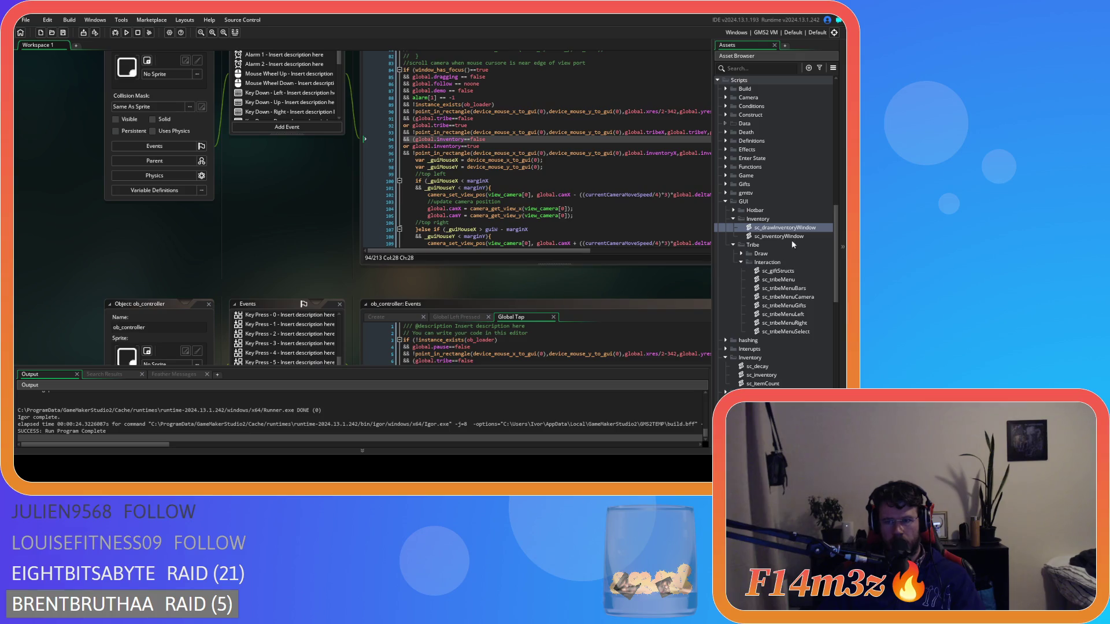
pyautogui.doubleClick(779, 236)
pyautogui.doubleClick(351, 156)
pyautogui.write('350')
pyautogui.moveTo(376, 317); pyautogui.dragTo(448, 318)
pyautogui.doubleClick(395, 157)
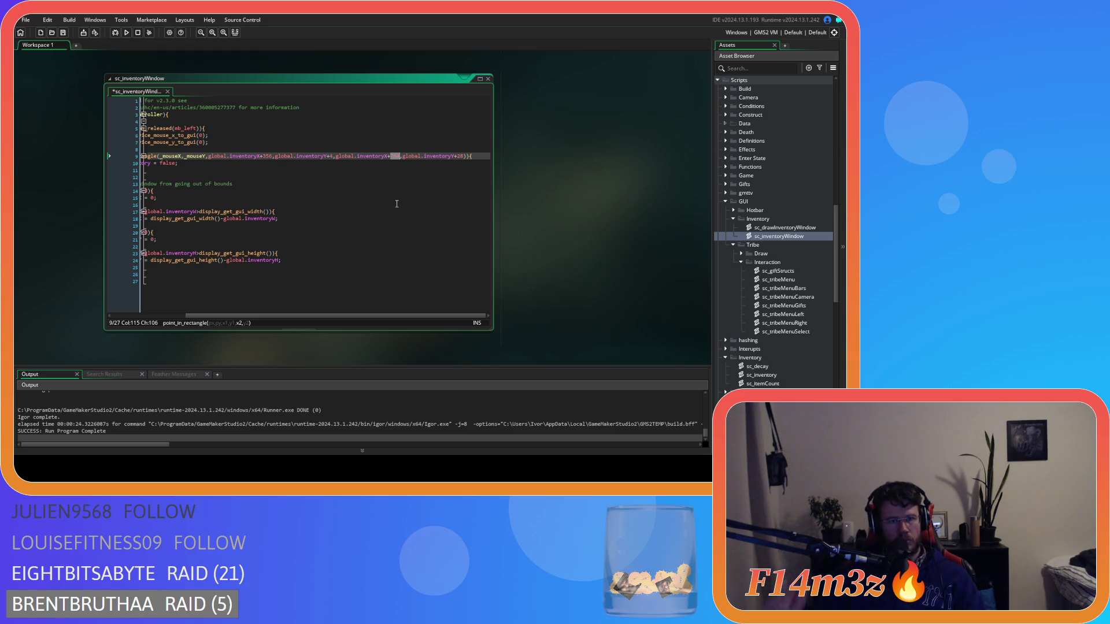
# - Change the close check's right edge offset to 388 and save the script
pyautogui.write('388')
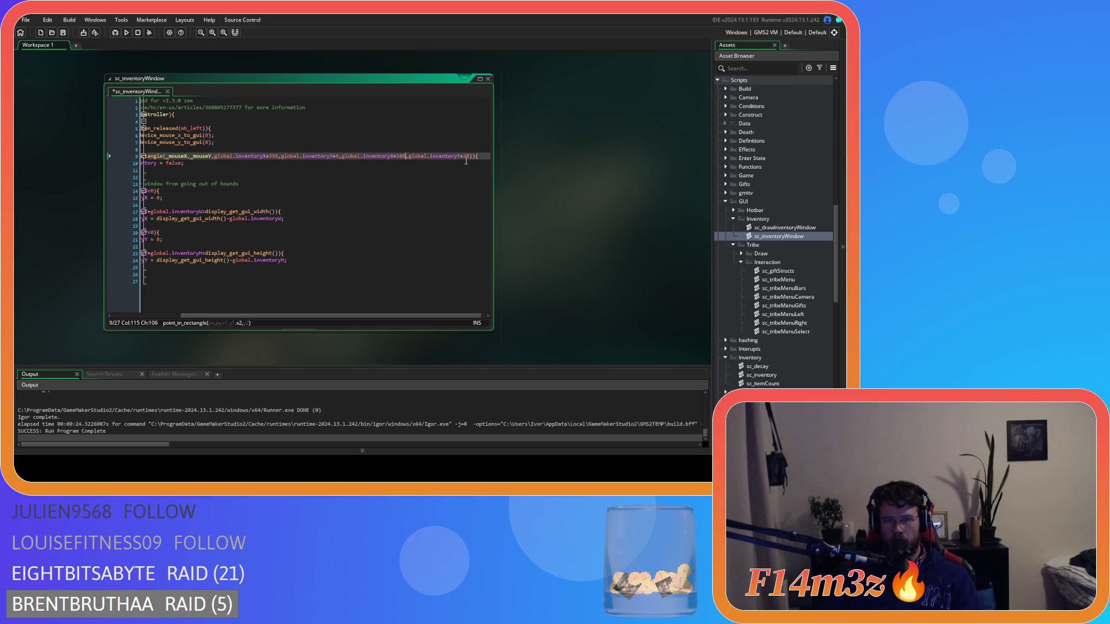
pyautogui.click(465, 156)
pyautogui.press('End')
pyautogui.hotkey('ctrl', 's')
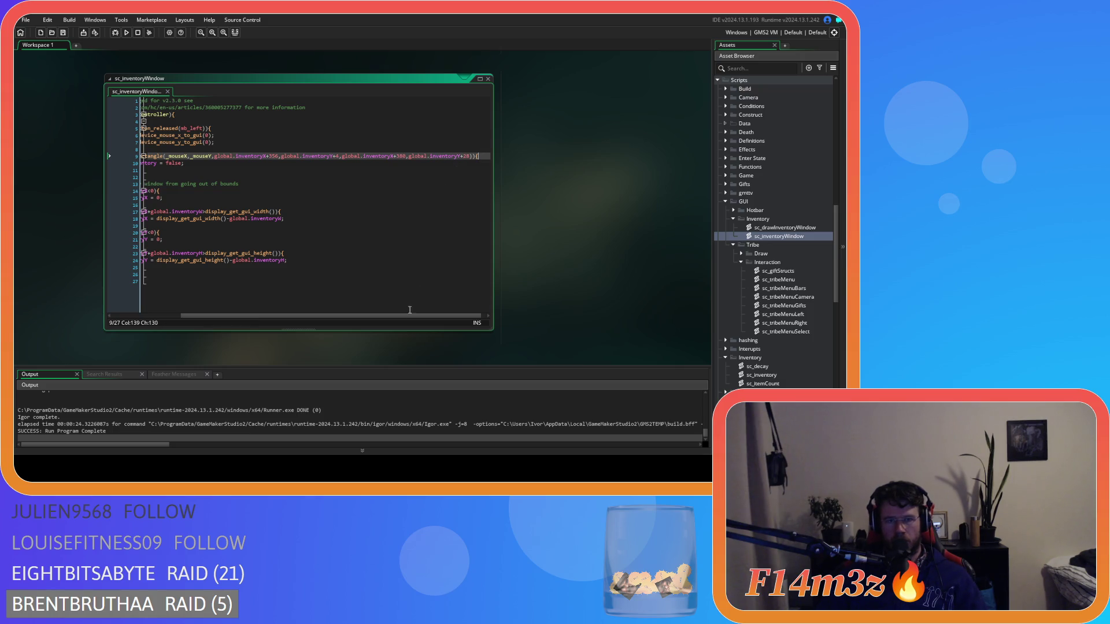
# - Add an if (global.inventory==true) line at the top of the with(_controller) block
pyautogui.moveTo(407, 317); pyautogui.dragTo(276, 317)
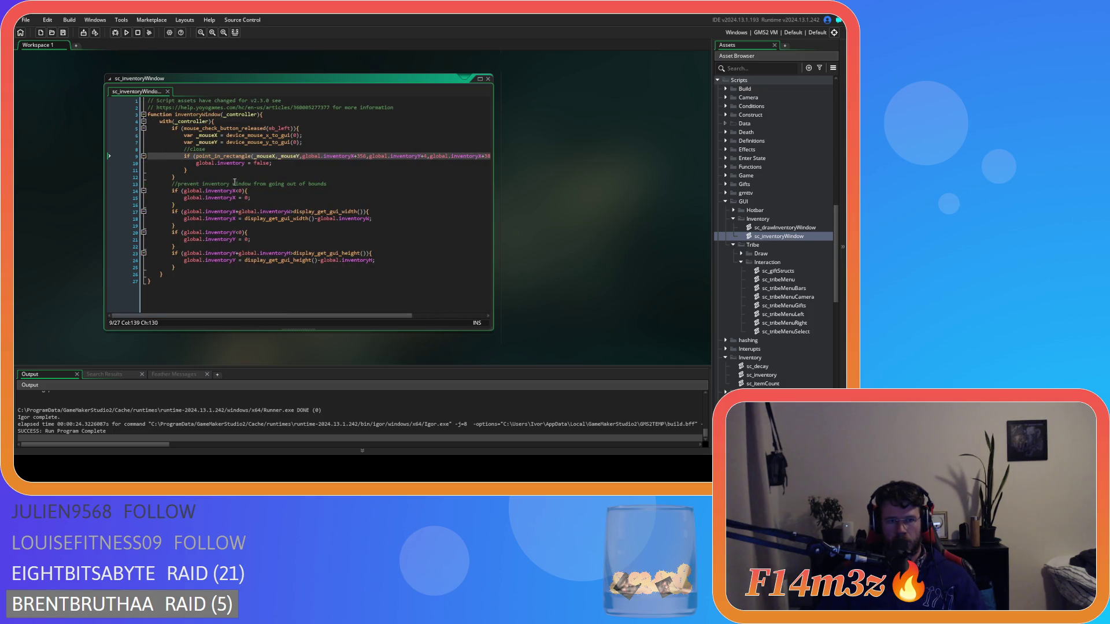
pyautogui.press('Down')
pyautogui.moveTo(220, 127); pyautogui.dragTo(223, 225)
pyautogui.click(393, 291)
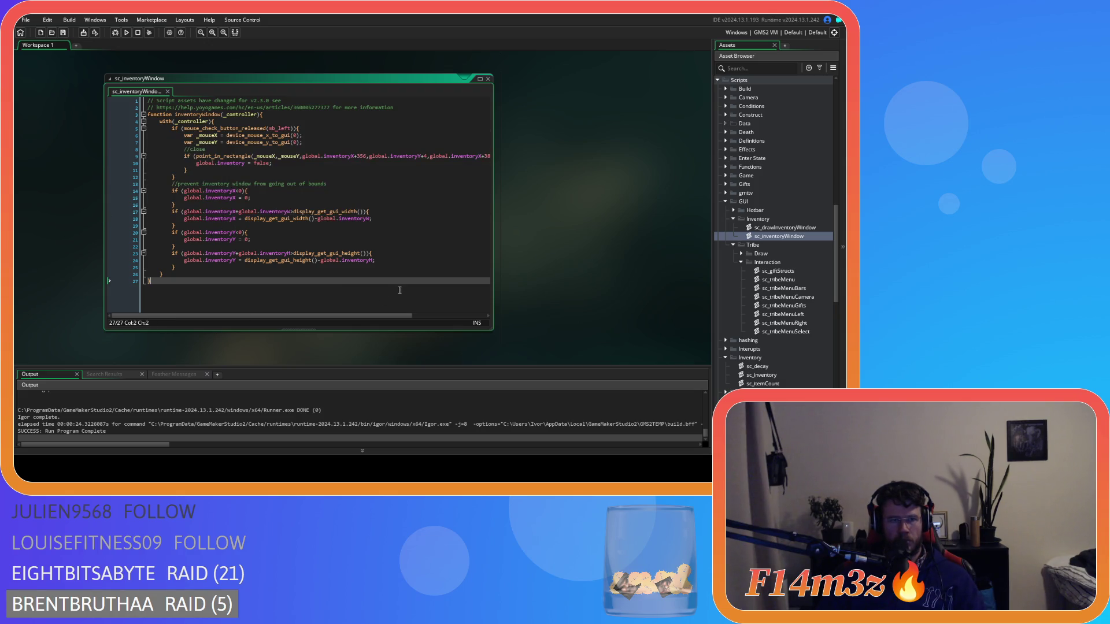
pyautogui.moveTo(225, 156); pyautogui.dragTo(414, 166)
pyautogui.click(408, 156)
pyautogui.click(327, 205)
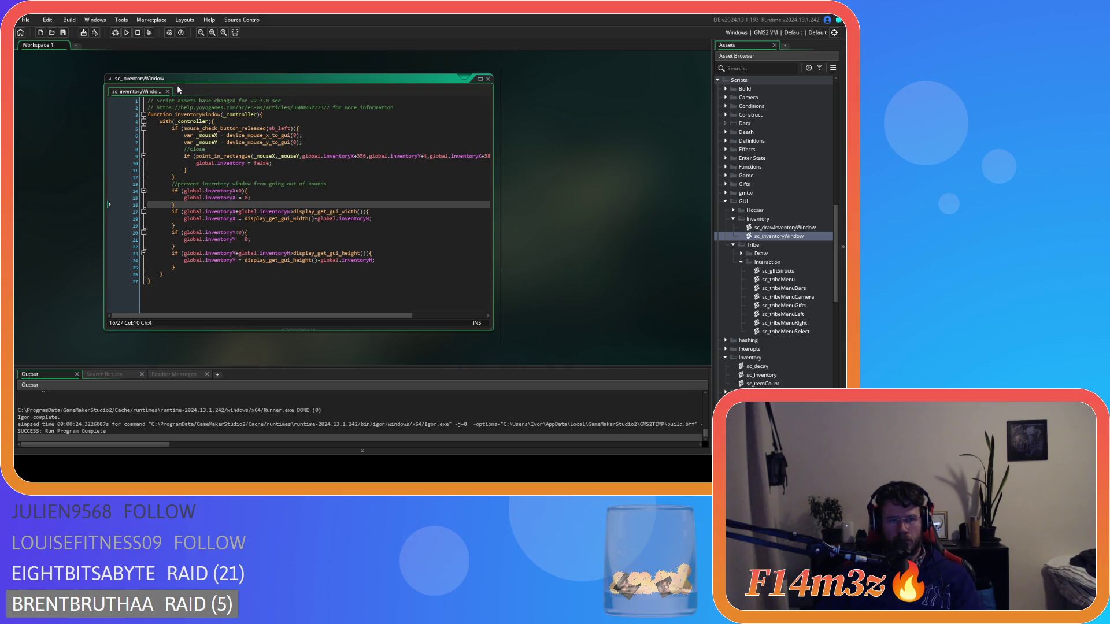
pyautogui.click(222, 121)
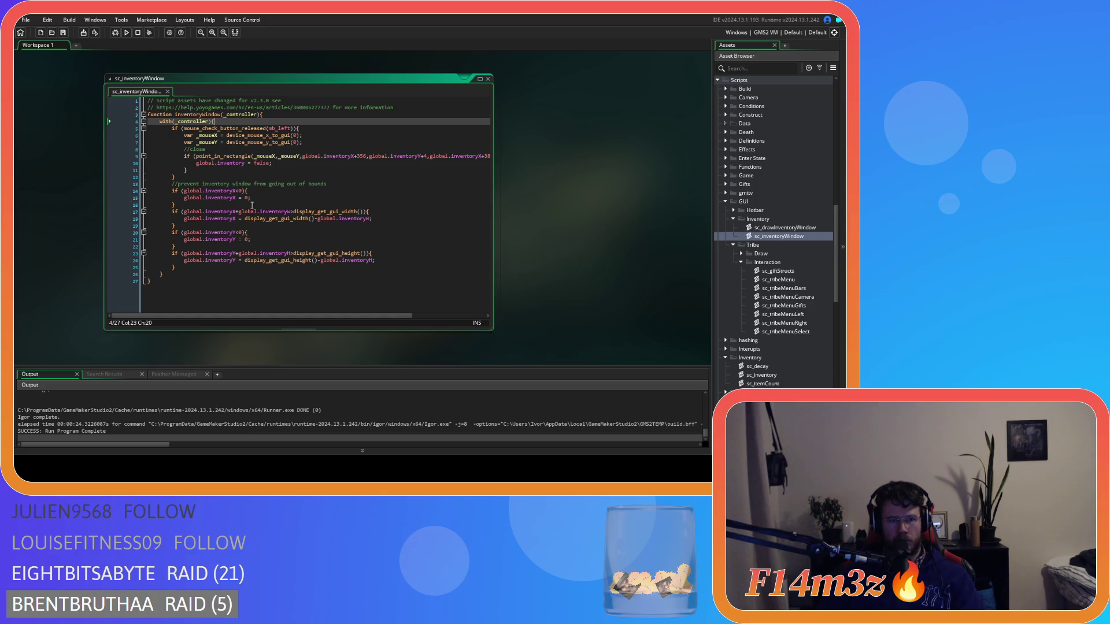
pyautogui.press('Return')
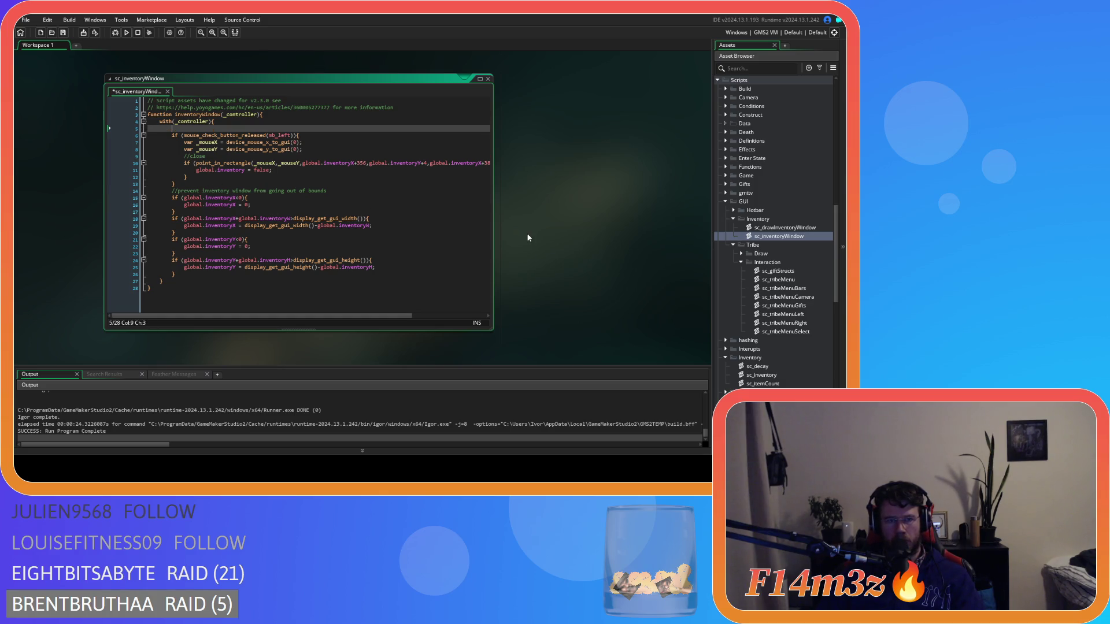
pyautogui.write('if (global')
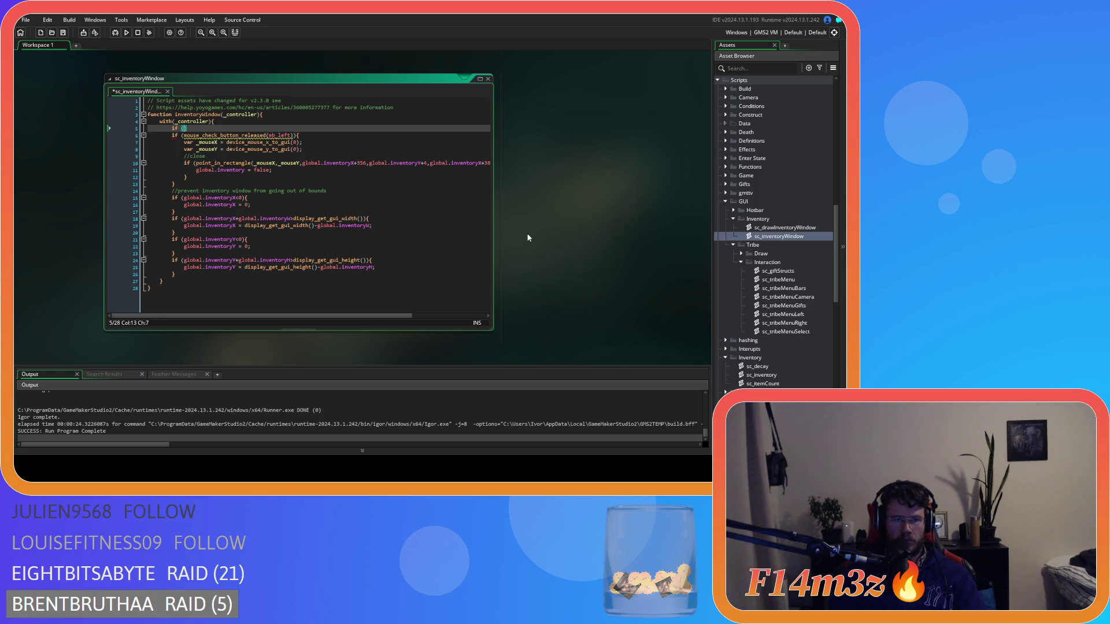
pyautogui.write('.ince')
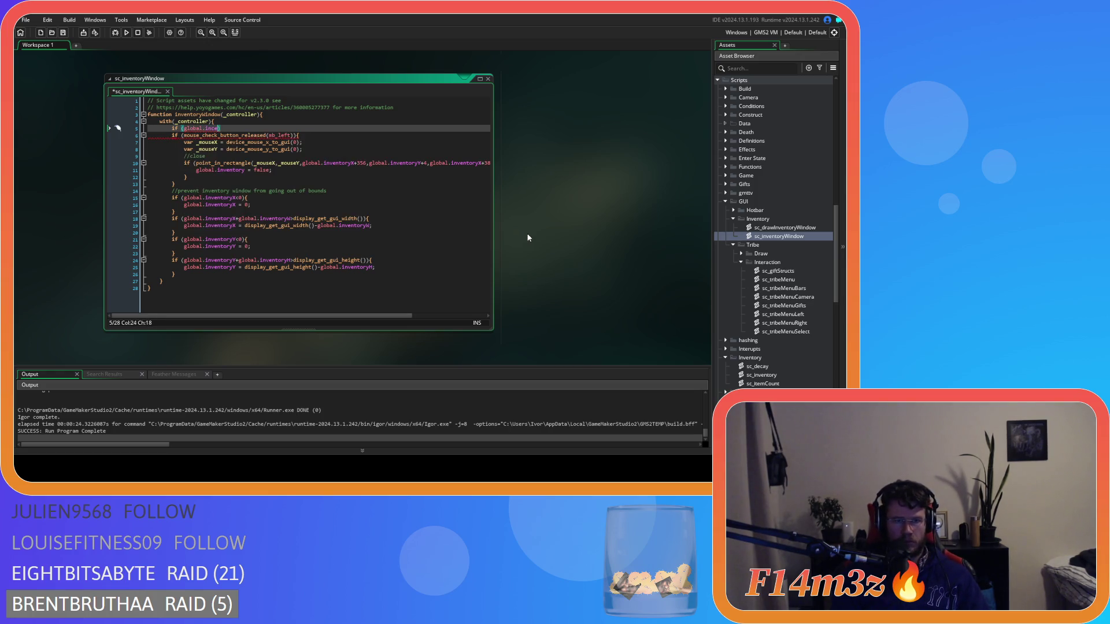
pyautogui.write('nventory==tru')
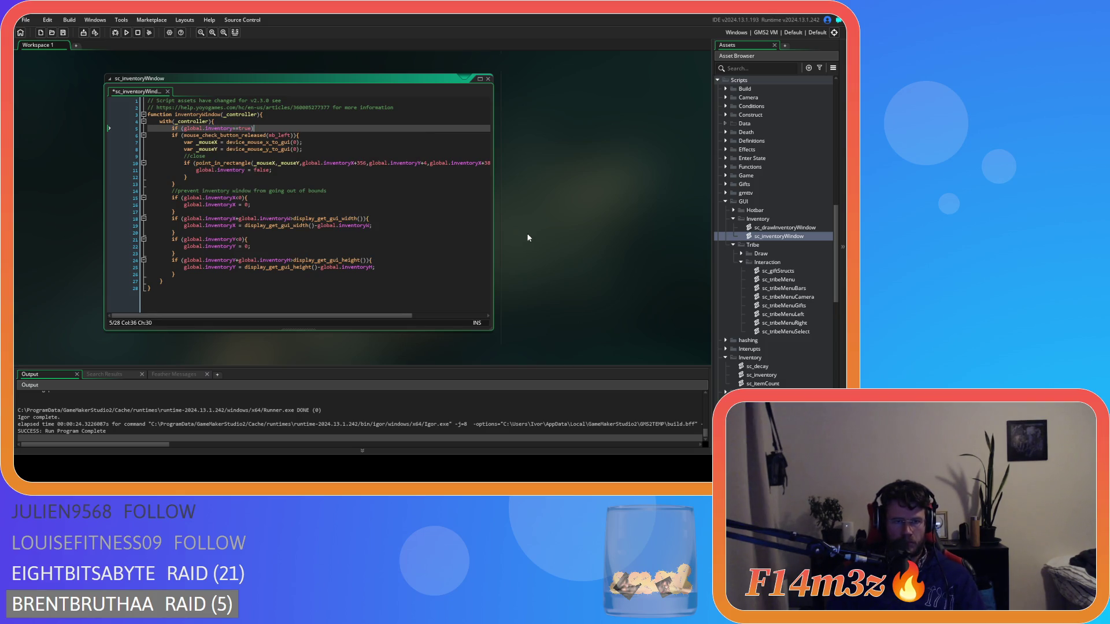
# - Indent the block body one level and close the if with a brace
pyautogui.moveTo(185, 275)
pyautogui.mouseDown()
pyautogui.moveTo(167, 218)
pyautogui.moveTo(168, 134)
pyautogui.mouseUp()
pyautogui.press('Tab')
pyautogui.click(196, 274)
pyautogui.press('Return')
pyautogui.write('}')
# - Build and run the game with F5, selecting Load Game on the title menu
pyautogui.click(288, 127)
pyautogui.click(362, 178)
pyautogui.press('F5')
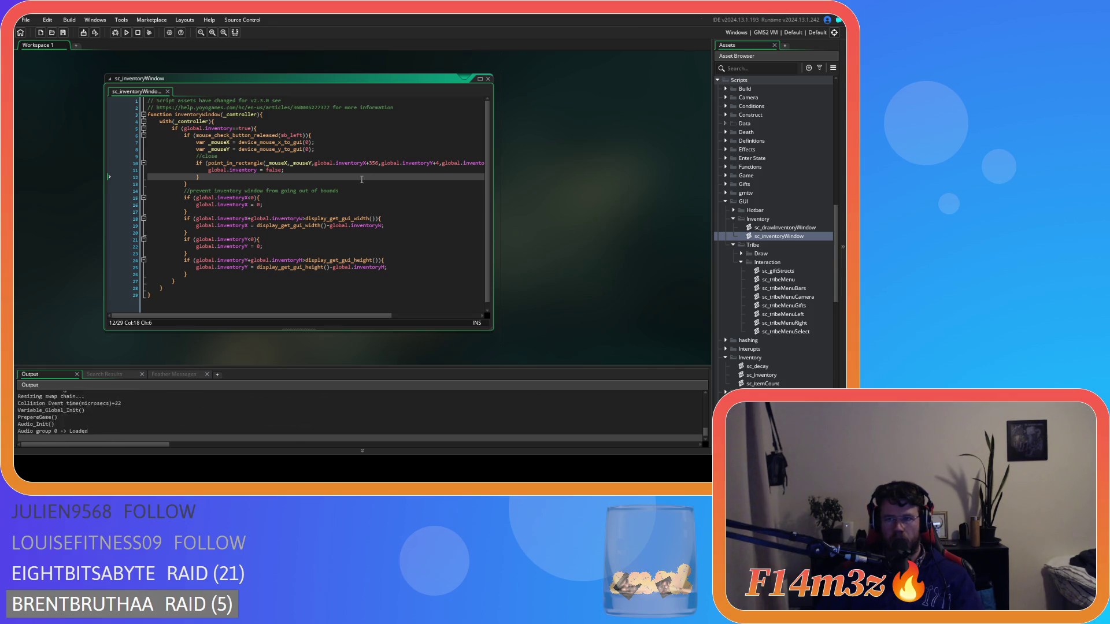
pyautogui.press('Down')
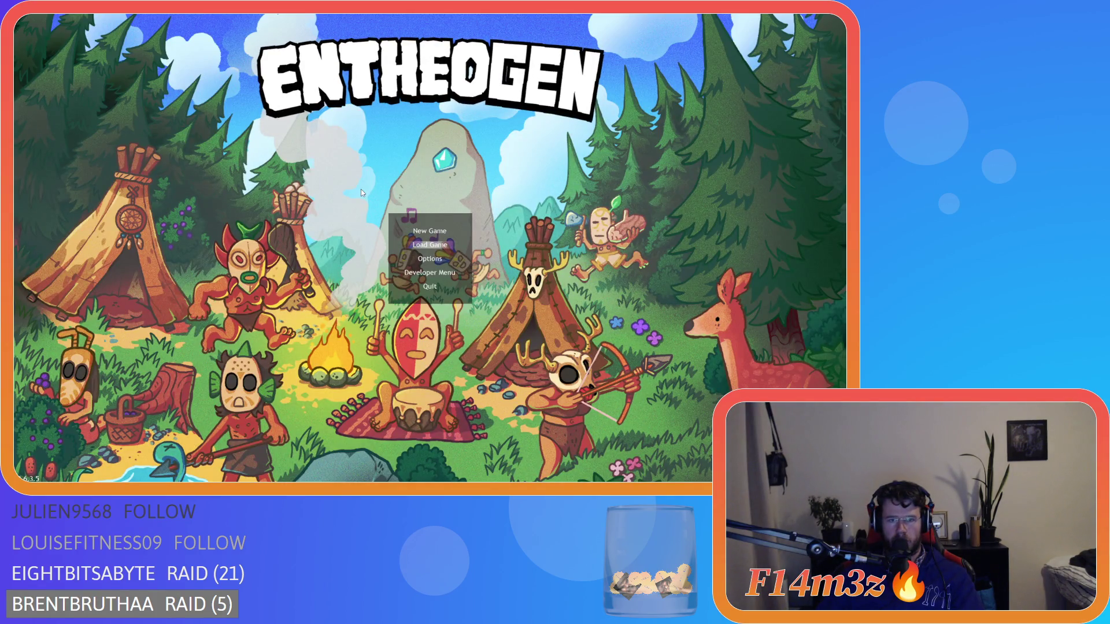
# - Load the saved game, open the Inventory window and drag it around
pyautogui.press('Return')
pyautogui.press('i')
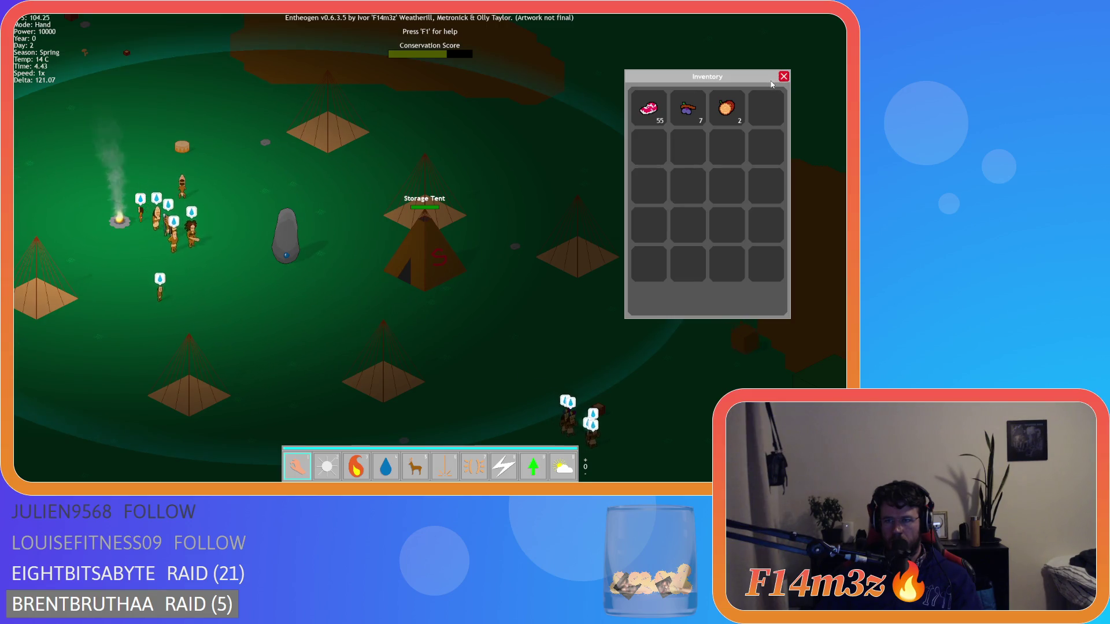
pyautogui.moveTo(771, 84)
pyautogui.mouseDown()
pyautogui.moveTo(716, 103)
pyautogui.moveTo(456, 98)
pyautogui.moveTo(254, 111)
pyautogui.moveTo(627, 107)
pyautogui.moveTo(668, 78)
pyautogui.moveTo(331, 125)
pyautogui.moveTo(149, 122)
pyautogui.moveTo(626, 93)
pyautogui.mouseUp()
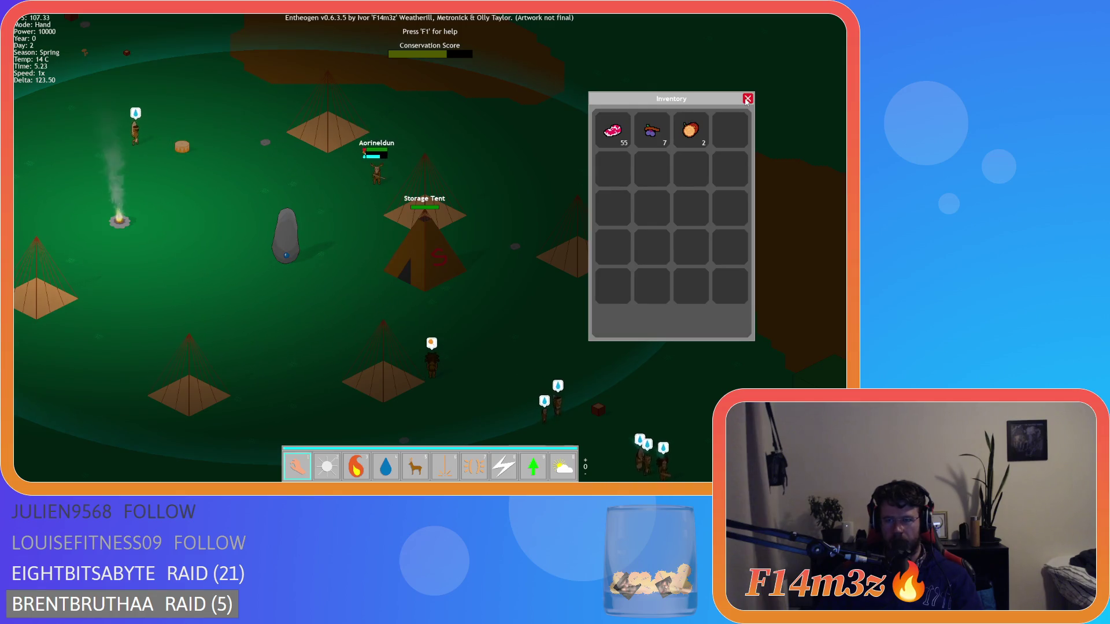
pyautogui.moveTo(698, 99)
pyautogui.mouseDown()
pyautogui.moveTo(355, 181)
pyautogui.moveTo(602, 139)
pyautogui.moveTo(237, 79)
pyautogui.moveTo(211, 48)
pyautogui.moveTo(303, 193)
pyautogui.moveTo(544, 181)
pyautogui.moveTo(207, 55)
pyautogui.moveTo(393, 186)
pyautogui.moveTo(596, 75)
pyautogui.moveTo(425, 73)
pyautogui.moveTo(598, 100)
pyautogui.mouseUp()
# - Open the Tribe window and drag both windows to various screen positions
pyautogui.press('t')
pyautogui.moveTo(341, 84)
pyautogui.mouseDown()
pyautogui.moveTo(502, 125)
pyautogui.moveTo(507, 88)
pyautogui.moveTo(601, 130)
pyautogui.moveTo(526, 56)
pyautogui.moveTo(524, 150)
pyautogui.moveTo(425, 74)
pyautogui.moveTo(425, 64)
pyautogui.moveTo(577, 146)
pyautogui.moveTo(360, 106)
pyautogui.moveTo(394, 75)
pyautogui.mouseUp()
pyautogui.moveTo(556, 97)
pyautogui.mouseDown()
pyautogui.moveTo(388, 105)
pyautogui.moveTo(536, 148)
pyautogui.moveTo(209, 53)
pyautogui.moveTo(591, 99)
pyautogui.mouseUp()
pyautogui.moveTo(340, 70)
pyautogui.mouseDown()
pyautogui.moveTo(389, 97)
pyautogui.moveTo(476, 99)
pyautogui.moveTo(305, 87)
pyautogui.moveTo(393, 99)
pyautogui.mouseUp()
pyautogui.moveTo(573, 97); pyautogui.dragTo(532, 94)
pyautogui.moveTo(346, 96)
pyautogui.mouseDown()
pyautogui.moveTo(425, 111)
pyautogui.moveTo(272, 86)
pyautogui.mouseUp()
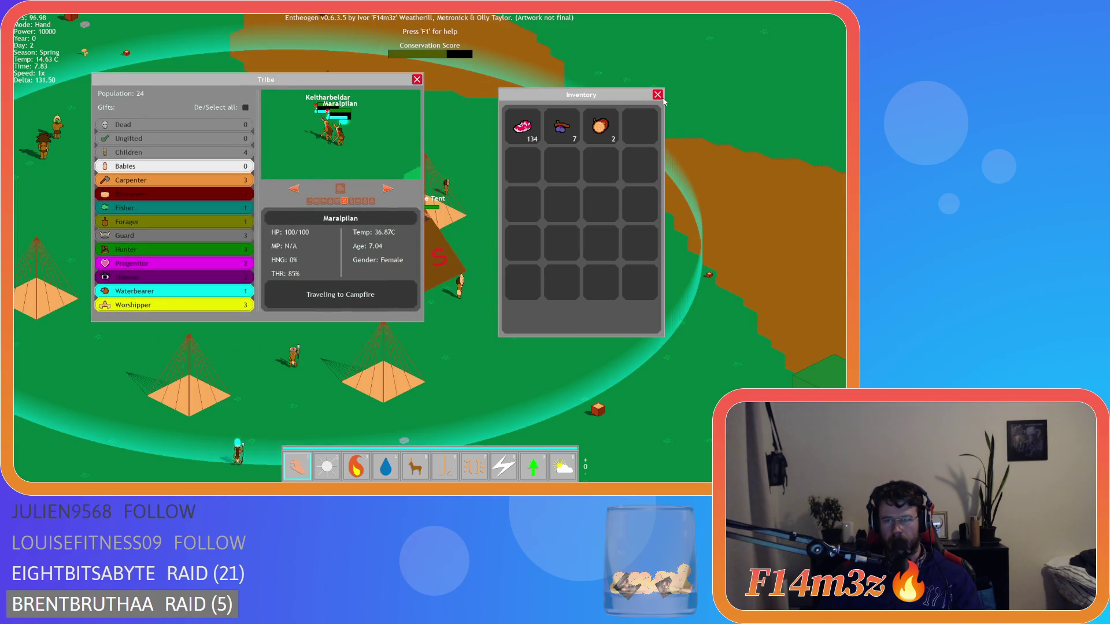
pyautogui.moveTo(660, 98); pyautogui.dragTo(709, 116)
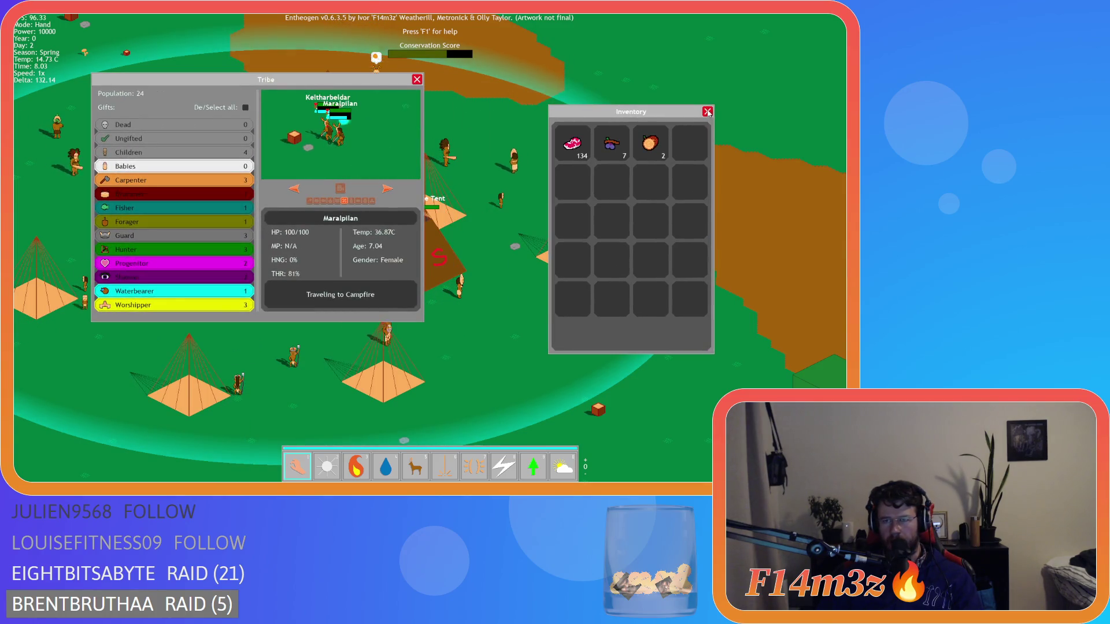
# - Close the Tribe window and quit the game back to the editor
pyautogui.press('t')
pyautogui.press('Escape')
pyautogui.press('Return')
pyautogui.press('Escape')
pyautogui.press('Down')
pyautogui.press('Down')
pyautogui.press('Down')
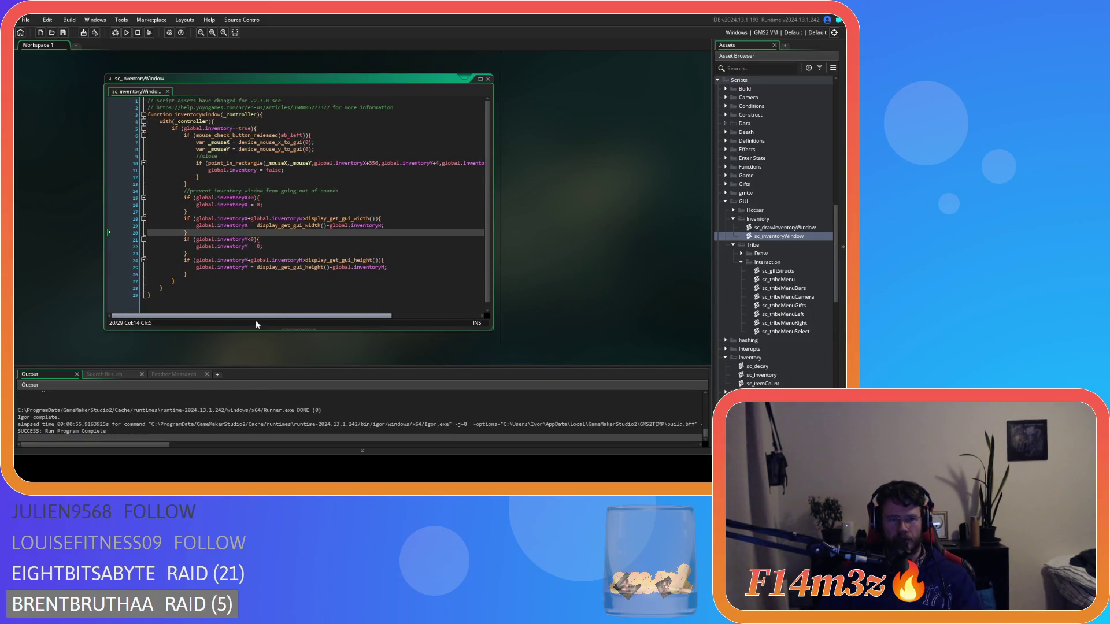
# - Inspect the point_in_rectangle close check on line 10 of sc_inventoryWindow
pyautogui.moveTo(225, 313); pyautogui.dragTo(421, 313)
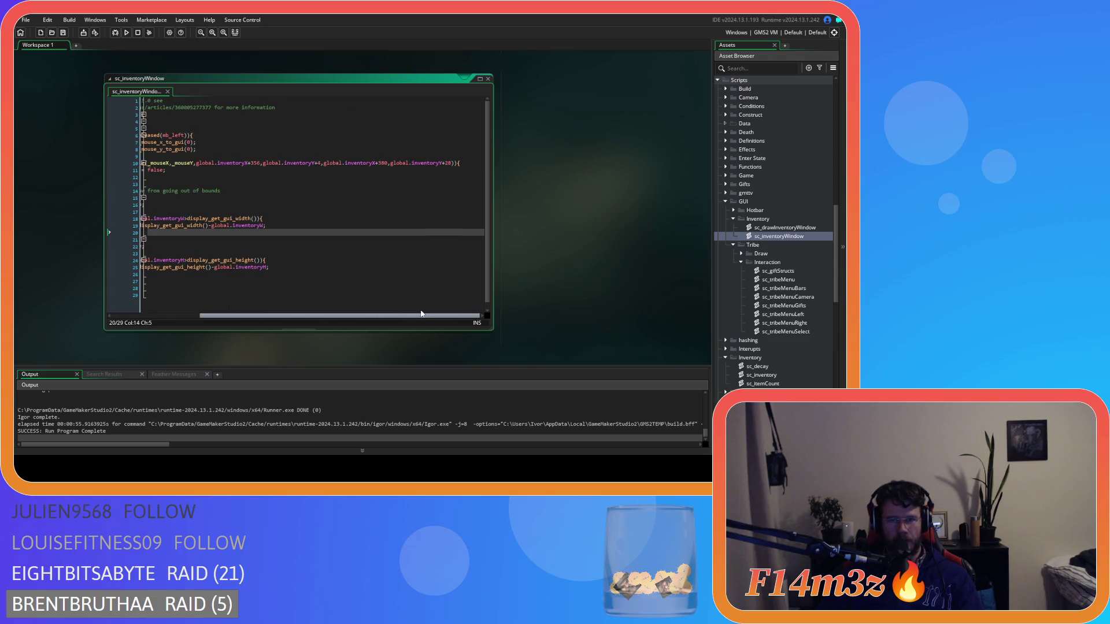
pyautogui.moveTo(349, 305); pyautogui.dragTo(243, 301)
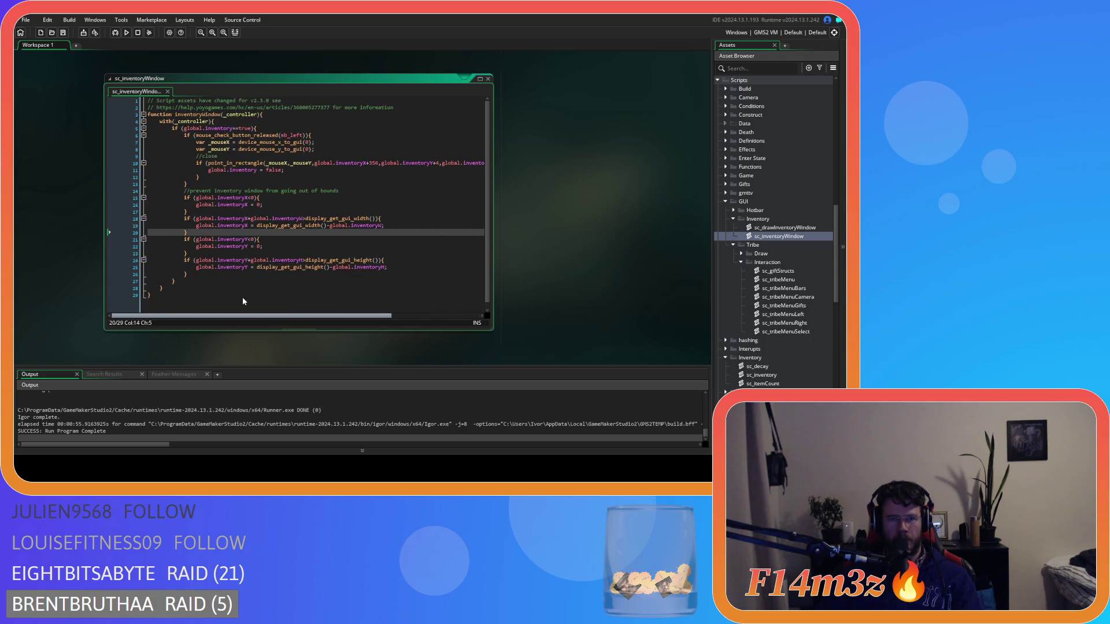
pyautogui.moveTo(243, 301); pyautogui.dragTo(352, 294)
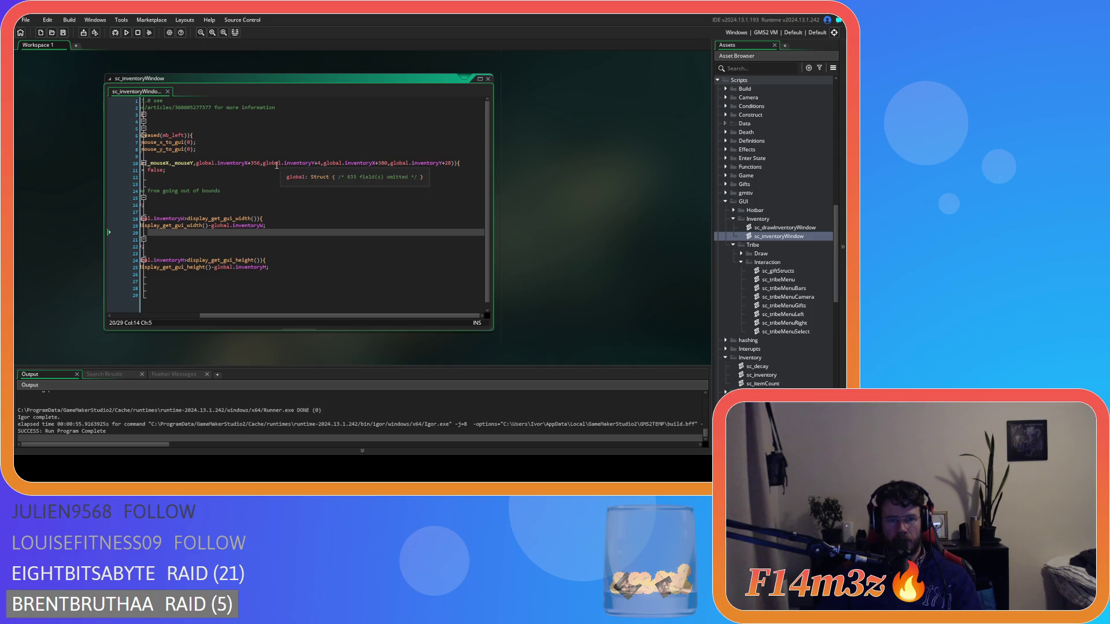
pyautogui.click(382, 164)
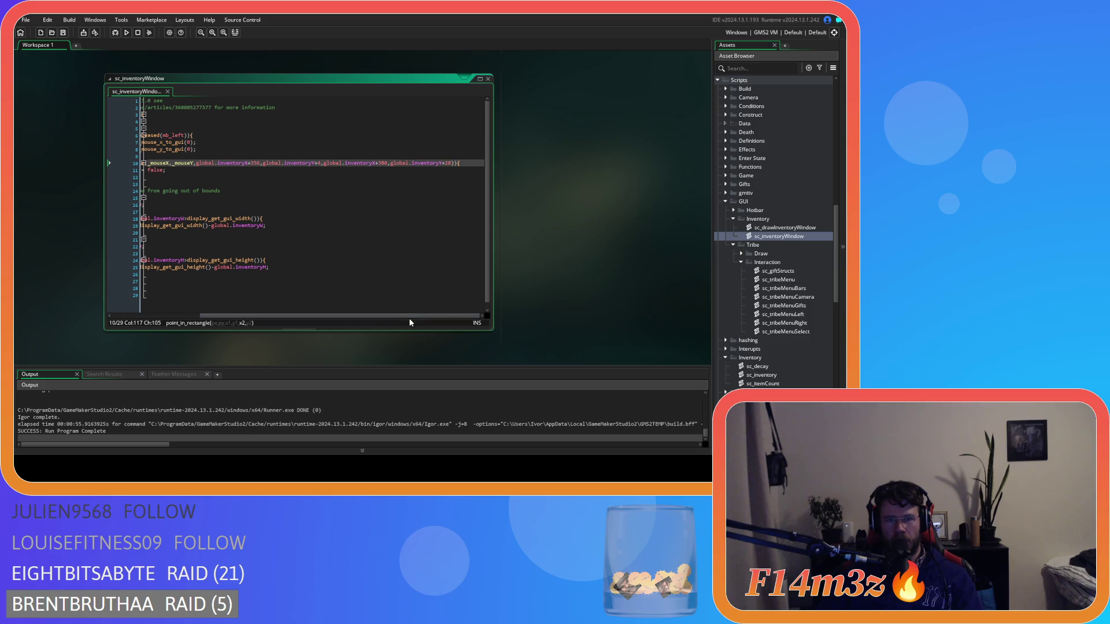
pyautogui.moveTo(411, 316)
pyautogui.mouseDown()
pyautogui.moveTo(338, 311)
pyautogui.moveTo(352, 312)
pyautogui.mouseUp()
# - Open sc_drawInventoryWindow and scroll up to the top of its code
pyautogui.doubleClick(785, 228)
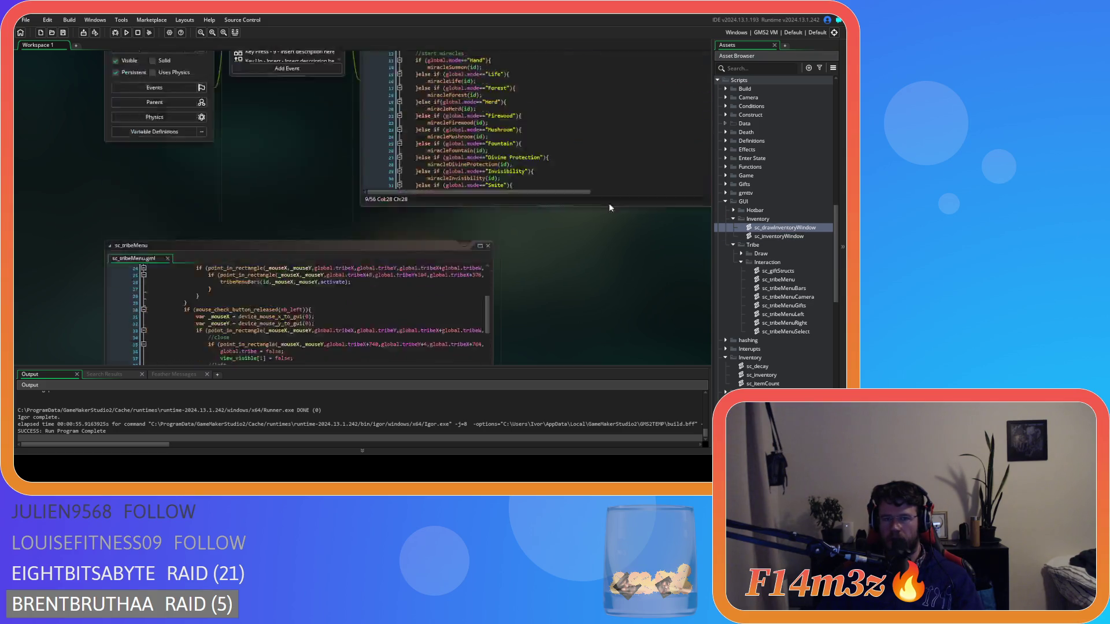
pyautogui.click(325, 149)
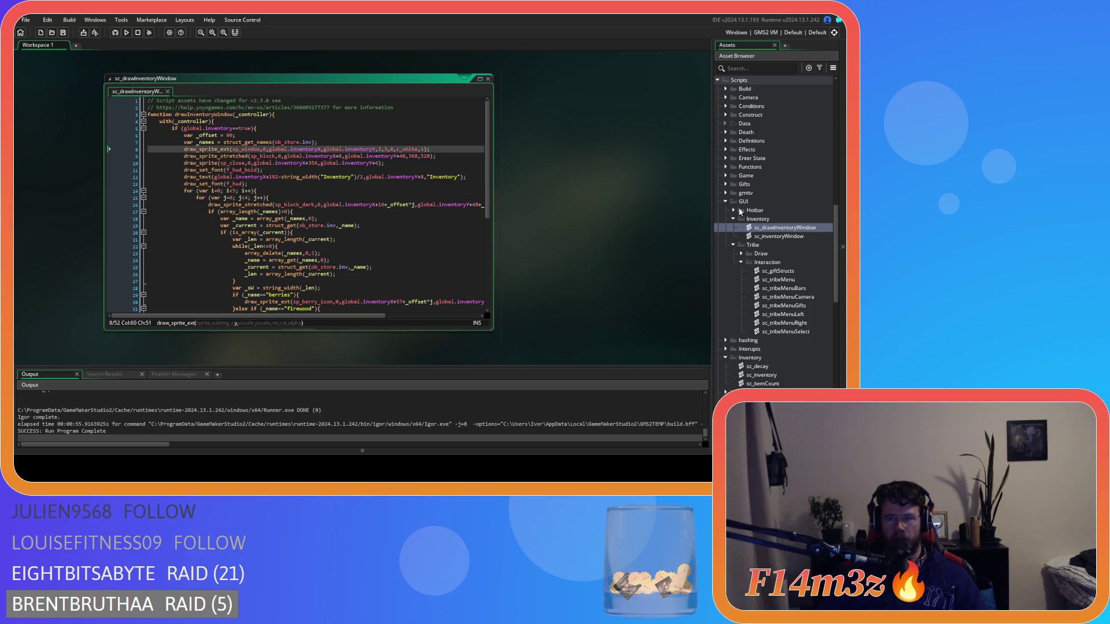
pyautogui.scroll(5, 777, 255)
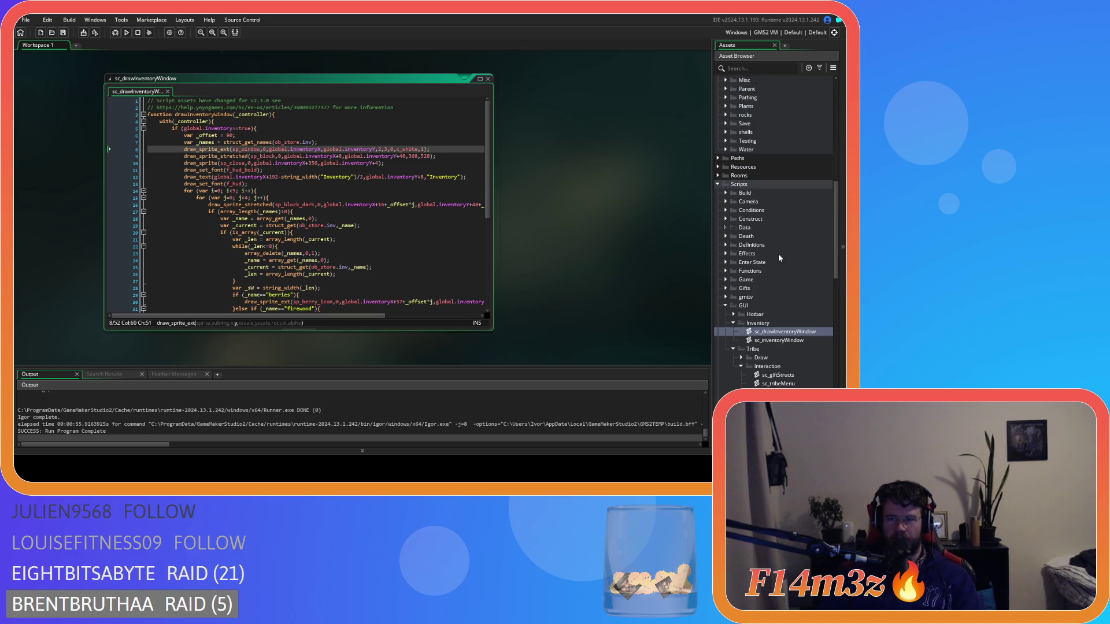
pyautogui.scroll(4, 777, 259)
# - Add inventoryWindow(id); after tribeMenu(id); in ob_gui's Step event, then build and run with F5
pyautogui.doubleClick(754, 236)
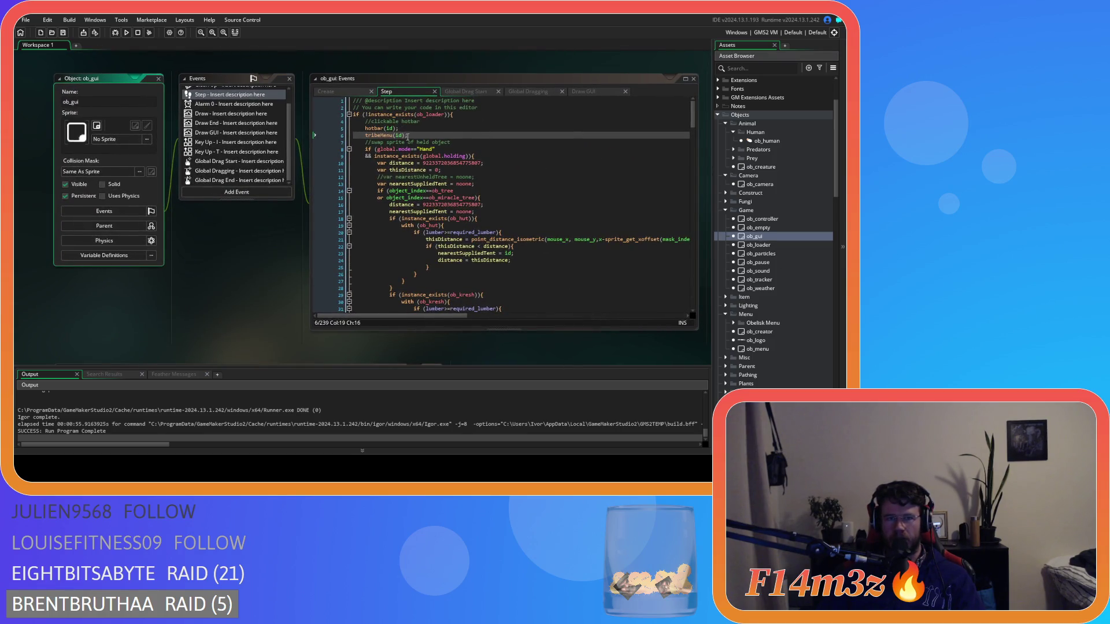
pyautogui.click(408, 137)
pyautogui.press('Return')
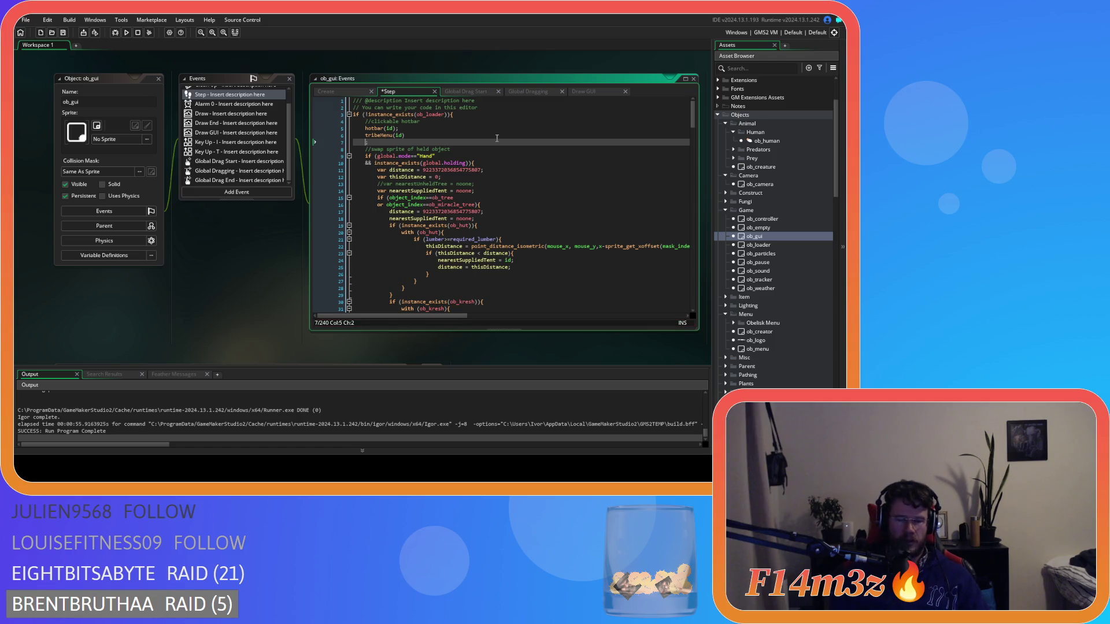
pyautogui.press('BackSpace')
pyautogui.press('End')
pyautogui.press('Return')
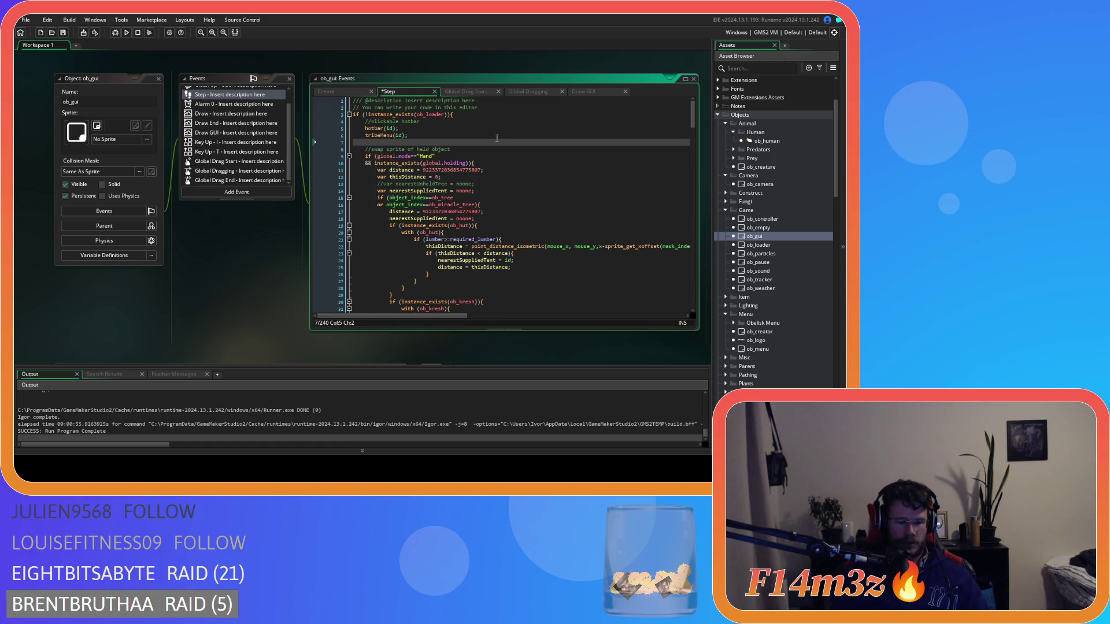
pyautogui.write('inventor')
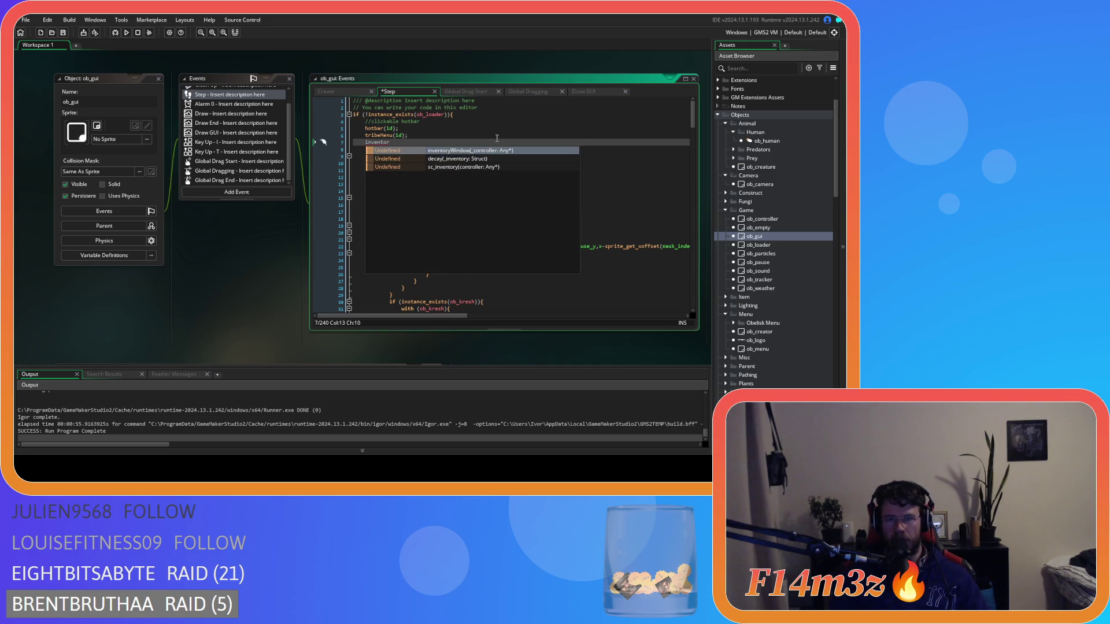
pyautogui.press('Return')
pyautogui.write('id);')
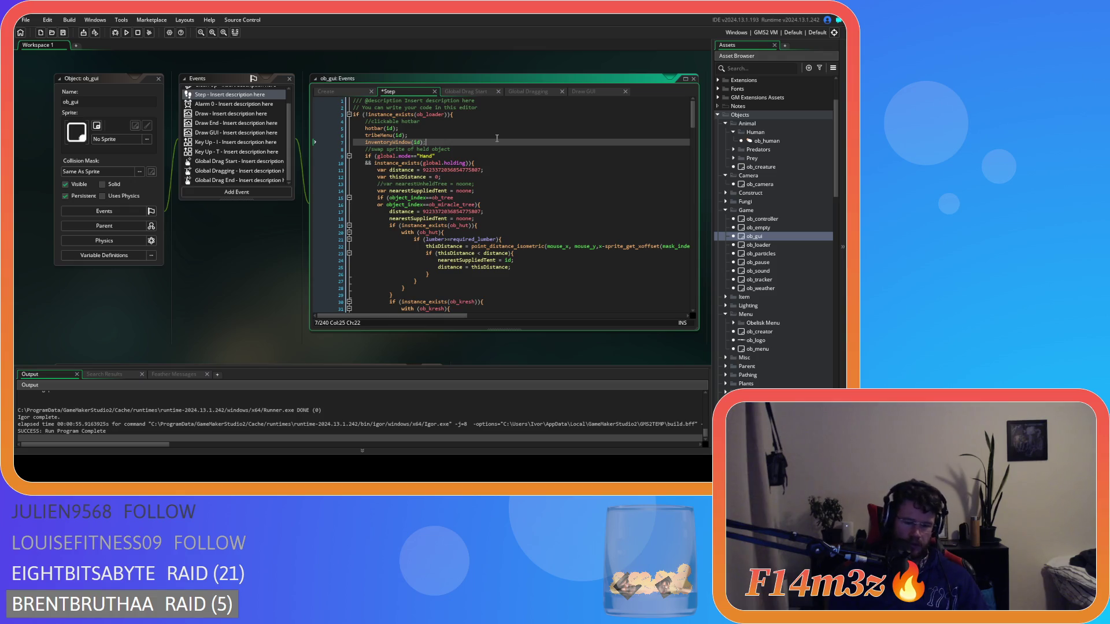
pyautogui.press('F5')
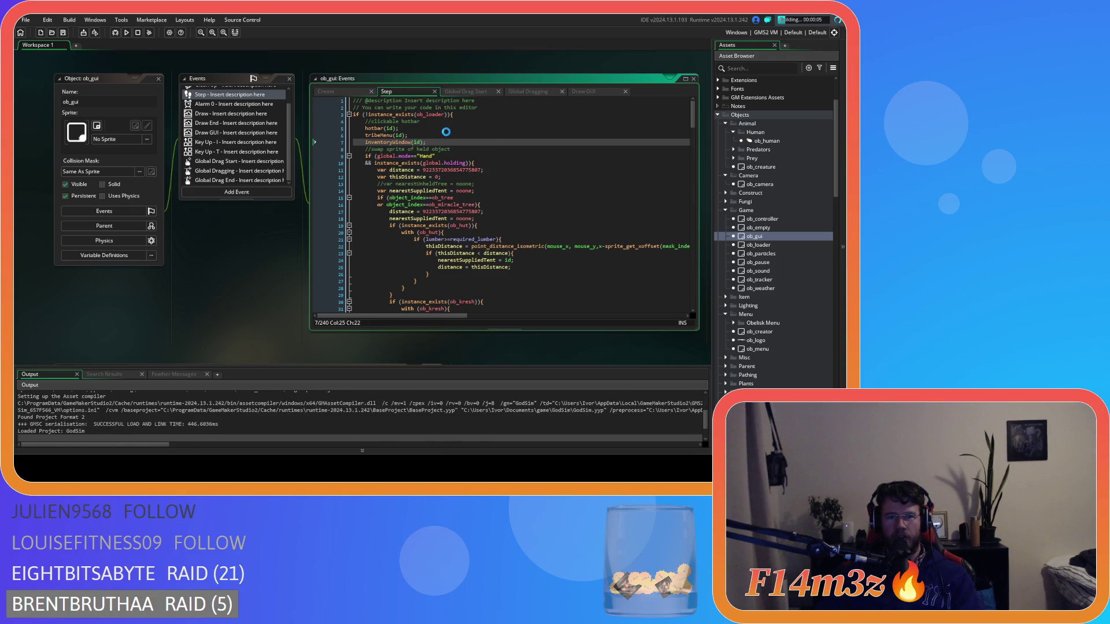